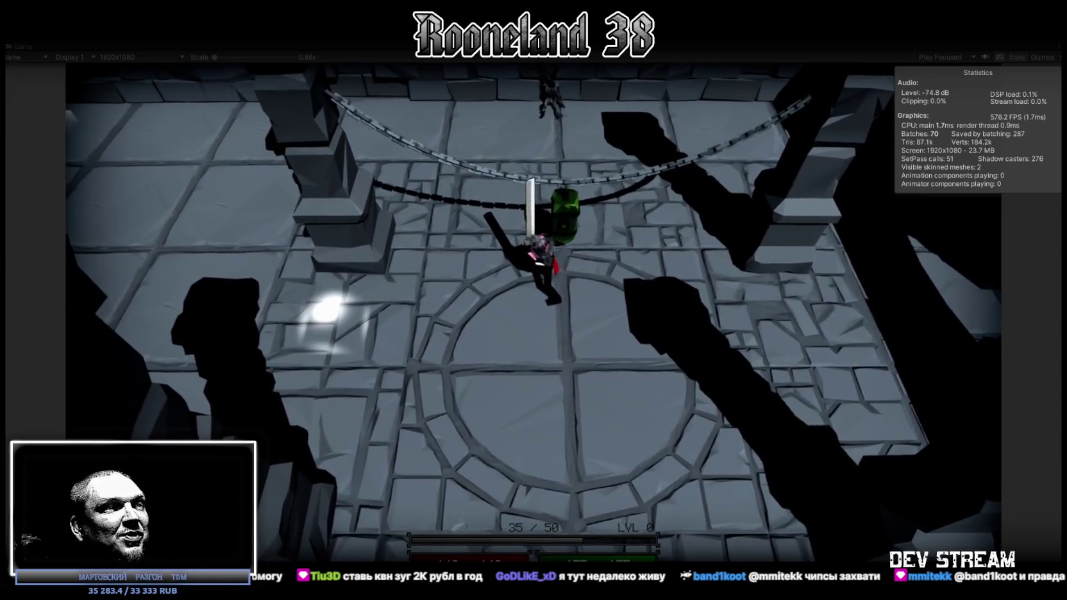
Paste the prepared answer on questions 27 and 28 into the gpt-5.4 chat and send it
{"action": "key", "text": "alt+Tab"}
{"action": "left_click_drag", "start_coordinate": [481, 102], "coordinate": [474, 102]}
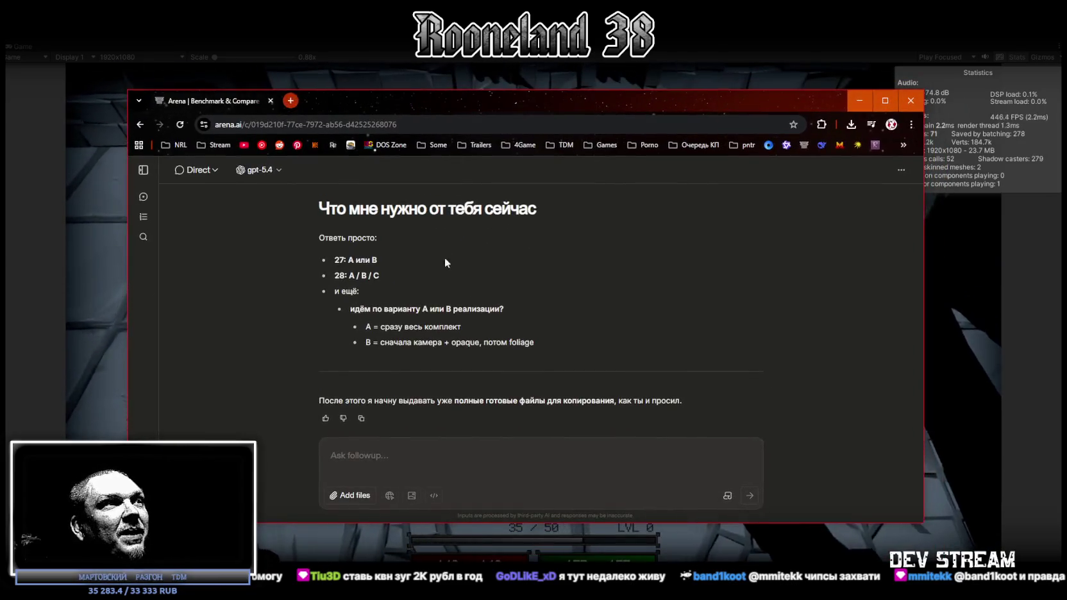
{"action": "type", "text": "вопрос 27 Ты хочешь, чтобы скрипт камеры работал: B. С любым Renderer (MeshRenderer, SkinnedMeshRenderer, и т.д.)  вопрос 28 Для opaque shader какой lighting тебе предпочтительнее? B. Более тяжёлый Standard-like surface shader"}
{"action": "key", "text": "Return"}
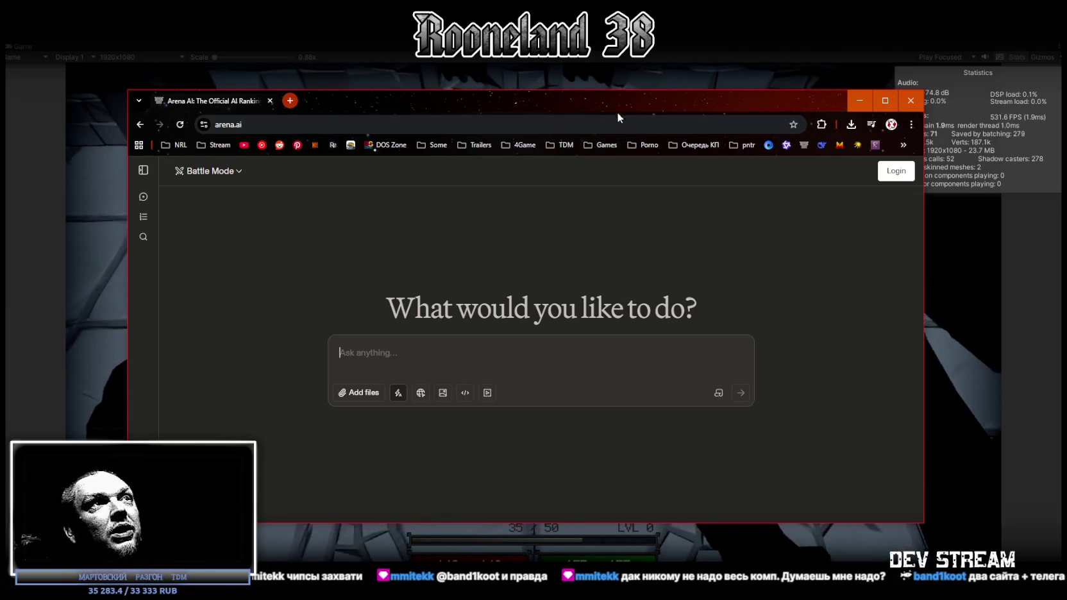
Switch away from the Arena AI window back to the running dungeon game
{"action": "key", "text": "alt+Tab"}
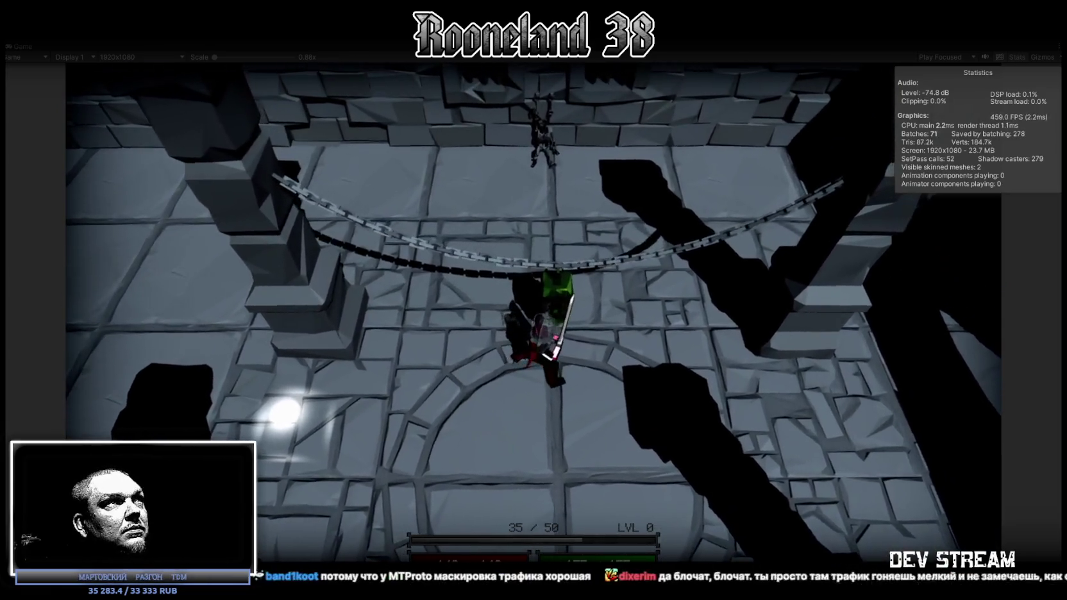
Stop Play mode and open TopDownOccluderRevealController from Scripts > CameraLook in Visual Studio
{"action": "key", "text": "ctrl+p"}
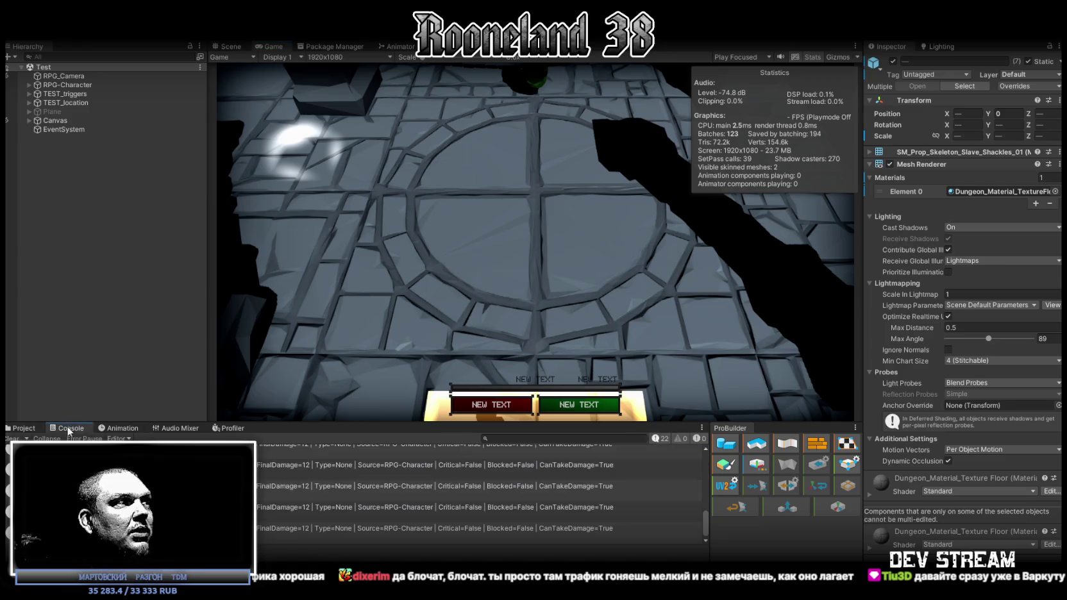
{"action": "left_click", "coordinate": [23, 428]}
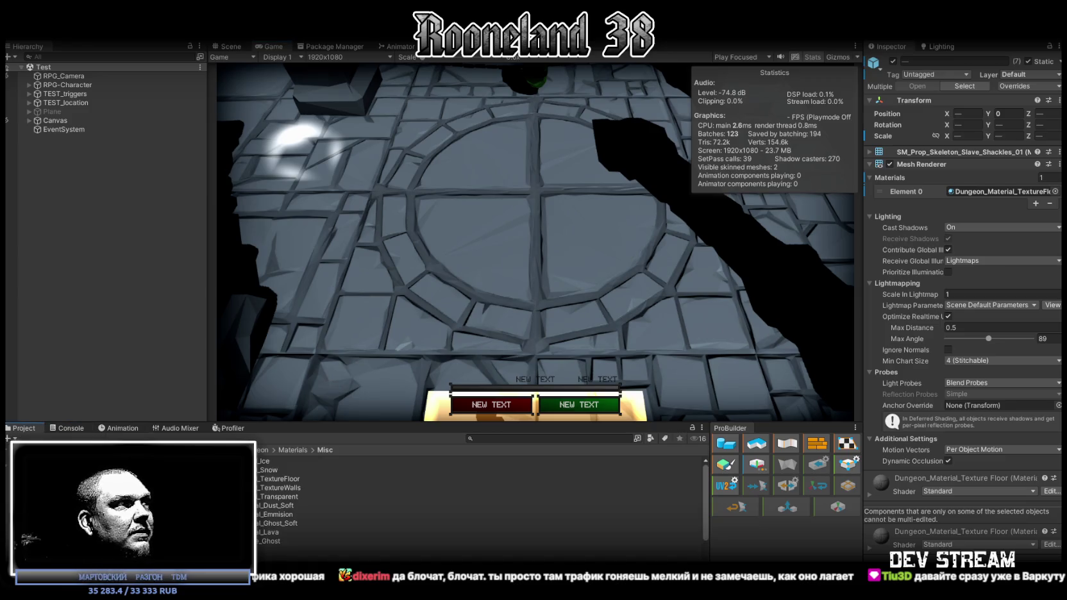
{"action": "left_click", "coordinate": [51, 529]}
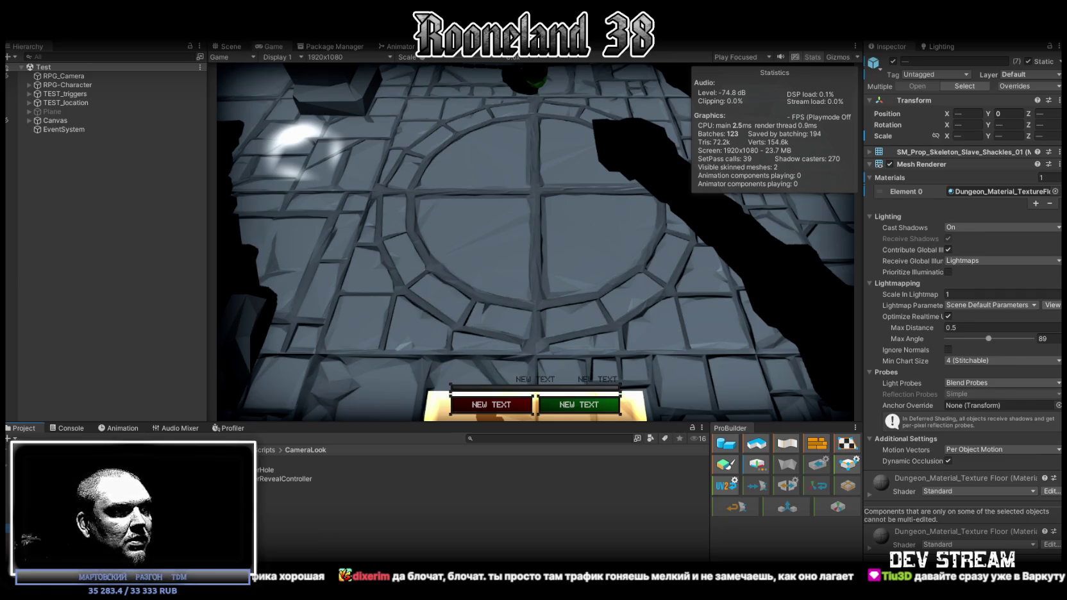
{"action": "left_click", "coordinate": [259, 479]}
{"action": "double_click", "coordinate": [259, 479]}
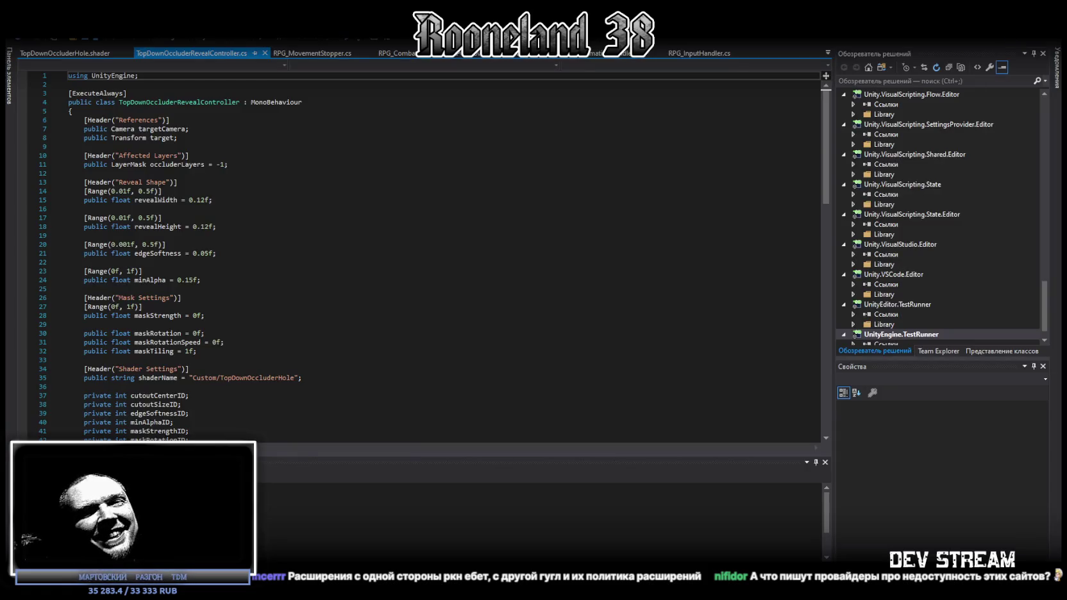
Create a Standard Surface Shader in CameraLook, rename it as the opaque reveal shader, and open it
{"action": "key", "text": "alt+Tab"}
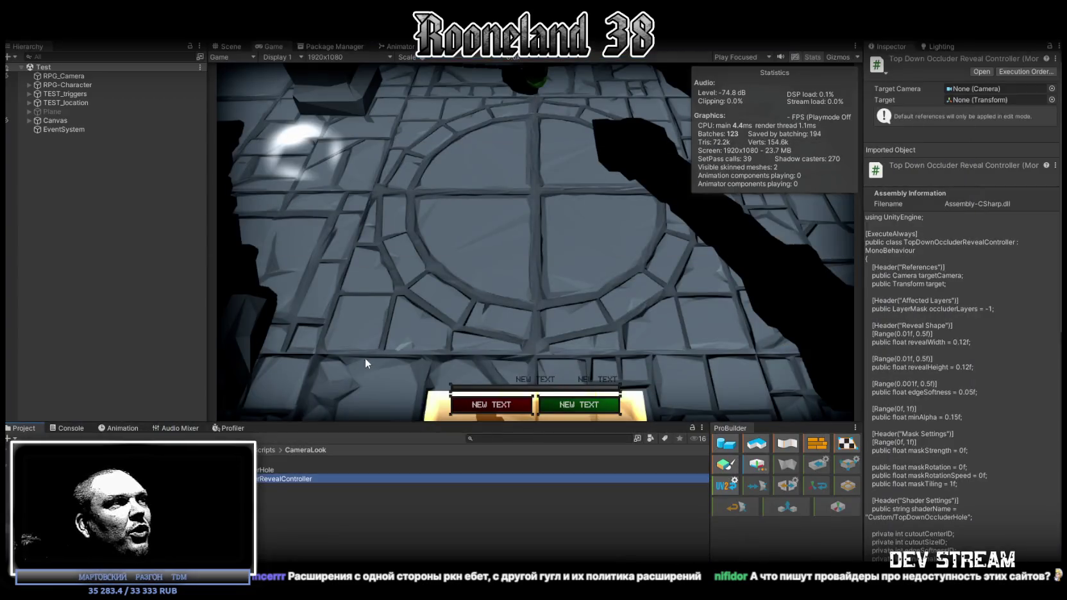
{"action": "right_click", "coordinate": [236, 511]}
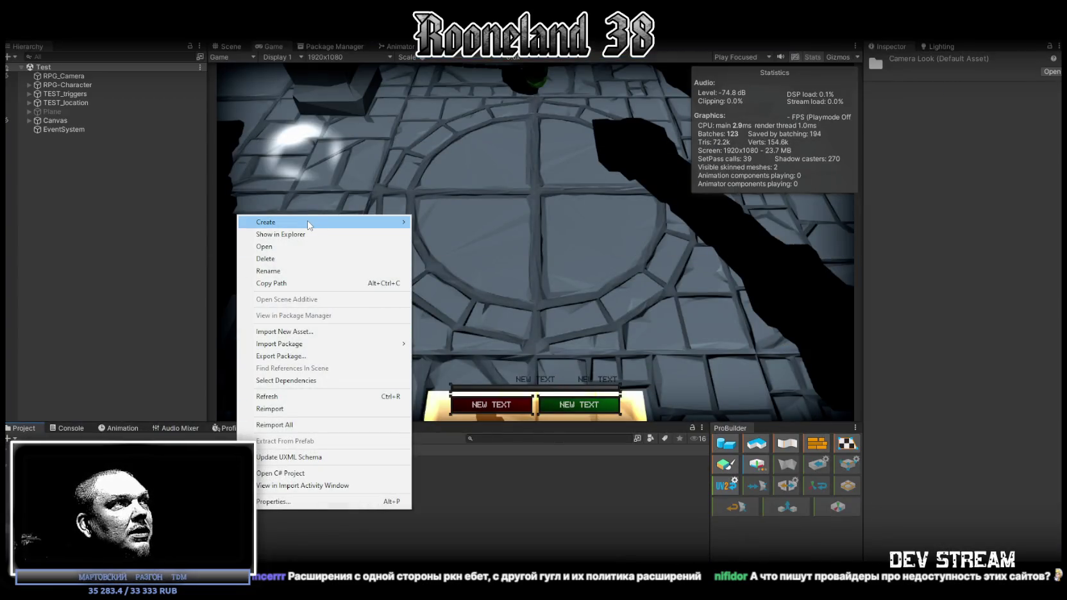
{"action": "mouse_move", "coordinate": [308, 222]}
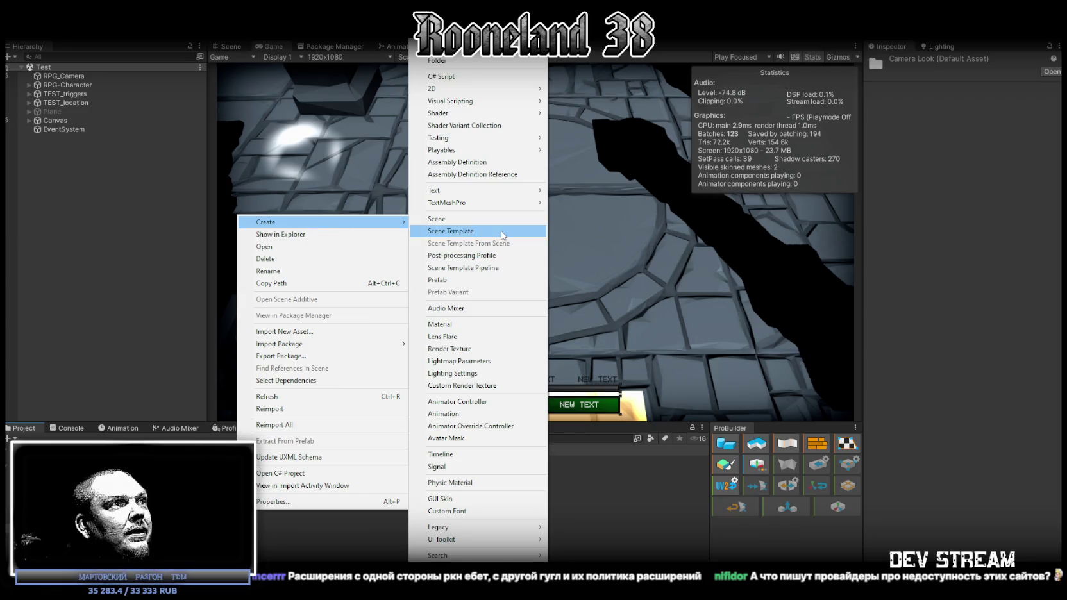
{"action": "mouse_move", "coordinate": [478, 113]}
{"action": "left_click", "coordinate": [601, 115]}
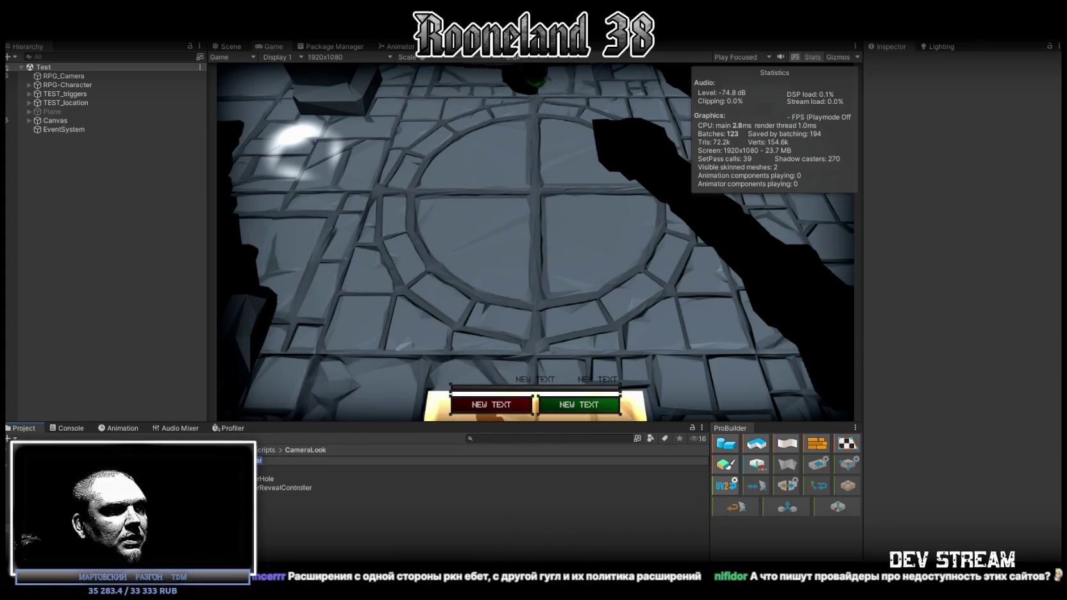
{"action": "double_click", "coordinate": [373, 474]}
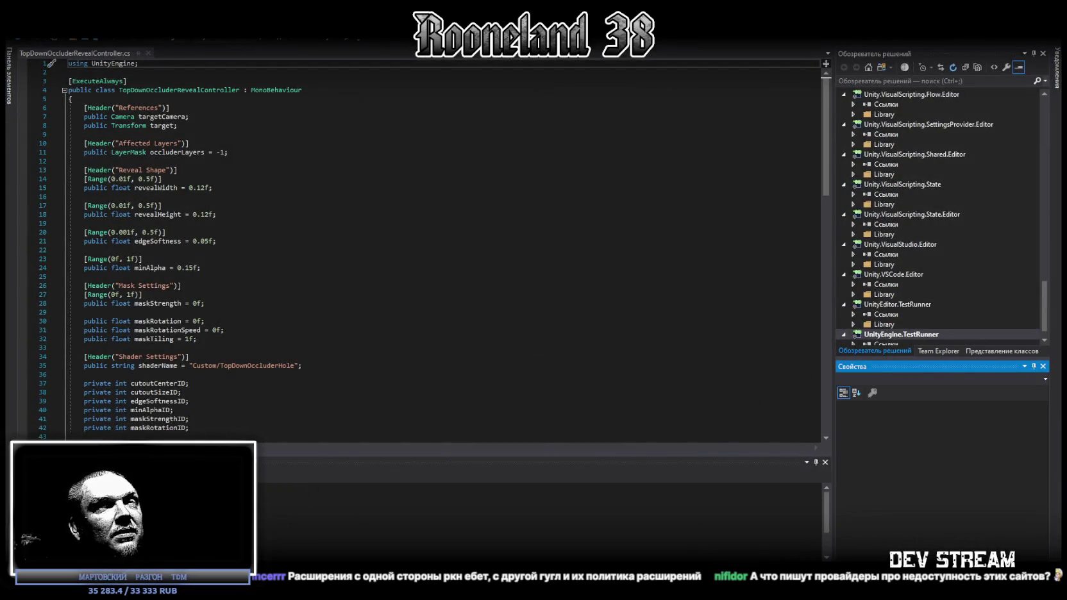
{"action": "key", "text": "alt+Tab"}
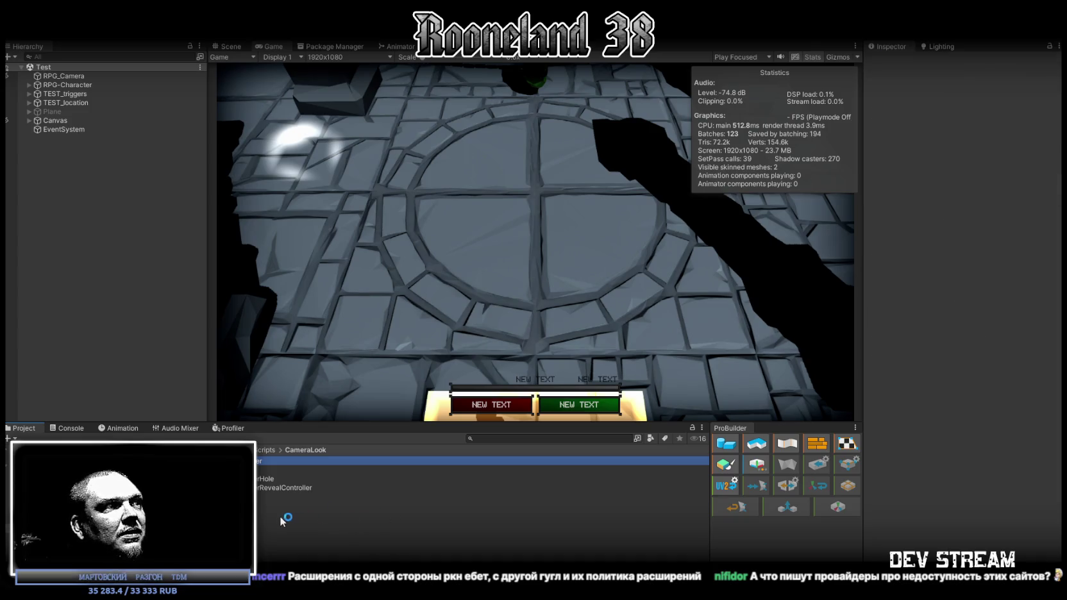
{"action": "left_click", "coordinate": [265, 458]}
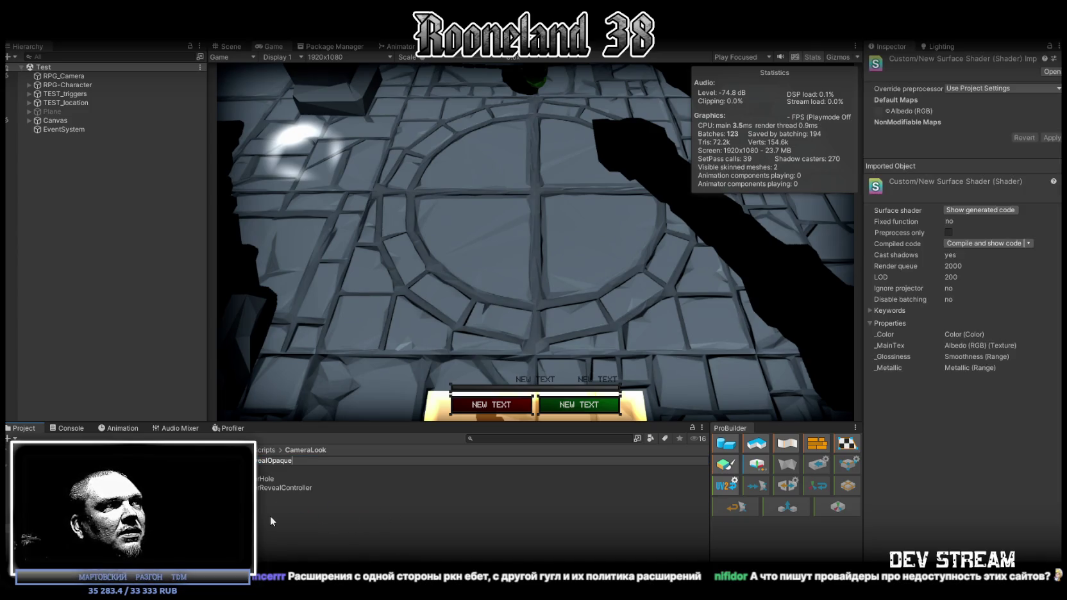
{"action": "double_click", "coordinate": [272, 514]}
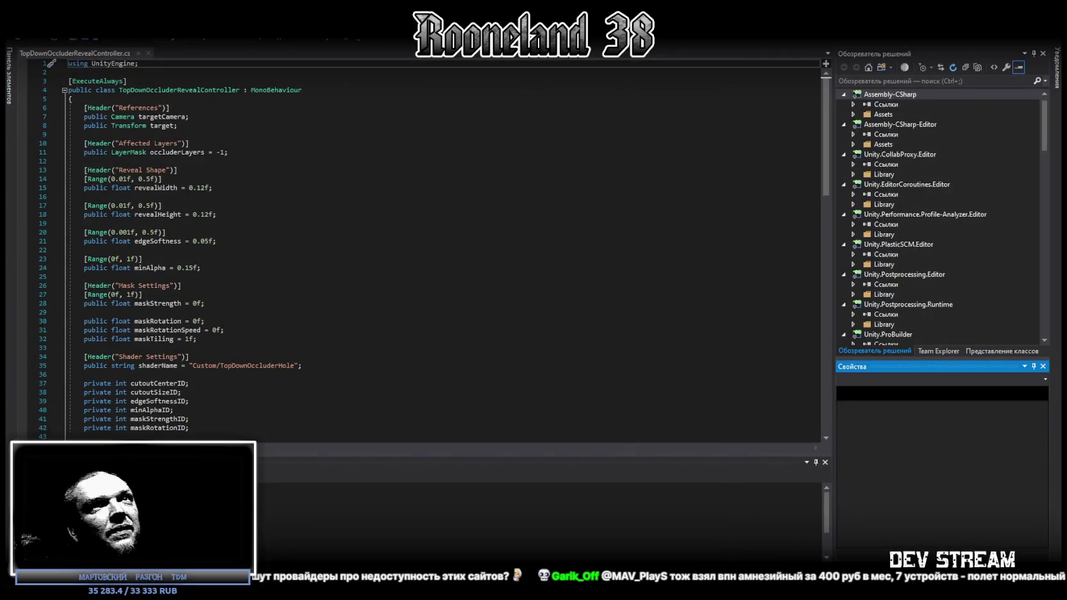
{"action": "key", "text": "alt+Tab"}
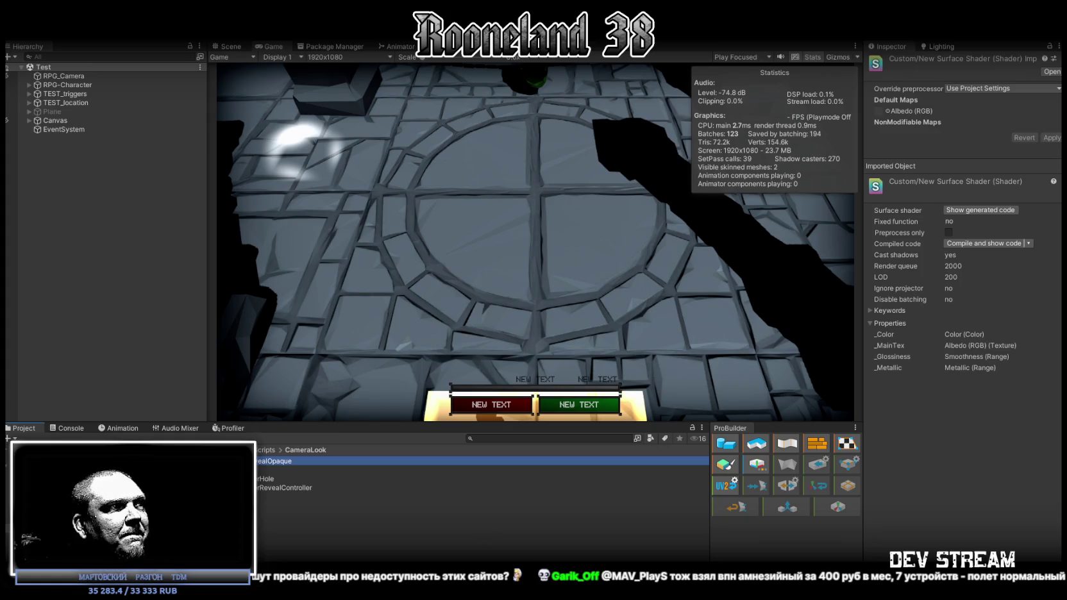
Create a second Standard Surface Shader and name it as the foliage reveal shader
{"action": "right_click", "coordinate": [209, 504]}
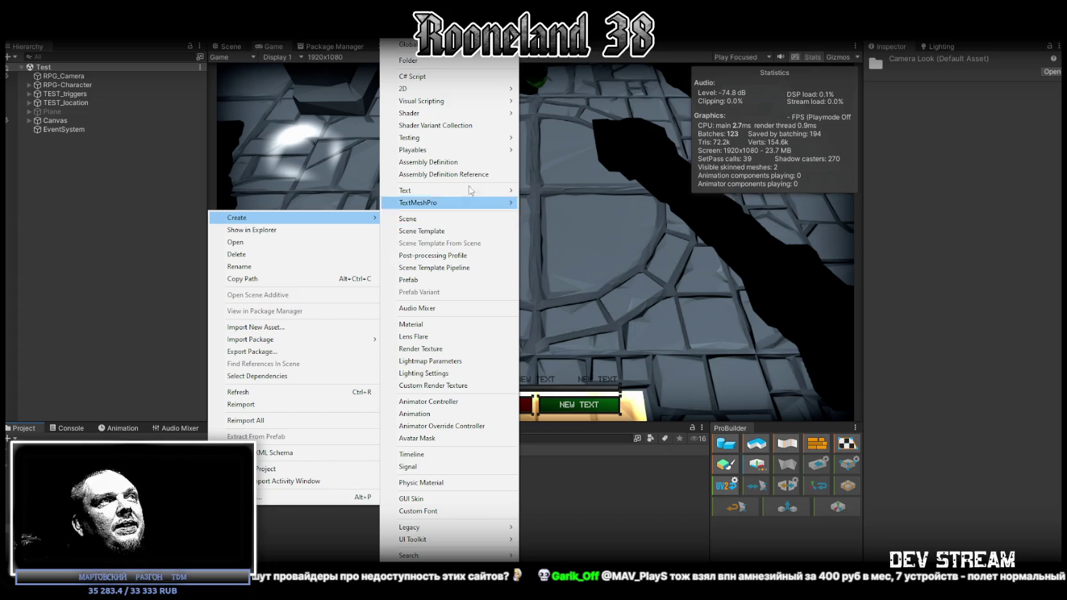
{"action": "mouse_move", "coordinate": [441, 115]}
{"action": "left_click", "coordinate": [545, 115]}
{"action": "key", "text": "ctrl+v"}
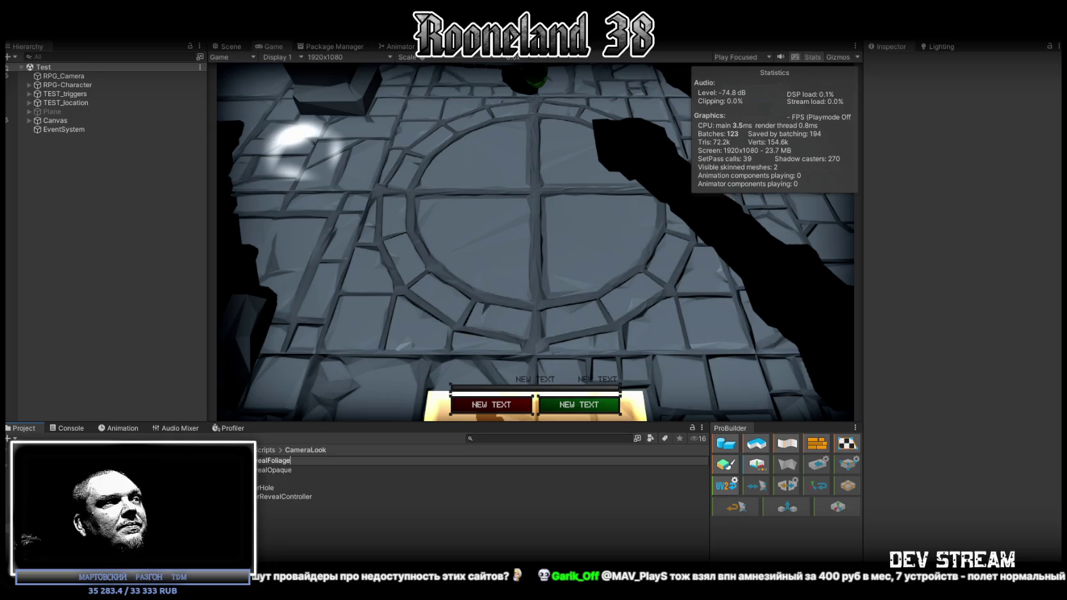
{"action": "key", "text": "Return"}
{"action": "key", "text": "alt+Tab"}
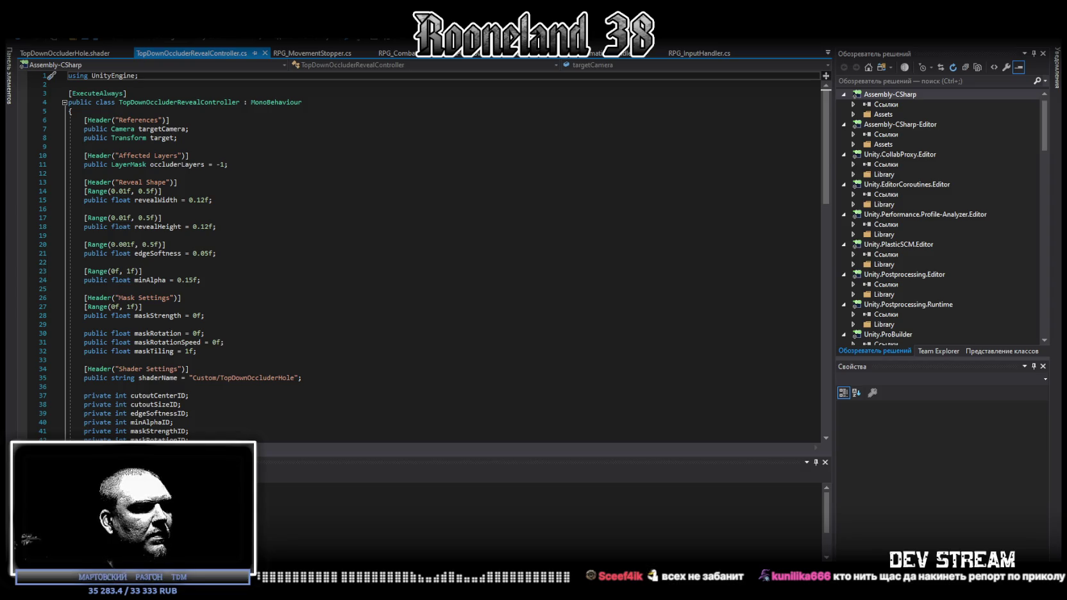
{"action": "key", "text": "alt+Tab"}
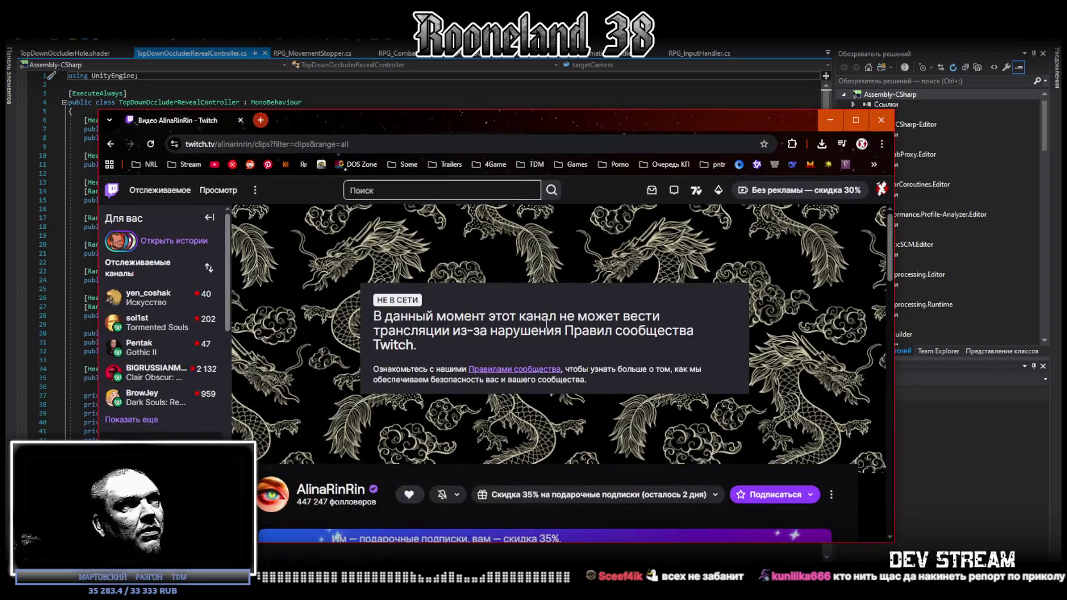
{"action": "mouse_move", "coordinate": [470, 310]}
{"action": "left_mouse_down"}
{"action": "mouse_move", "coordinate": [443, 315]}
{"action": "mouse_move", "coordinate": [654, 314]}
{"action": "left_mouse_up"}
{"action": "mouse_move", "coordinate": [394, 331]}
{"action": "left_mouse_down"}
{"action": "mouse_move", "coordinate": [617, 331]}
{"action": "mouse_move", "coordinate": [611, 344]}
{"action": "left_mouse_up"}
{"action": "left_click", "coordinate": [611, 344]}
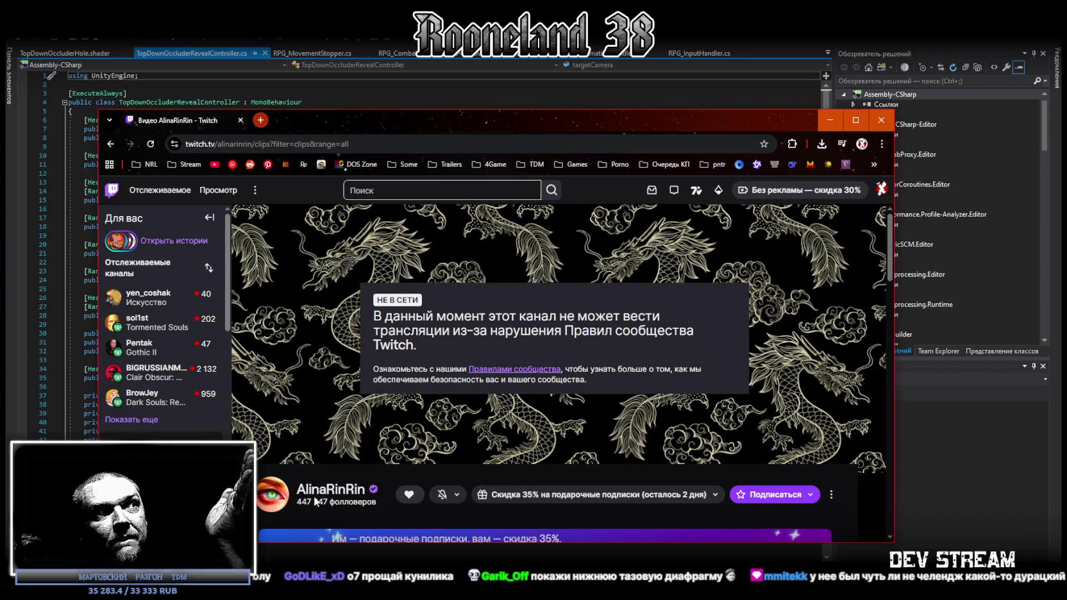
{"action": "left_click_drag", "start_coordinate": [505, 123], "coordinate": [565, 66]}
{"action": "scroll", "coordinate": [398, 341], "scroll_direction": "down", "scroll_amount": 3}
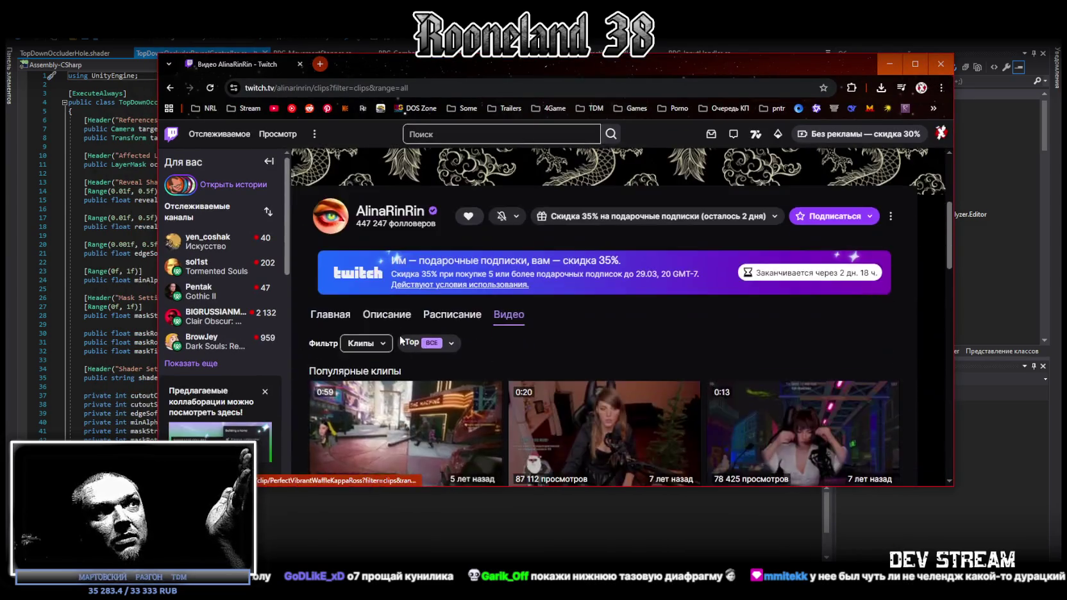
{"action": "scroll", "coordinate": [399, 341], "scroll_direction": "down", "scroll_amount": 5}
{"action": "scroll", "coordinate": [796, 400], "scroll_direction": "down", "scroll_amount": 3}
{"action": "scroll", "coordinate": [632, 295], "scroll_direction": "up", "scroll_amount": 10}
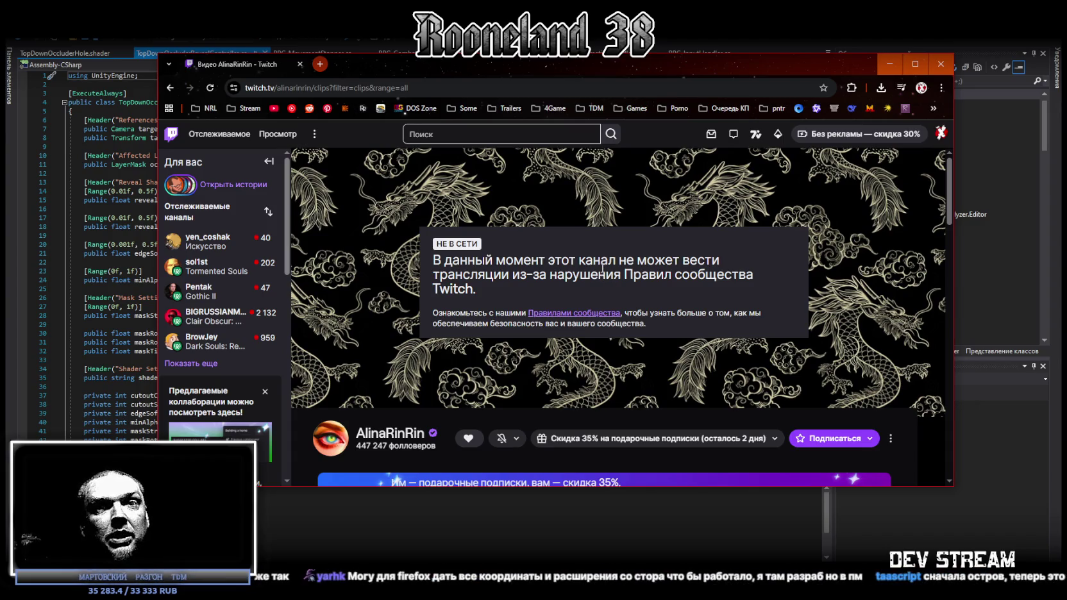
{"action": "left_click_drag", "start_coordinate": [405, 67], "coordinate": [430, 86]}
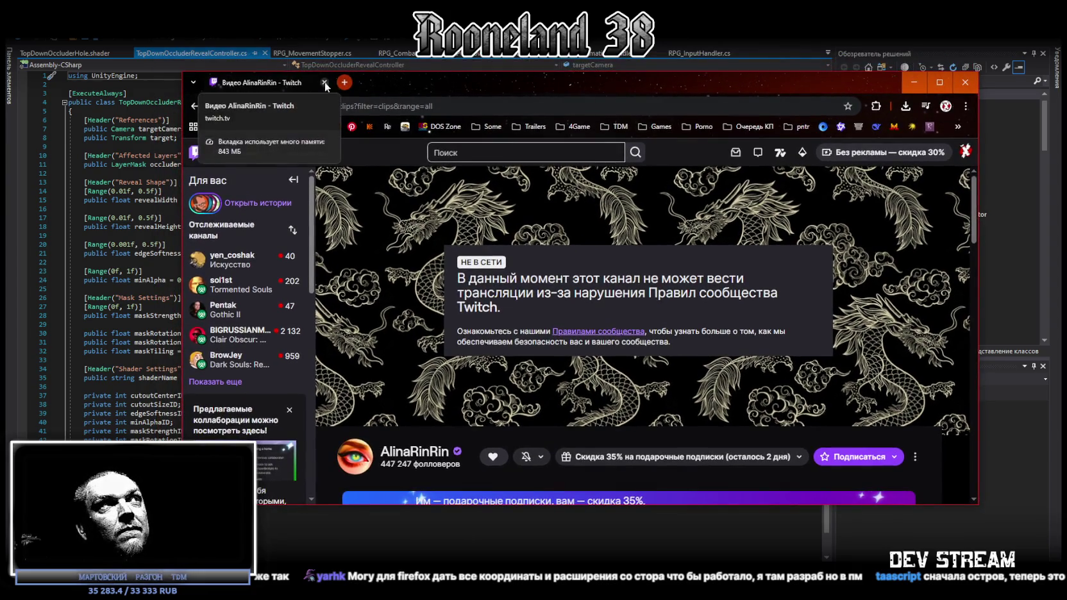
{"action": "left_click", "coordinate": [324, 83]}
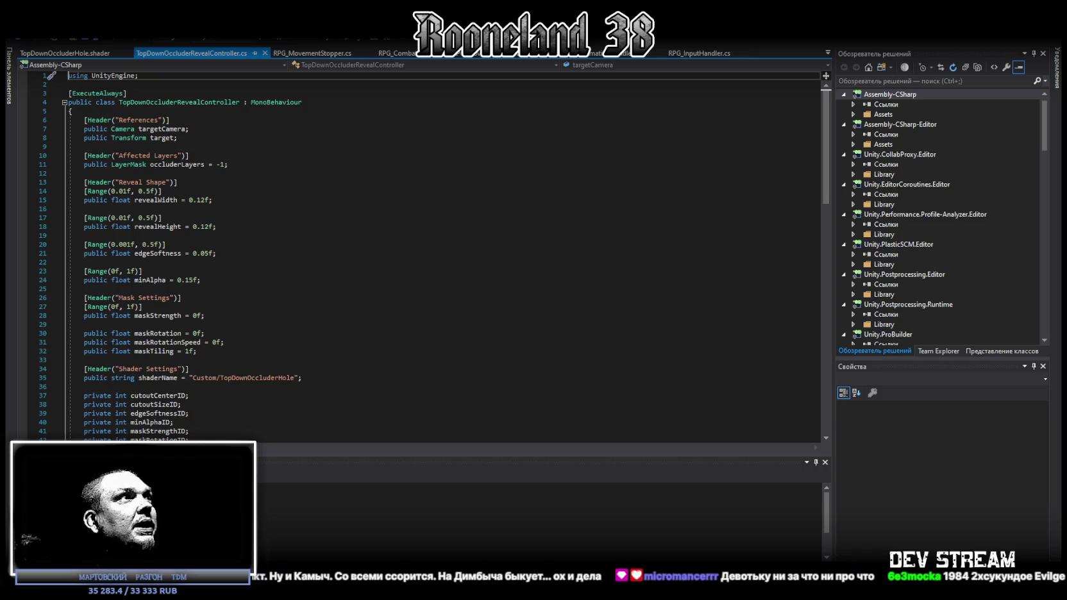
Overwrite all of TopDownOccluderRevealController.cs with the new code and save it
{"action": "key", "text": "ctrl+a"}
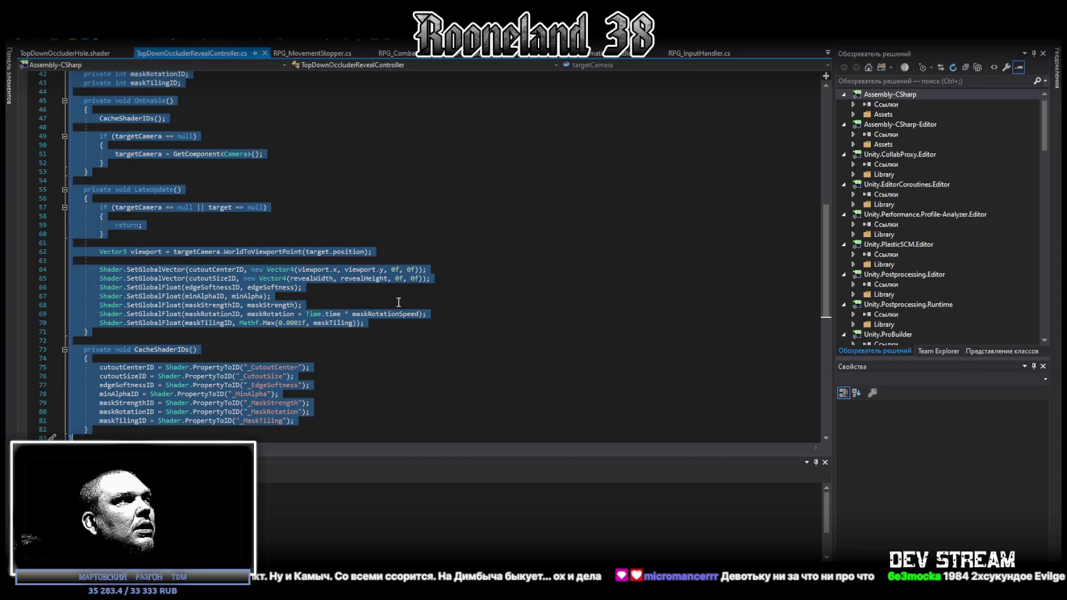
{"action": "key", "text": "ctrl+v"}
{"action": "key", "text": "ctrl+s"}
{"action": "key", "text": "alt+Tab"}
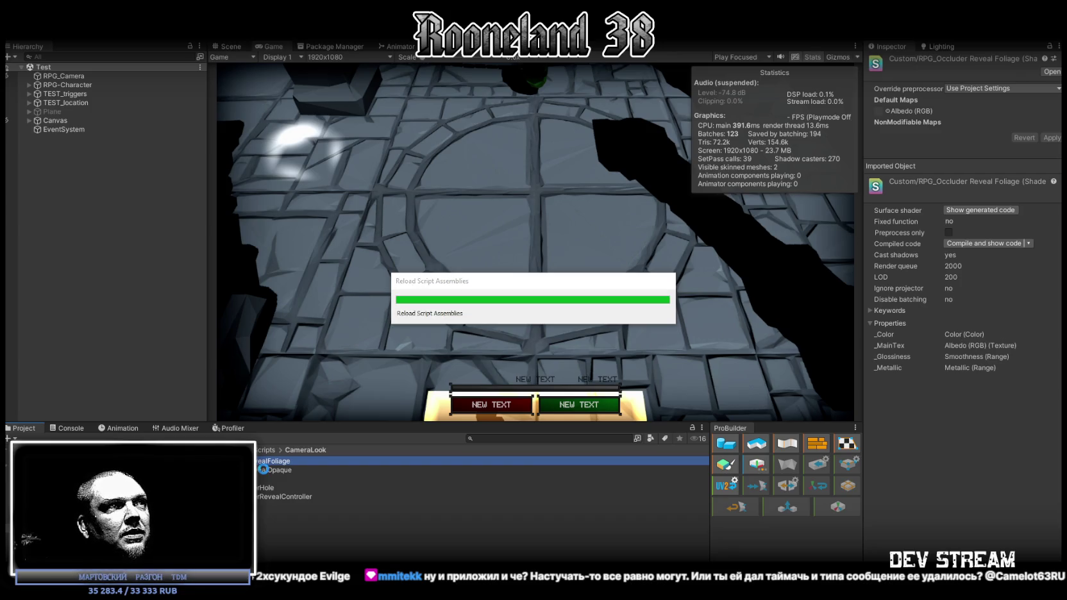
Replace all code in RPG_OccluderRevealOpaque.shader with the new reveal shader code and save it
{"action": "double_click", "coordinate": [264, 469]}
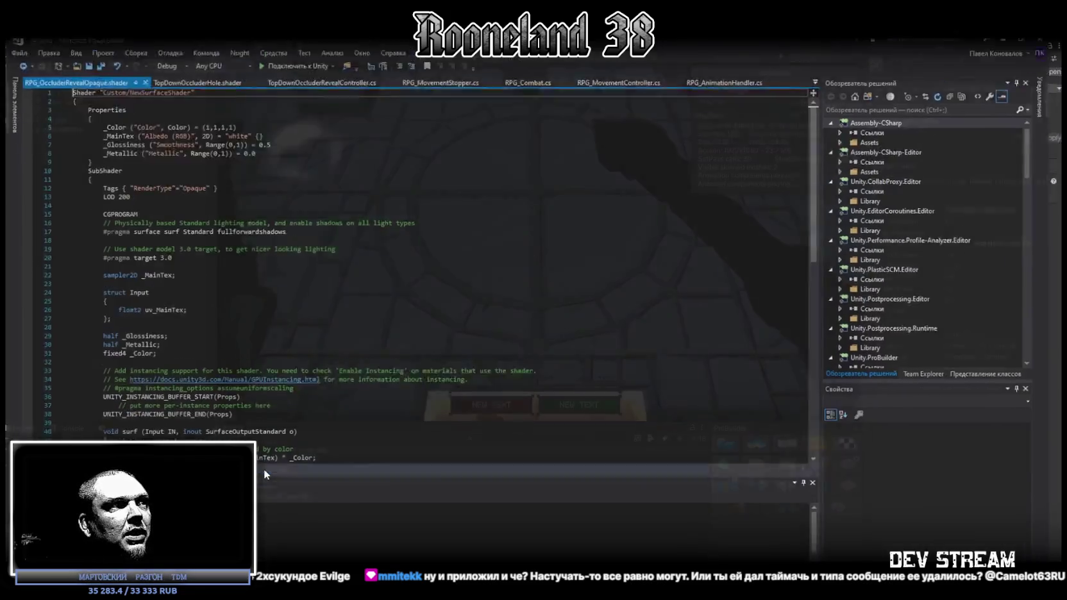
{"action": "key", "text": "alt+Tab"}
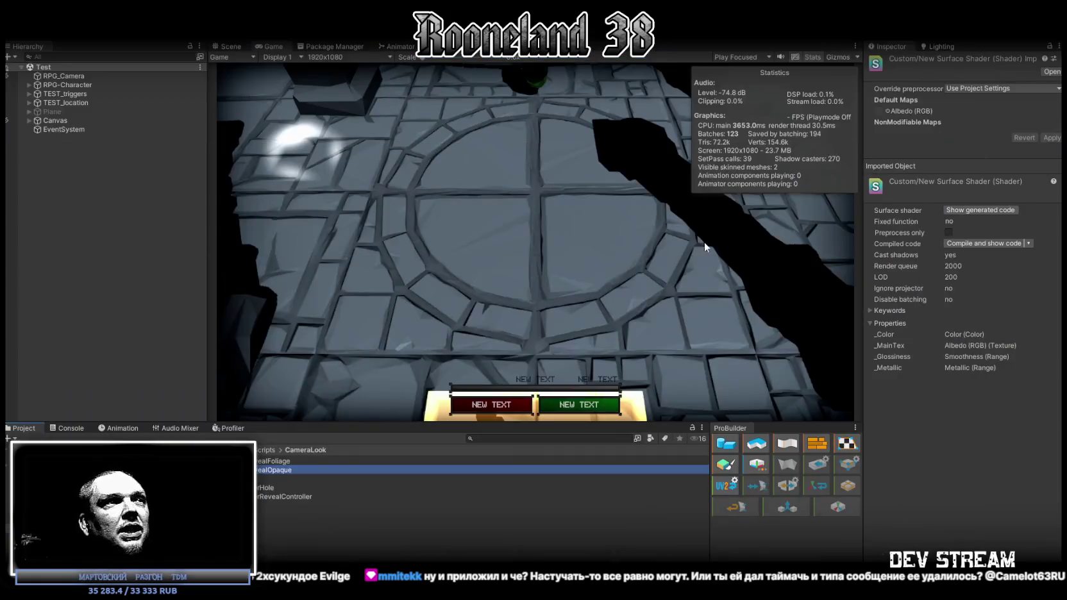
{"action": "double_click", "coordinate": [279, 471]}
{"action": "scroll", "coordinate": [393, 381], "scroll_direction": "down", "scroll_amount": 8}
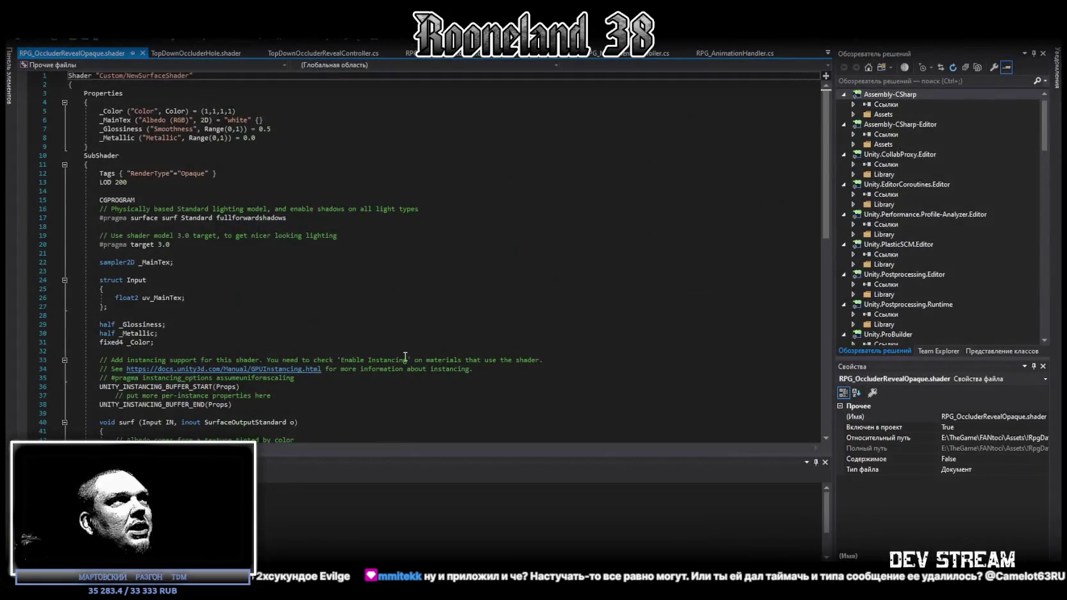
{"action": "left_click", "coordinate": [370, 393]}
{"action": "key", "text": "ctrl+a"}
{"action": "key", "text": "ctrl+v"}
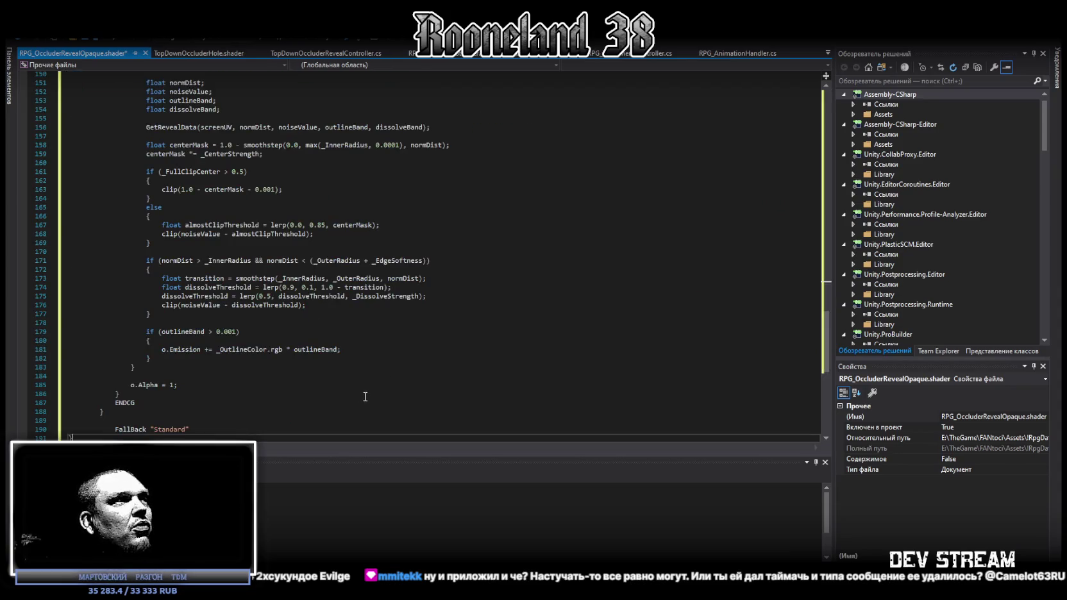
{"action": "key", "text": "ctrl+s"}
{"action": "key", "text": "alt+Tab"}
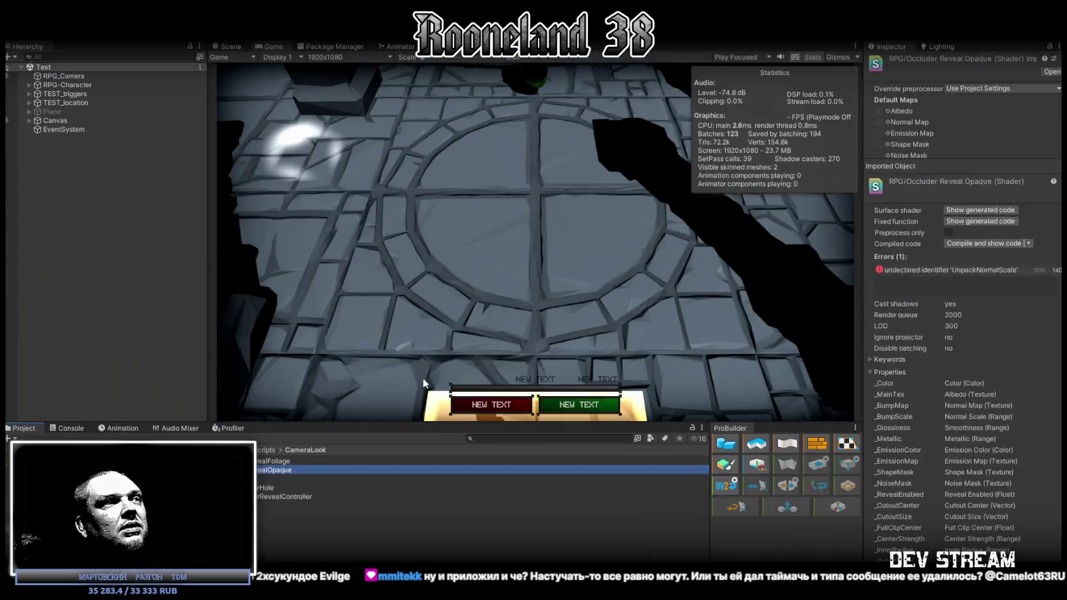
{"action": "double_click", "coordinate": [277, 459]}
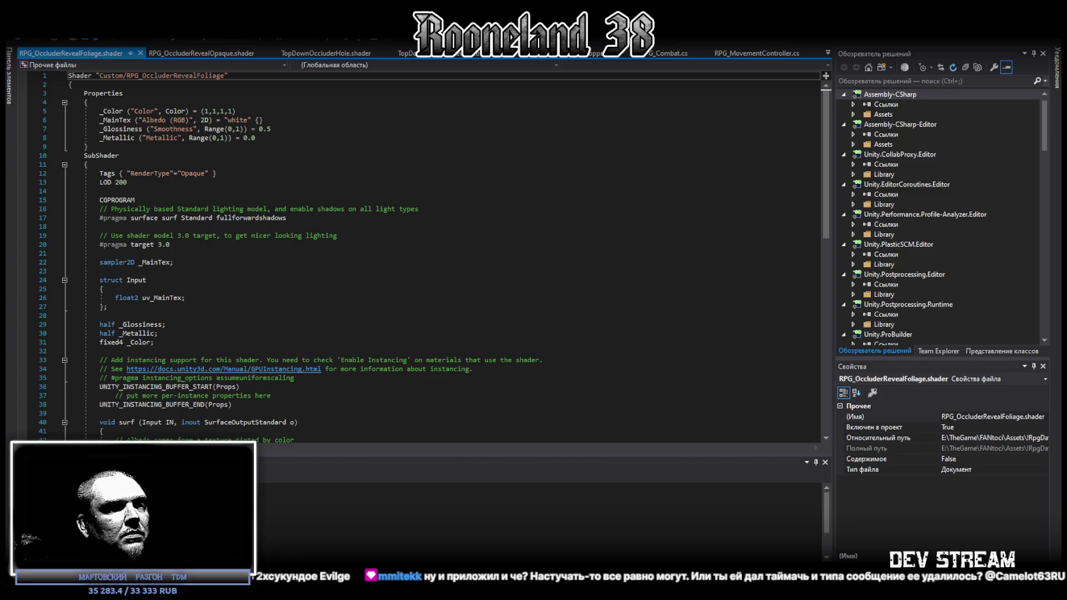
Select all of the Foliage shader's template code, then return to the Opaque shader tab
{"action": "scroll", "coordinate": [229, 370], "scroll_direction": "down", "scroll_amount": 10}
{"action": "key", "text": "ctrl+a"}
{"action": "scroll", "coordinate": [216, 403], "scroll_direction": "up", "scroll_amount": 6}
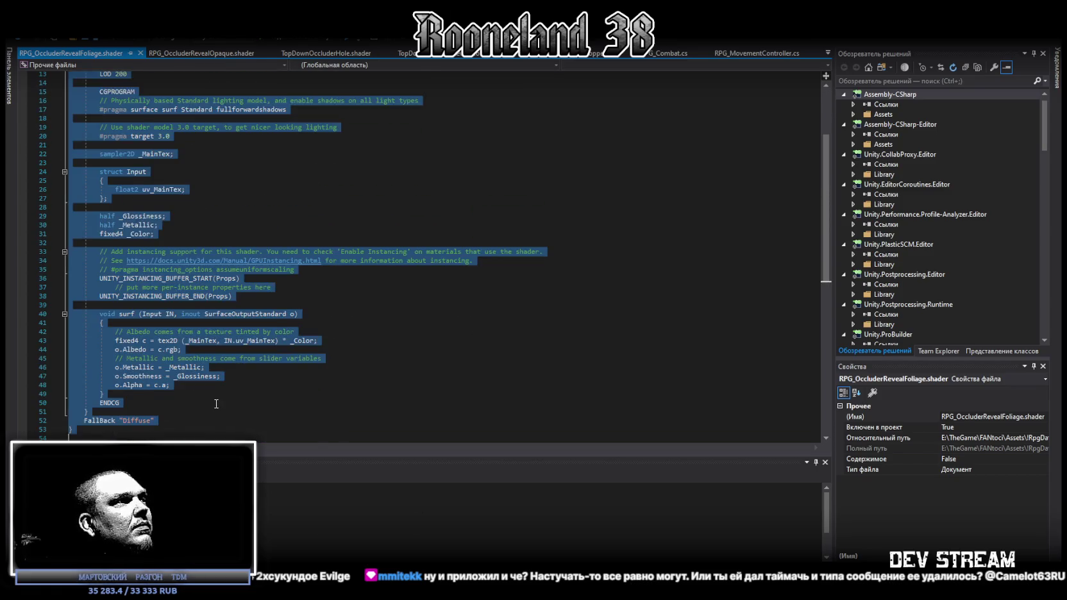
{"action": "left_click", "coordinate": [196, 53]}
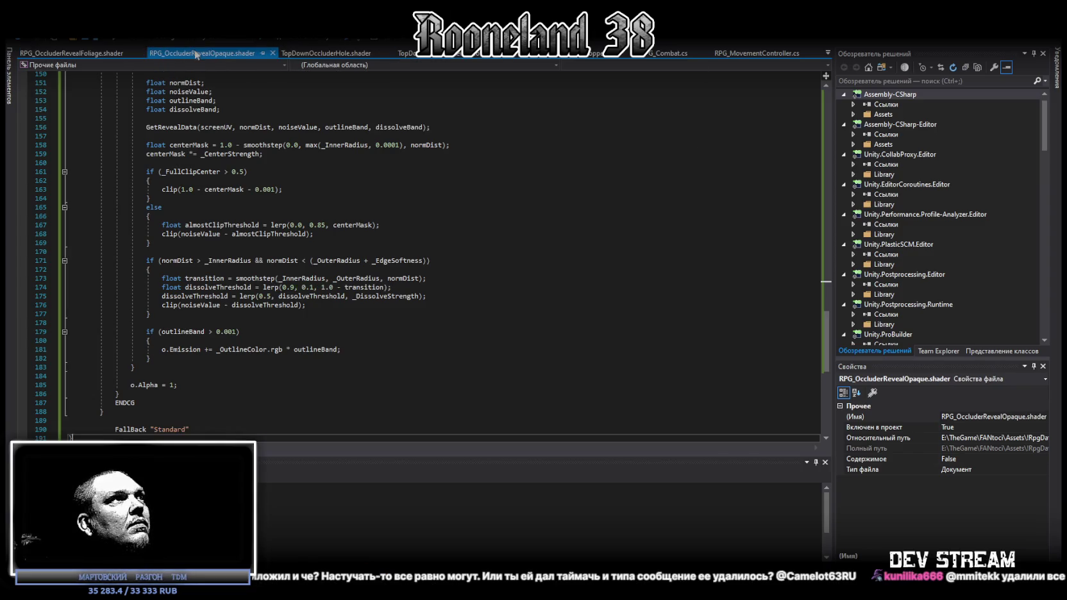
Close the Foliage, Opaque, TopDownOccluderHole and reveal controller tabs, then return to Unity
{"action": "left_click", "coordinate": [313, 53]}
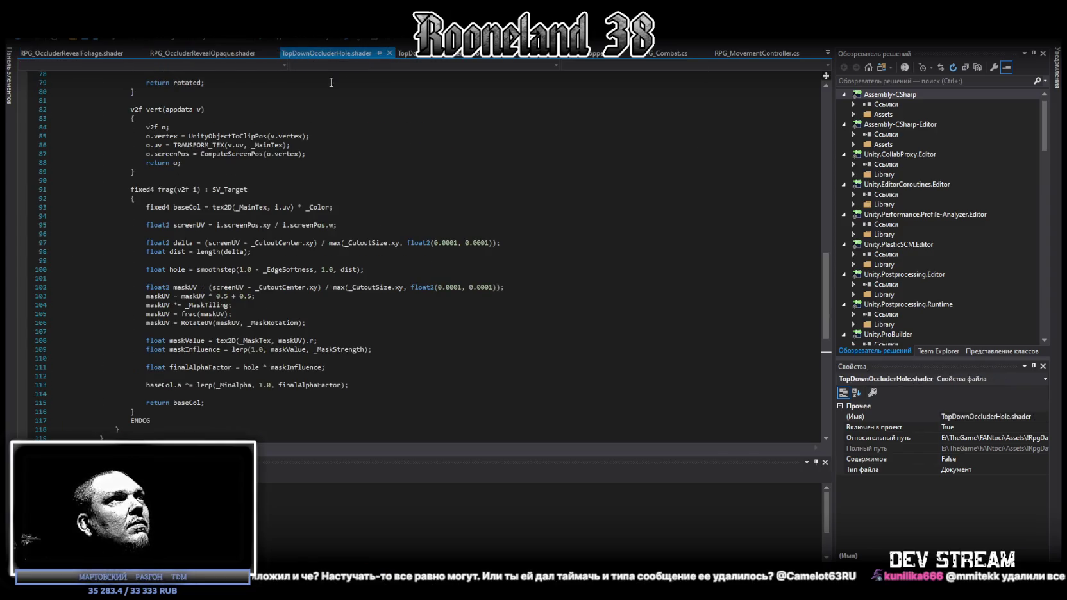
{"action": "left_click", "coordinate": [426, 55]}
{"action": "left_click", "coordinate": [142, 54]}
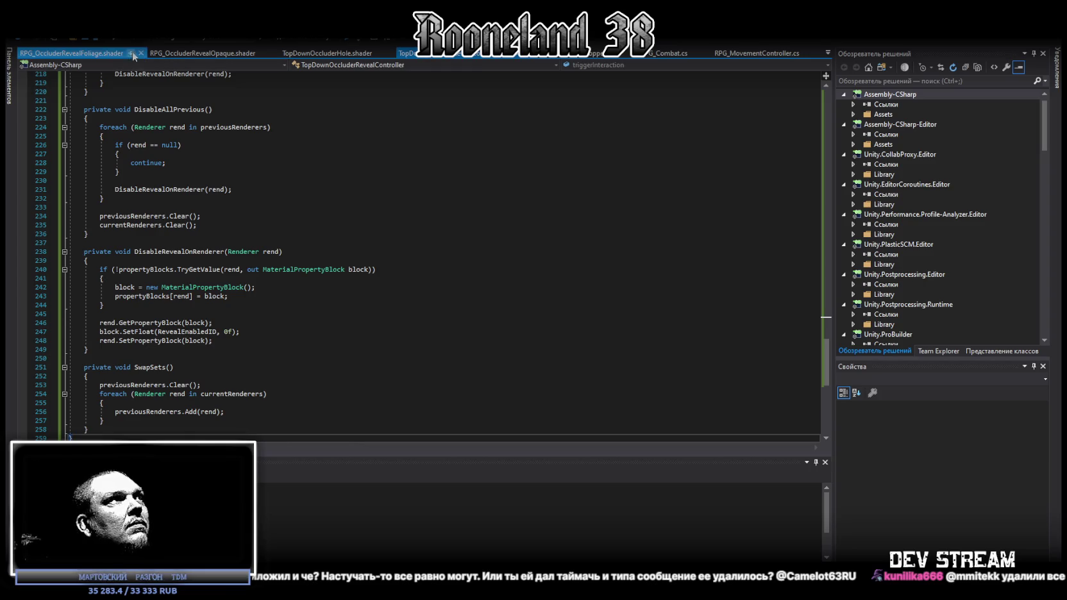
{"action": "left_click", "coordinate": [142, 53]}
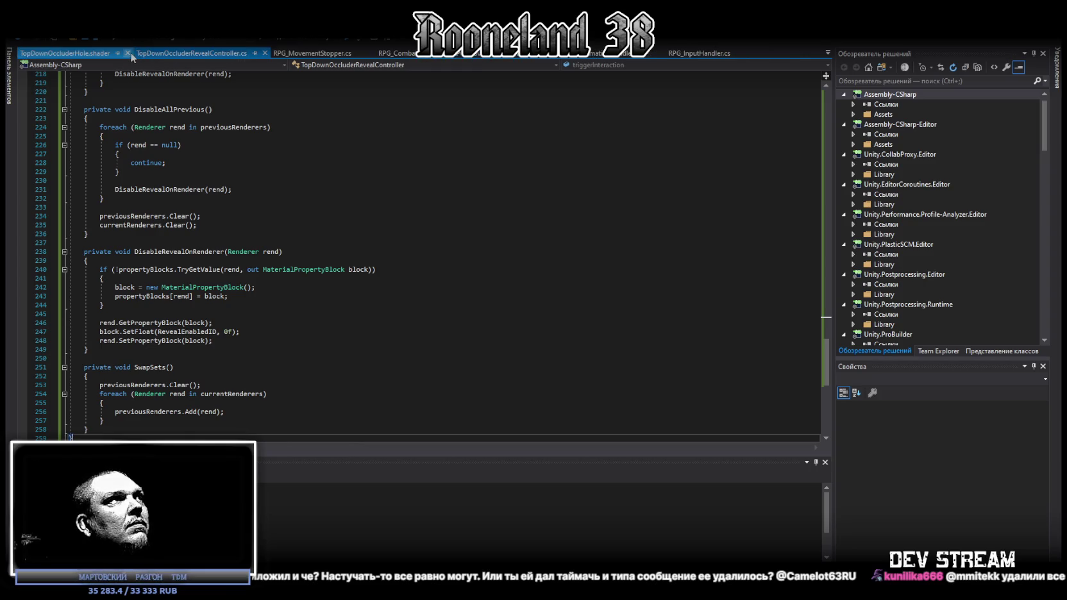
{"action": "left_click", "coordinate": [130, 53]}
{"action": "left_click", "coordinate": [148, 53]}
{"action": "key", "text": "alt+Tab"}
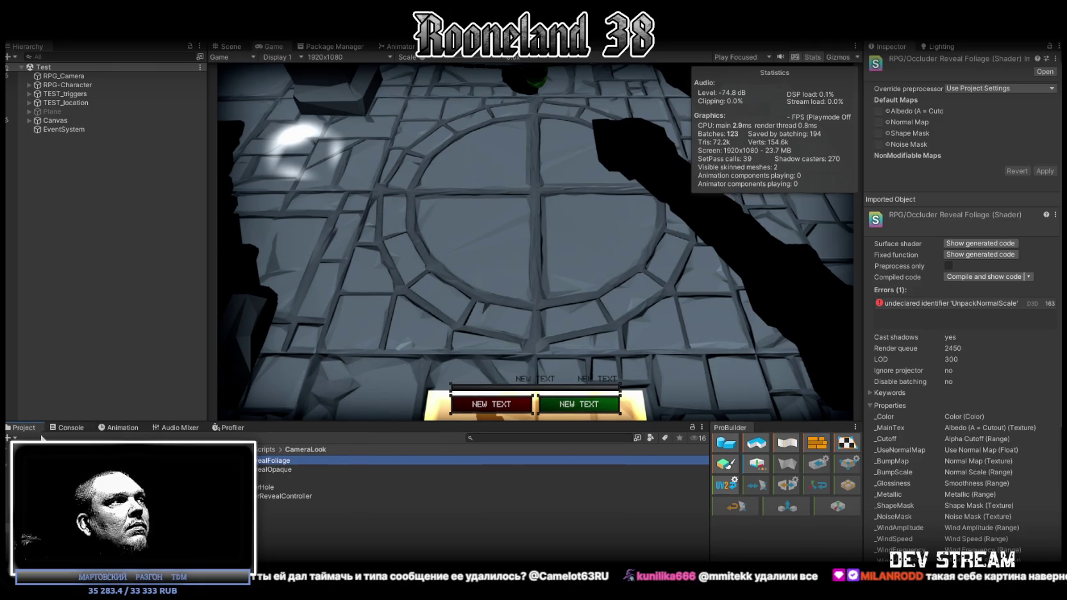
Clear the Console, then select the Top Down Hole material in the CameraLook folder
{"action": "left_click", "coordinate": [68, 428]}
{"action": "left_click", "coordinate": [11, 438]}
{"action": "left_click", "coordinate": [21, 428]}
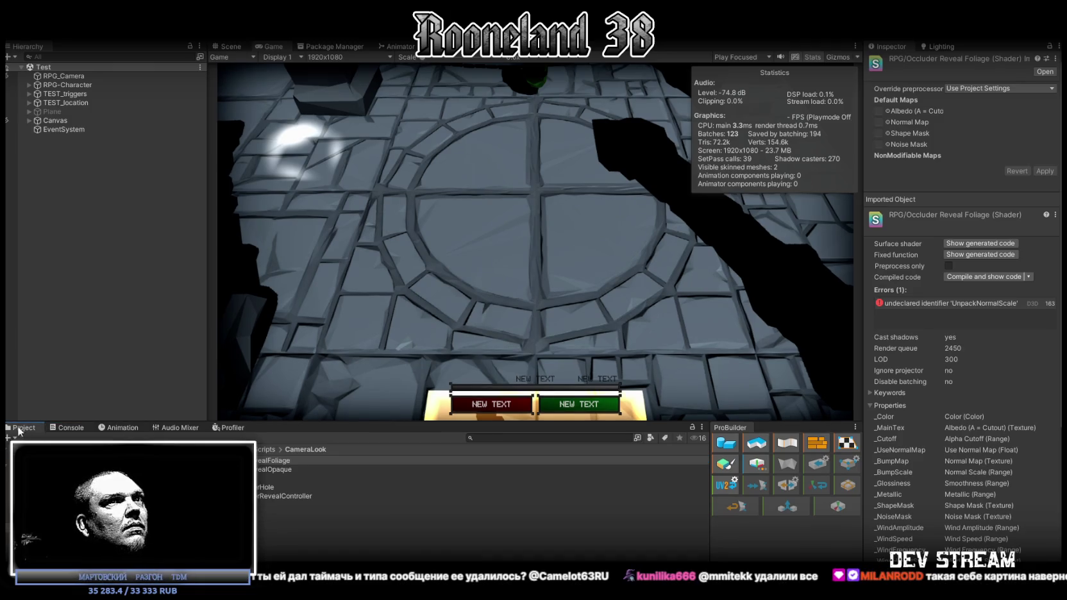
{"action": "left_click", "coordinate": [408, 462]}
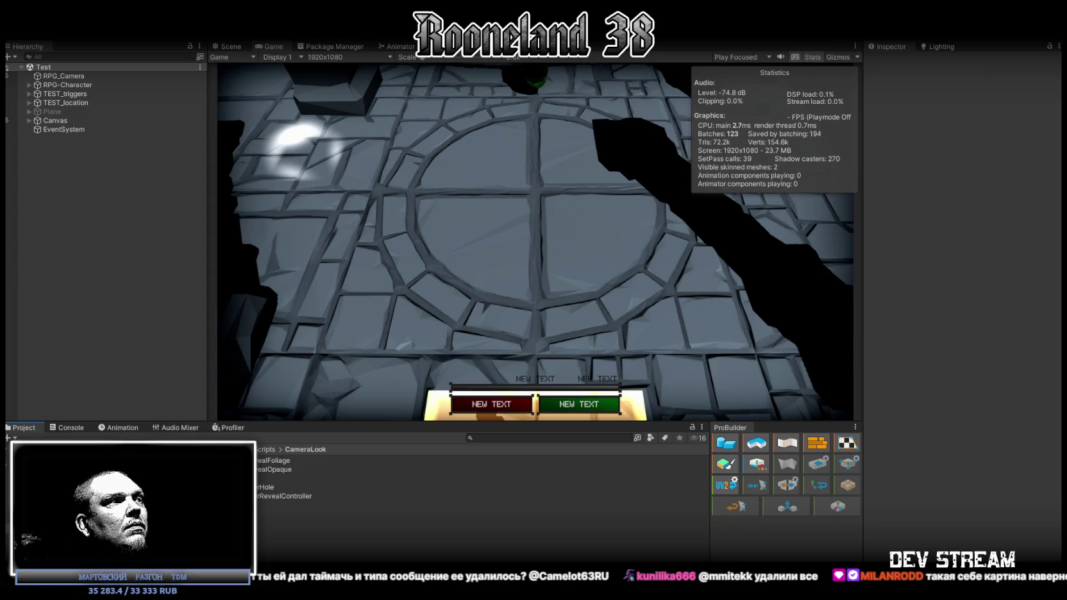
{"action": "left_click", "coordinate": [408, 478]}
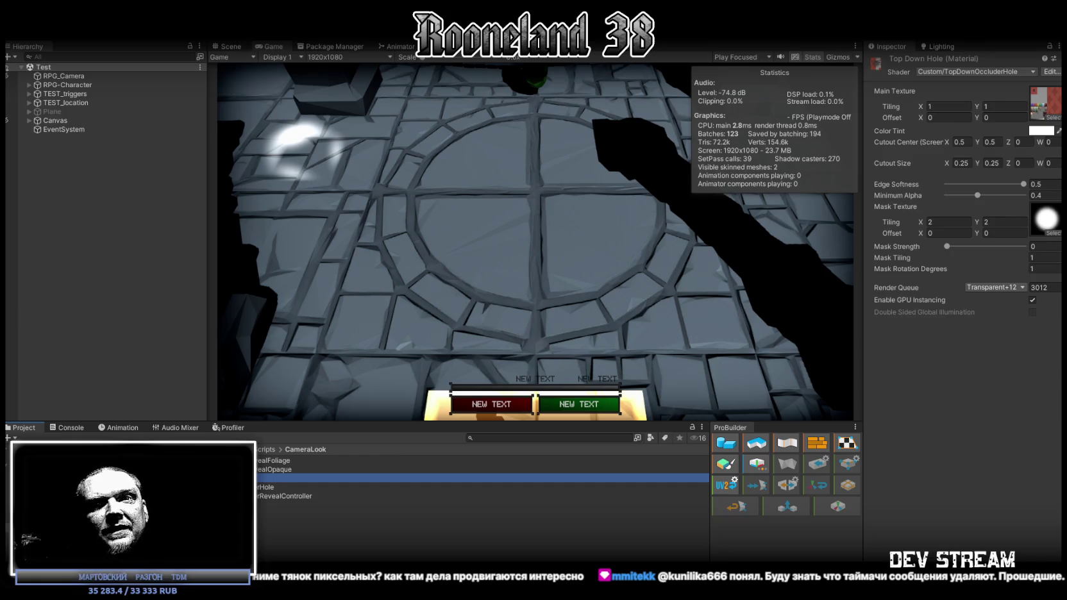
{"action": "left_click", "coordinate": [67, 427]}
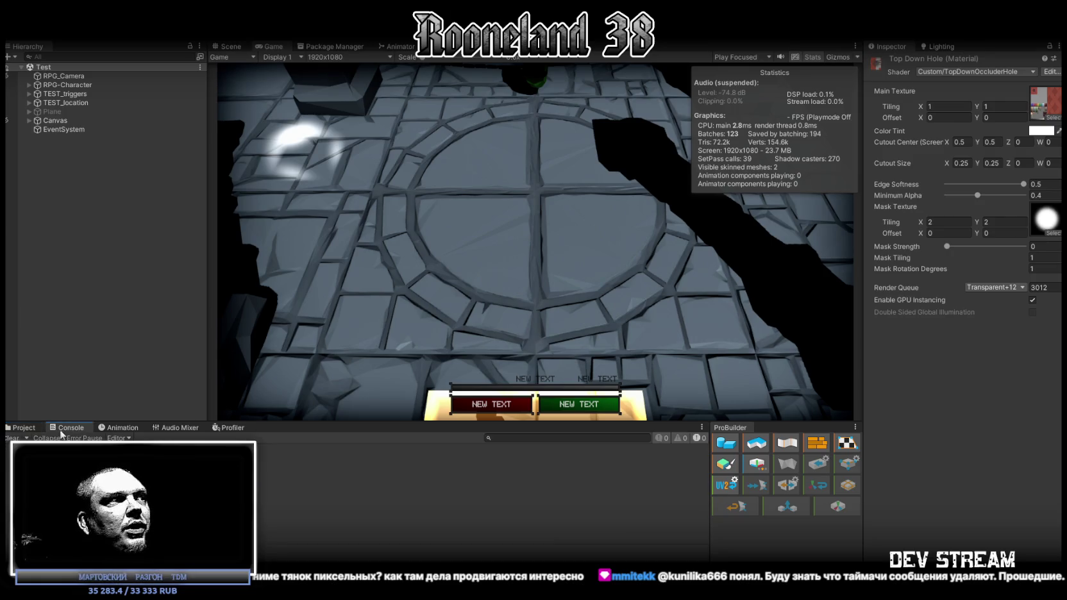
{"action": "left_click", "coordinate": [21, 427]}
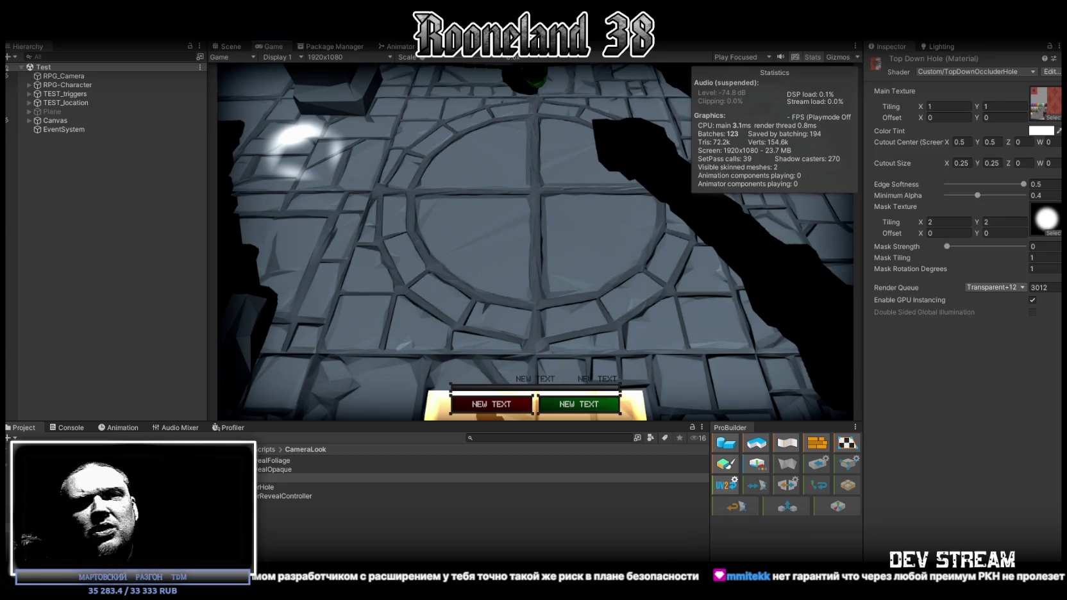
{"action": "left_click", "coordinate": [62, 427]}
{"action": "left_click", "coordinate": [23, 427]}
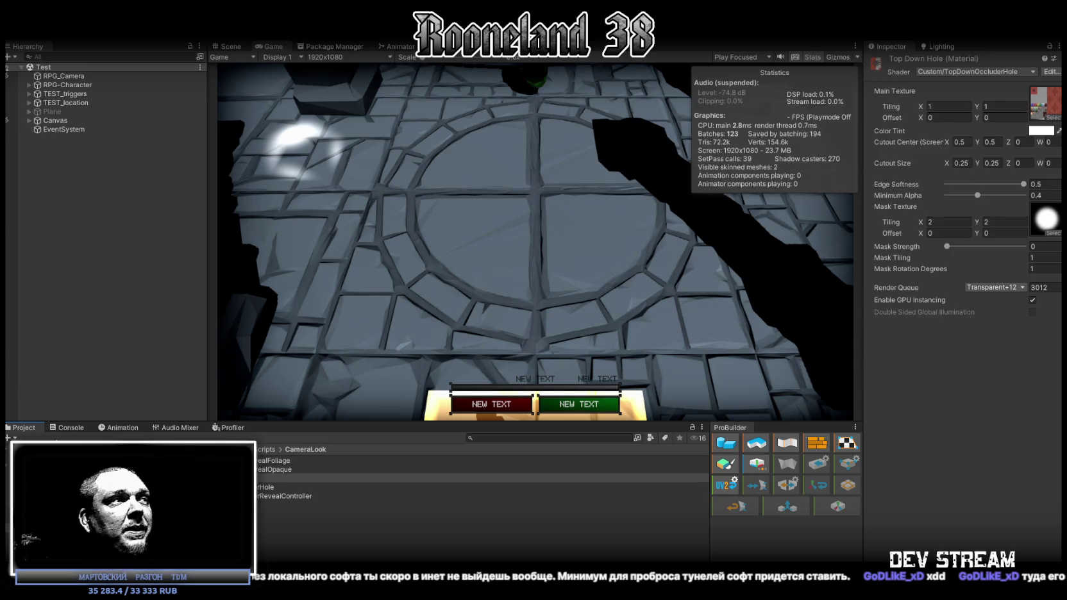
{"action": "left_click", "coordinate": [69, 426]}
{"action": "left_click", "coordinate": [22, 427]}
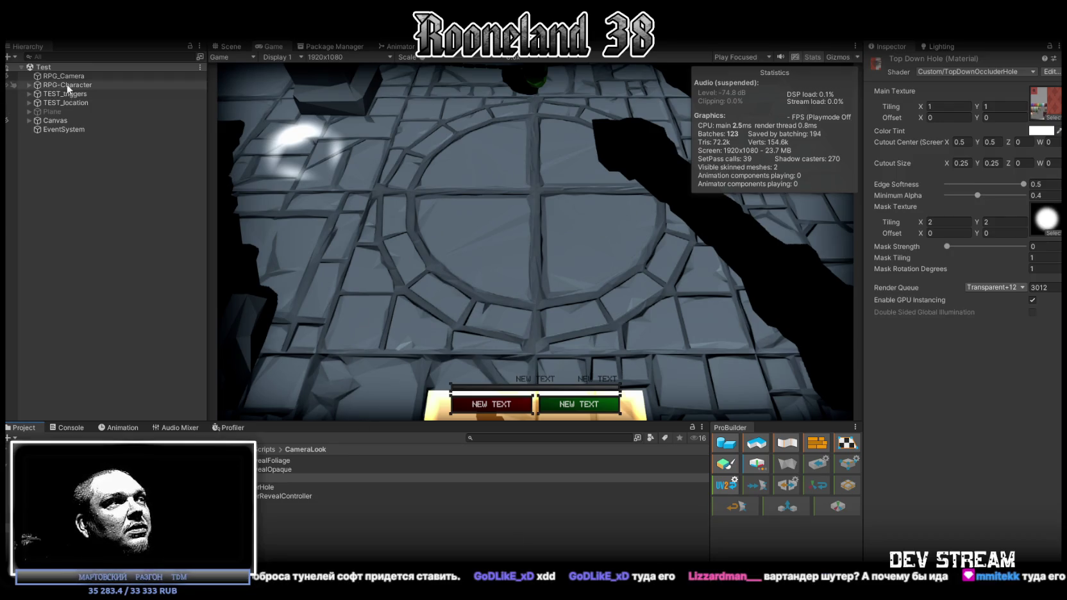
{"action": "left_click", "coordinate": [77, 167]}
{"action": "left_click", "coordinate": [263, 478]}
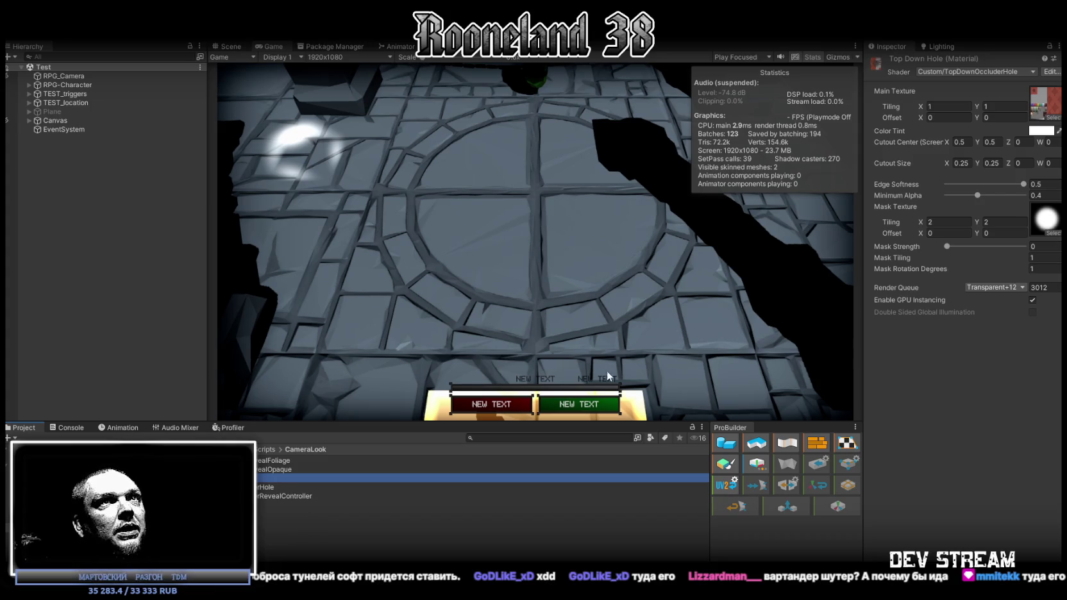
{"action": "left_click", "coordinate": [1026, 71]}
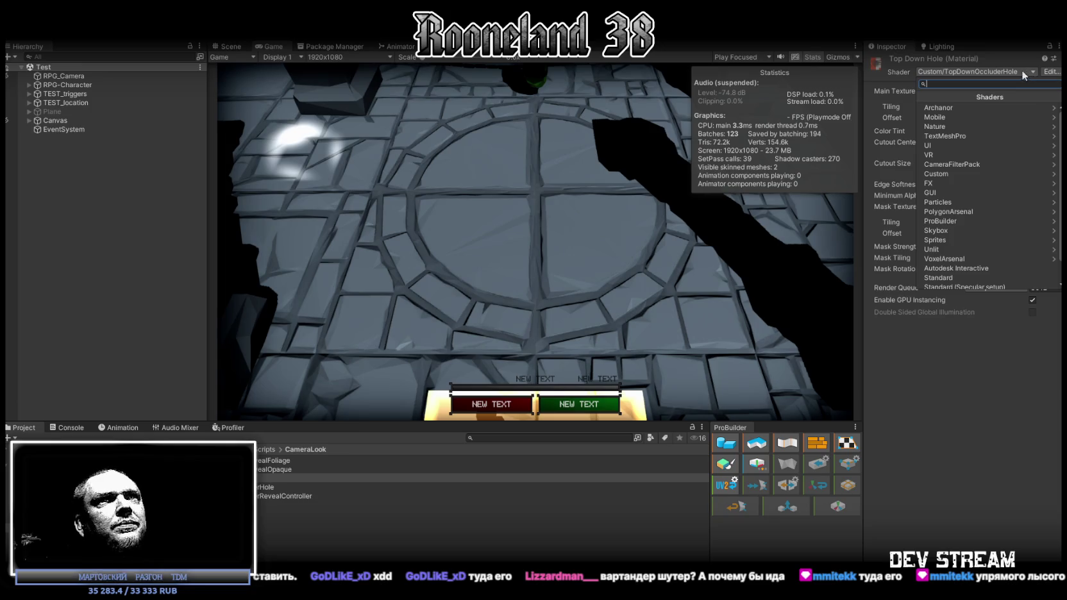
Leave the material's shader as is and inspect RPG_Camera's Post-process Volume settings
{"action": "left_click", "coordinate": [947, 174]}
{"action": "left_click", "coordinate": [921, 96]}
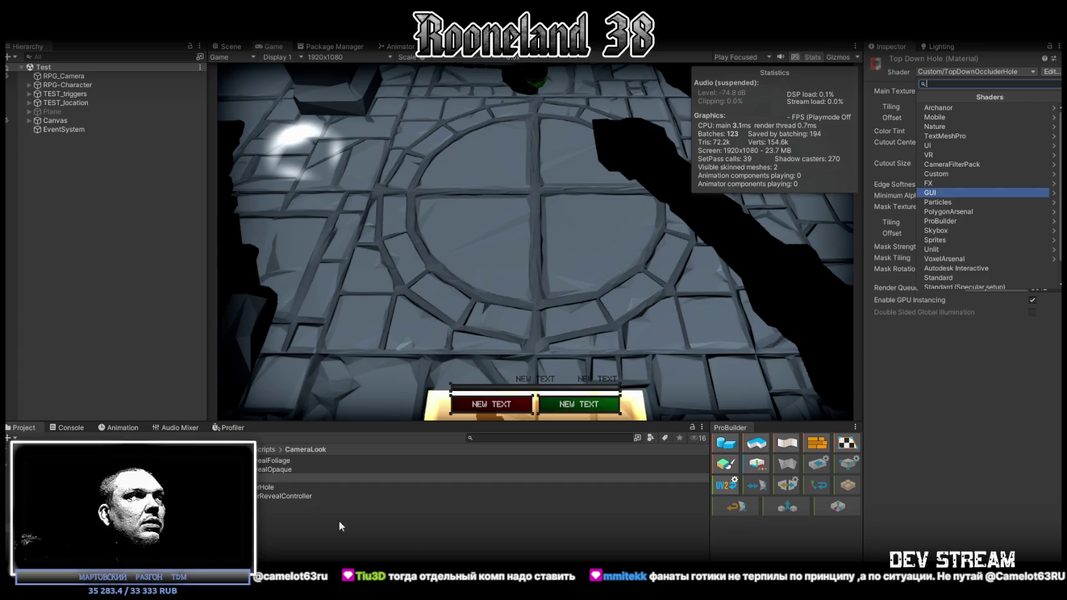
{"action": "left_click", "coordinate": [75, 76]}
{"action": "scroll", "coordinate": [952, 279], "scroll_direction": "down", "scroll_amount": 15}
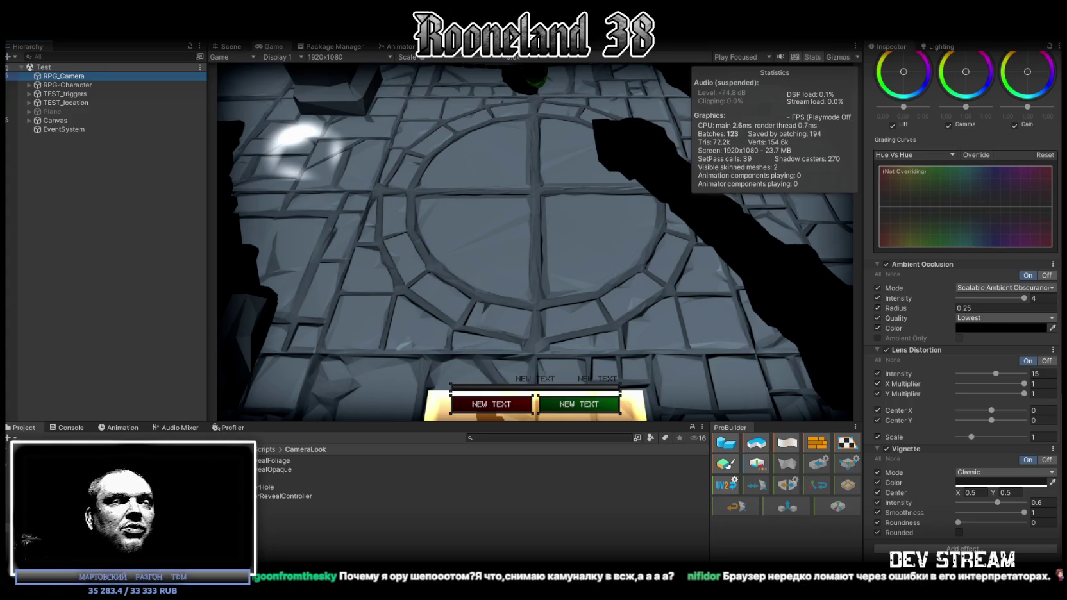
Review RPG_Camera's Post-process Volume with RPG_Profile (saturation -25, contrast 100), then collapse its Camera component
{"action": "scroll", "coordinate": [923, 325], "scroll_direction": "up", "scroll_amount": 3}
{"action": "scroll", "coordinate": [923, 322], "scroll_direction": "up", "scroll_amount": 5}
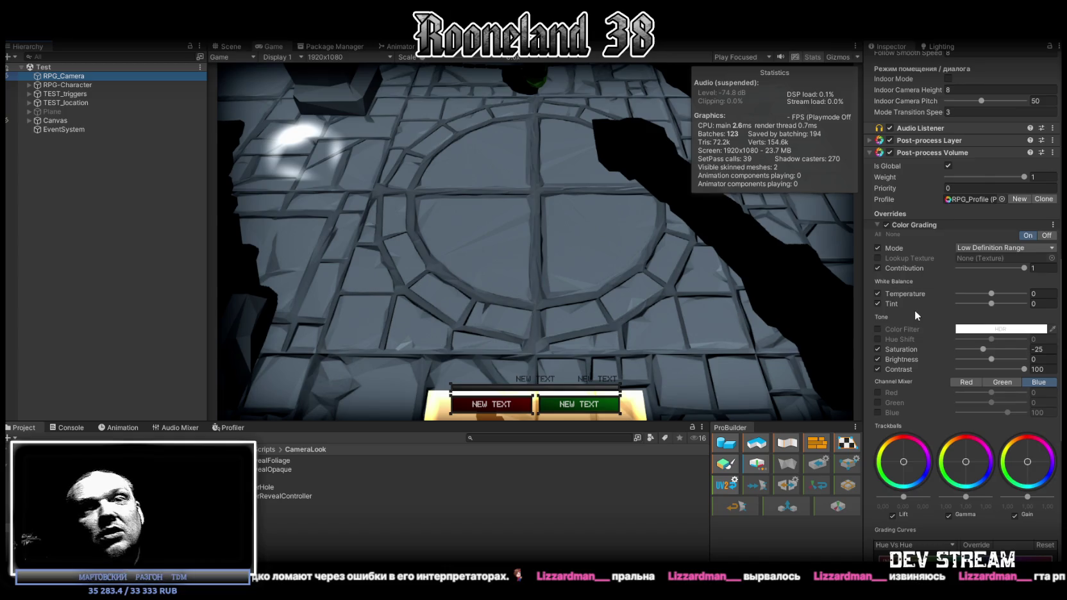
{"action": "scroll", "coordinate": [954, 292], "scroll_direction": "up", "scroll_amount": 5}
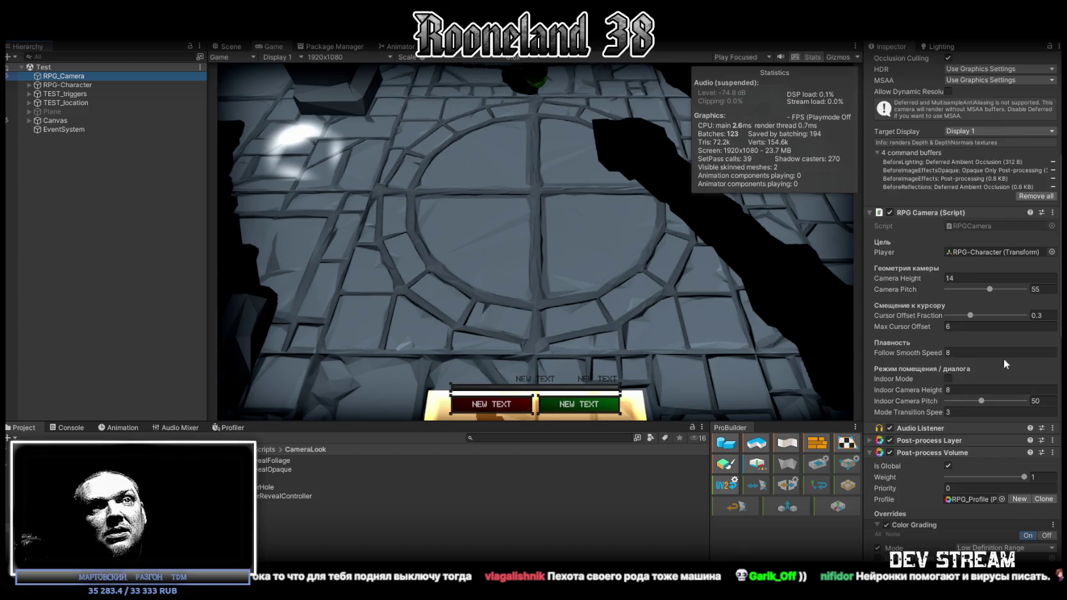
{"action": "scroll", "coordinate": [957, 327], "scroll_direction": "down", "scroll_amount": 15}
{"action": "scroll", "coordinate": [953, 340], "scroll_direction": "up", "scroll_amount": 20}
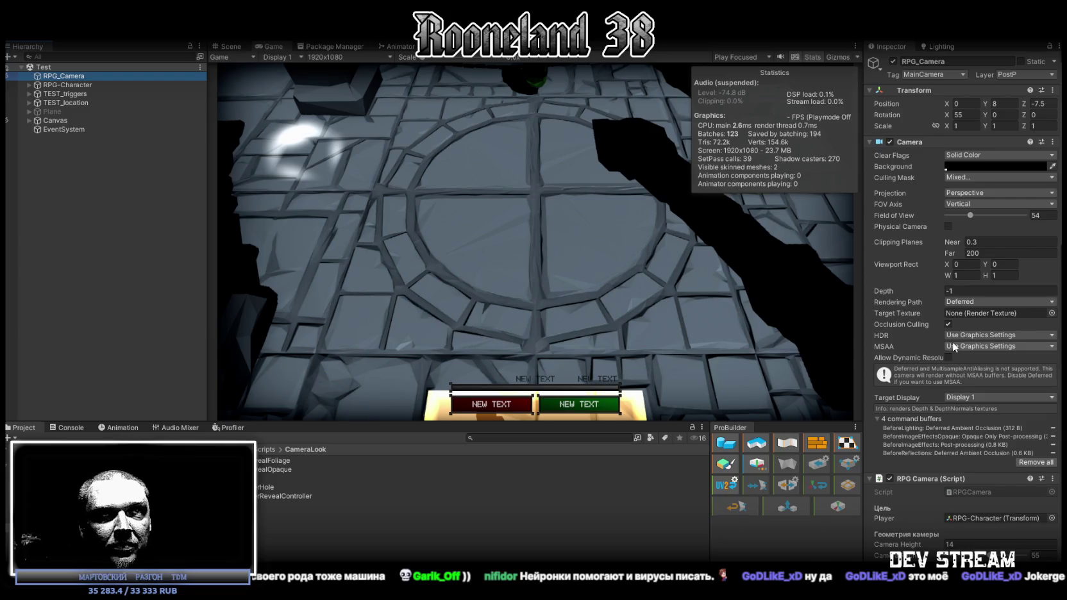
{"action": "scroll", "coordinate": [946, 324], "scroll_direction": "down", "scroll_amount": 3}
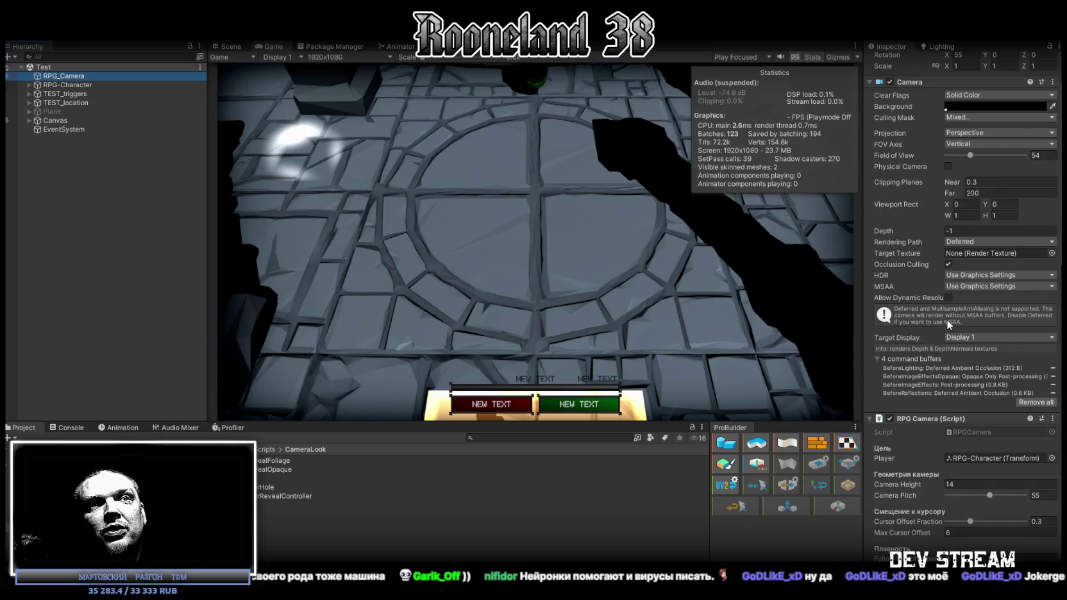
{"action": "scroll", "coordinate": [947, 319], "scroll_direction": "down", "scroll_amount": 3}
{"action": "scroll", "coordinate": [947, 316], "scroll_direction": "down", "scroll_amount": 9}
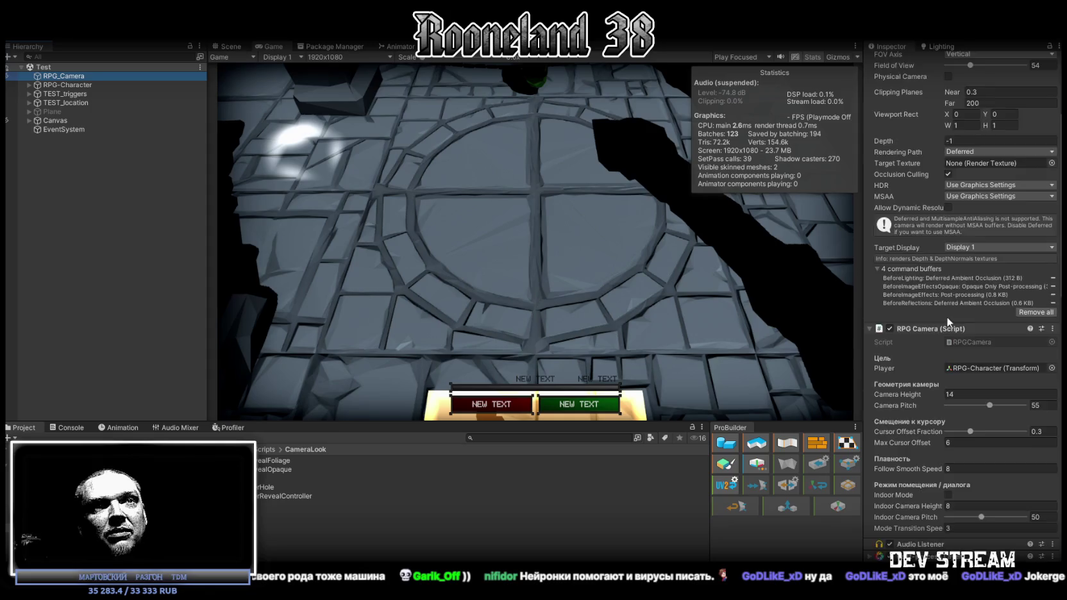
{"action": "scroll", "coordinate": [946, 316], "scroll_direction": "down", "scroll_amount": 4}
{"action": "scroll", "coordinate": [946, 313], "scroll_direction": "down", "scroll_amount": 6}
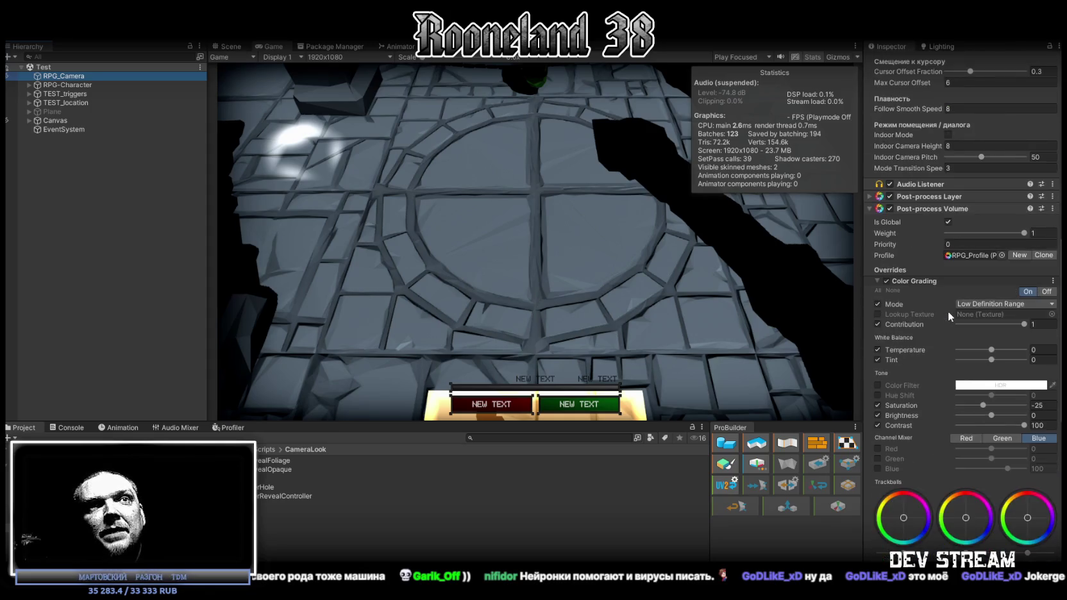
{"action": "scroll", "coordinate": [948, 312], "scroll_direction": "down", "scroll_amount": 13}
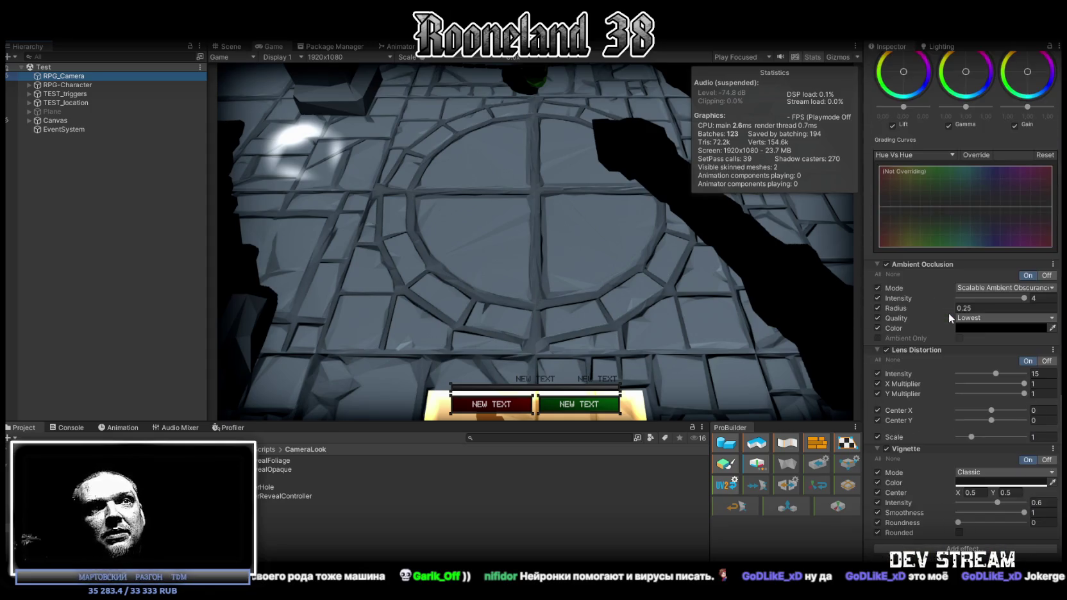
{"action": "scroll", "coordinate": [948, 311], "scroll_direction": "up", "scroll_amount": 12}
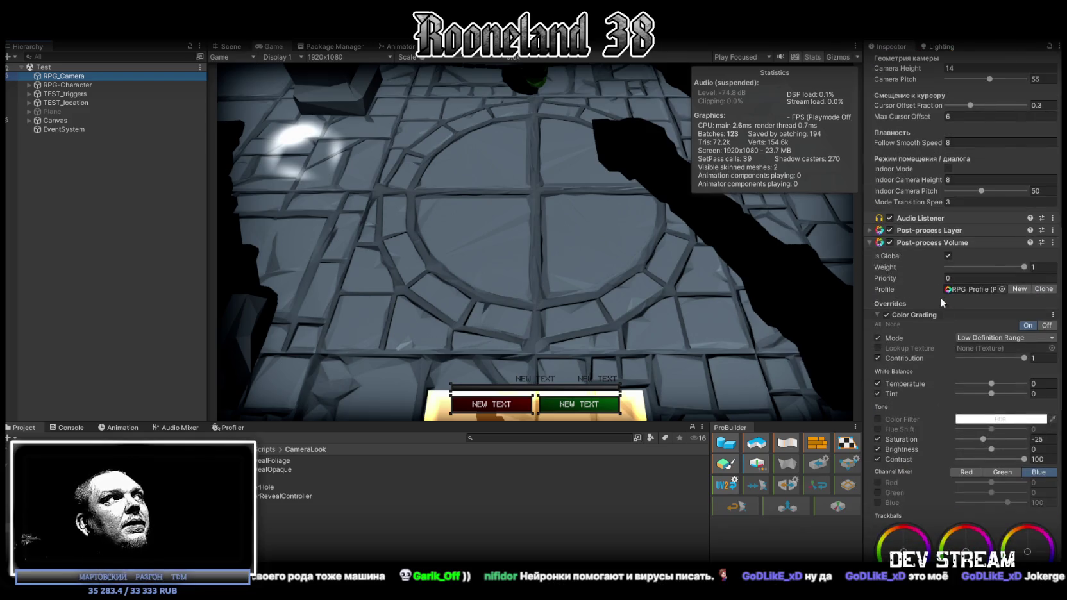
{"action": "scroll", "coordinate": [942, 297], "scroll_direction": "up", "scroll_amount": 4}
{"action": "scroll", "coordinate": [969, 305], "scroll_direction": "up", "scroll_amount": 4}
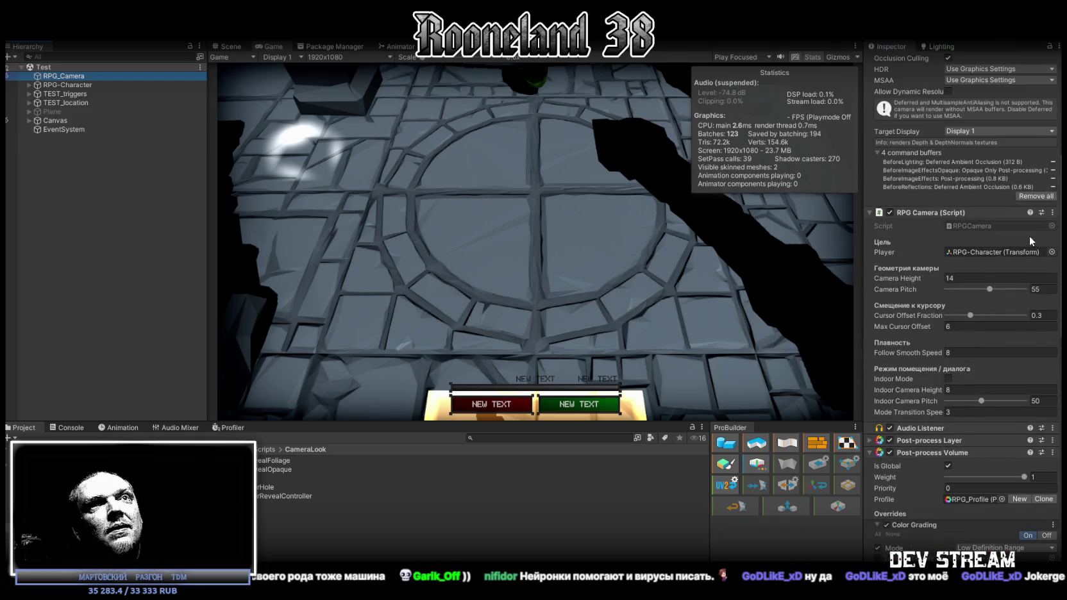
{"action": "scroll", "coordinate": [987, 280], "scroll_direction": "up", "scroll_amount": 4}
{"action": "scroll", "coordinate": [887, 307], "scroll_direction": "up", "scroll_amount": 4}
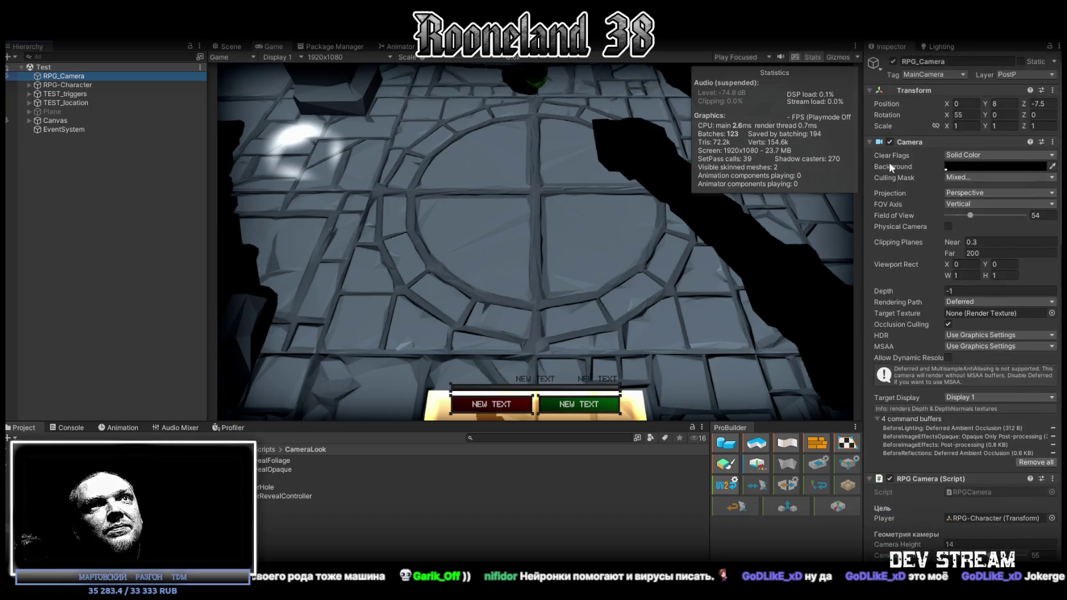
{"action": "left_click", "coordinate": [869, 141]}
Collapse the camera's script and volume components and attach the TopDownOccluderRevealController script
{"action": "left_click", "coordinate": [871, 154]}
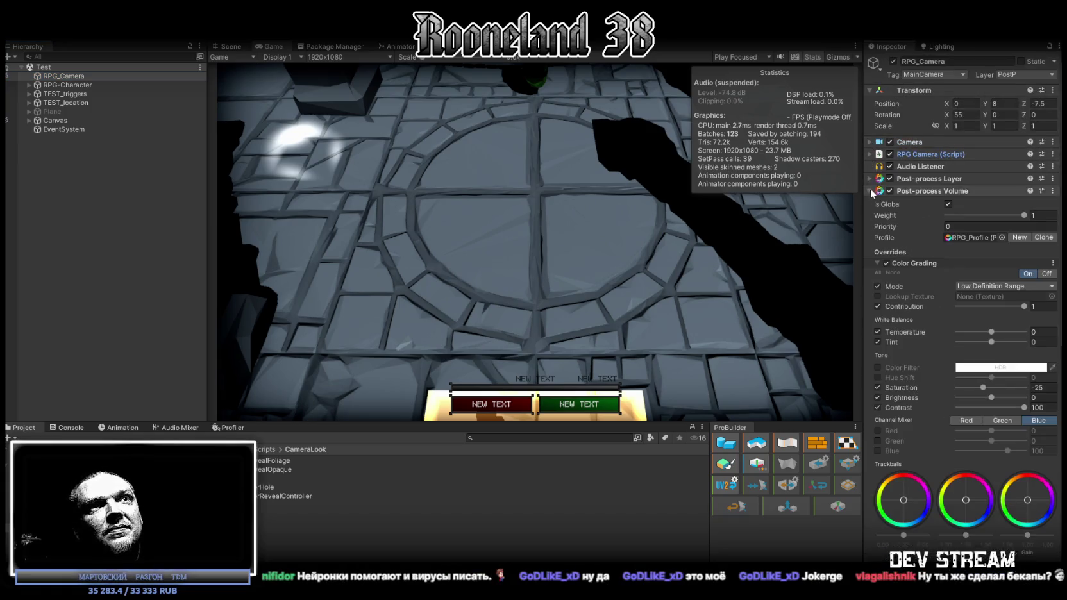
{"action": "left_click", "coordinate": [871, 191]}
{"action": "mouse_move", "coordinate": [282, 495]}
{"action": "left_mouse_down"}
{"action": "mouse_move", "coordinate": [910, 211]}
{"action": "mouse_move", "coordinate": [915, 314]}
{"action": "left_mouse_up"}
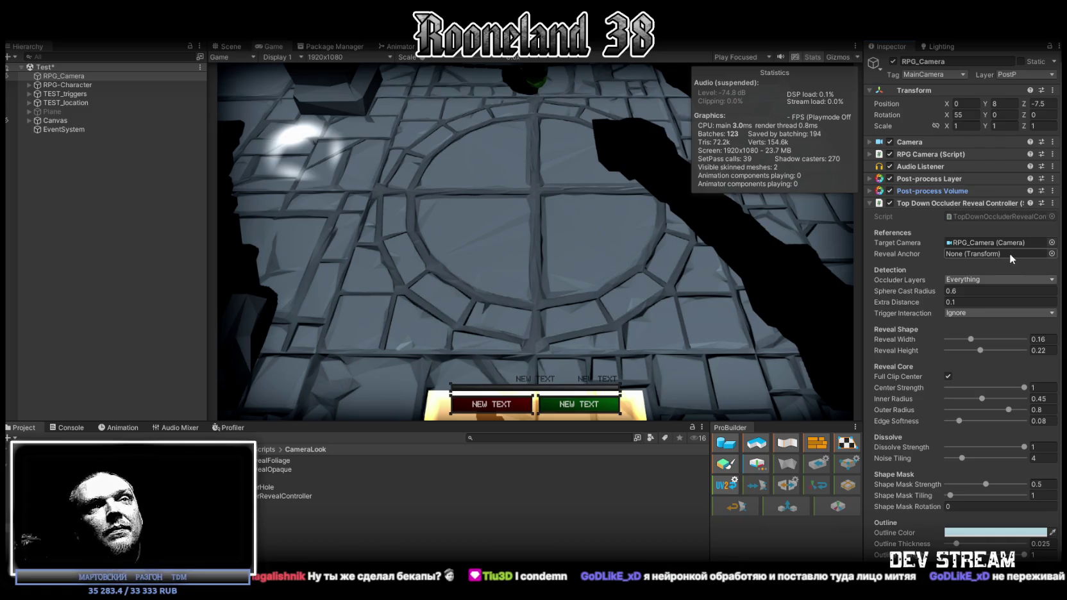
Expand RPG-Character's bones down to B_Spine2 and set BackSpots as the Reveal Anchor
{"action": "left_click", "coordinate": [29, 85]}
{"action": "left_click", "coordinate": [36, 94]}
{"action": "left_click", "coordinate": [45, 103]}
{"action": "left_click", "coordinate": [53, 130]}
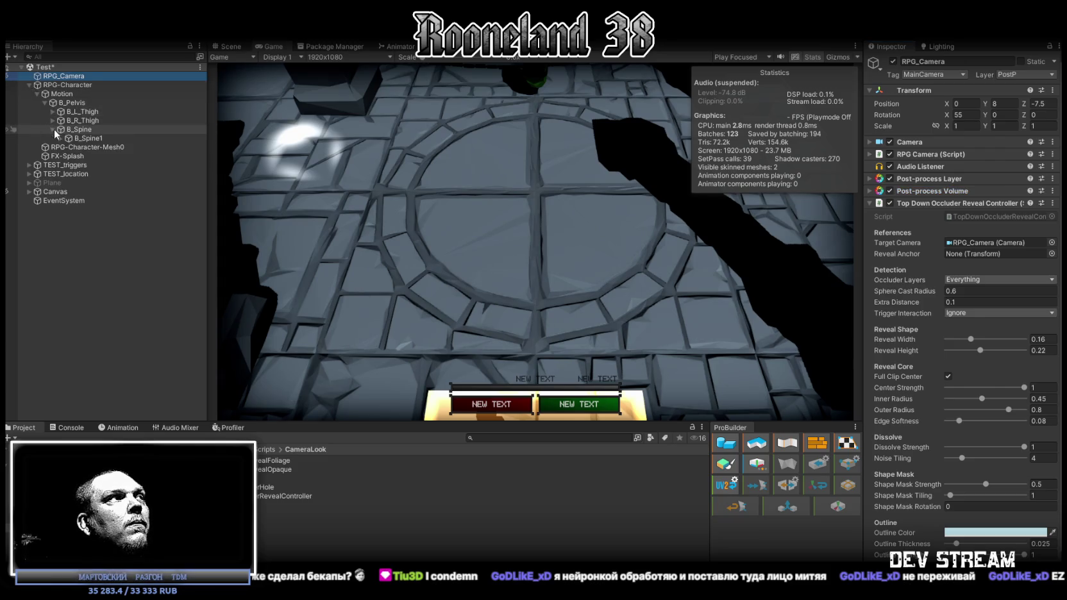
{"action": "left_click", "coordinate": [60, 138]}
{"action": "left_click", "coordinate": [67, 147]}
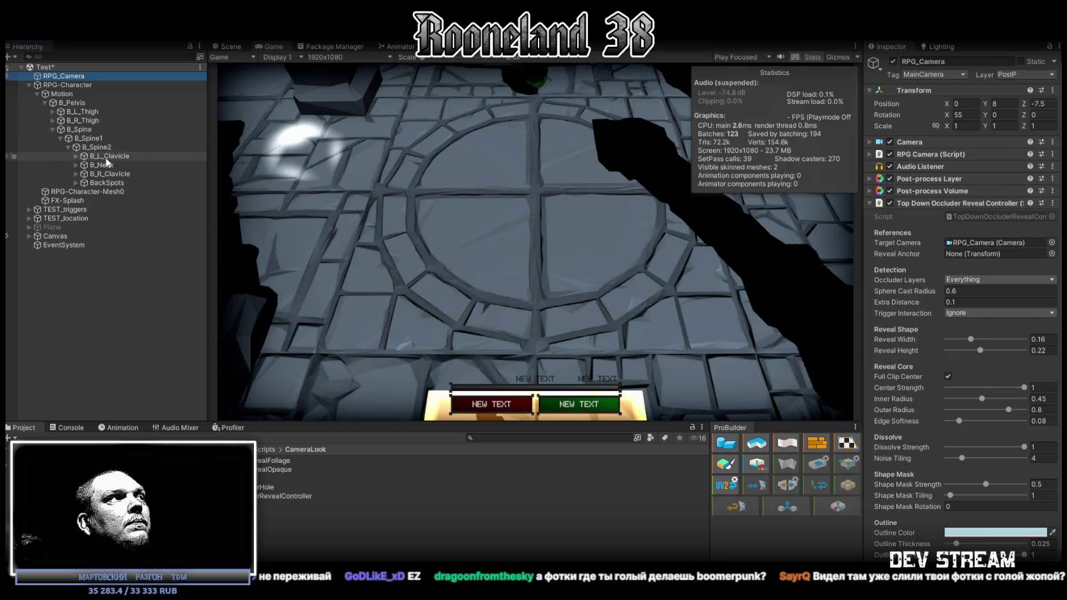
{"action": "mouse_move", "coordinate": [105, 186]}
{"action": "left_mouse_down"}
{"action": "mouse_move", "coordinate": [819, 293]}
{"action": "mouse_move", "coordinate": [996, 256]}
{"action": "left_mouse_up"}
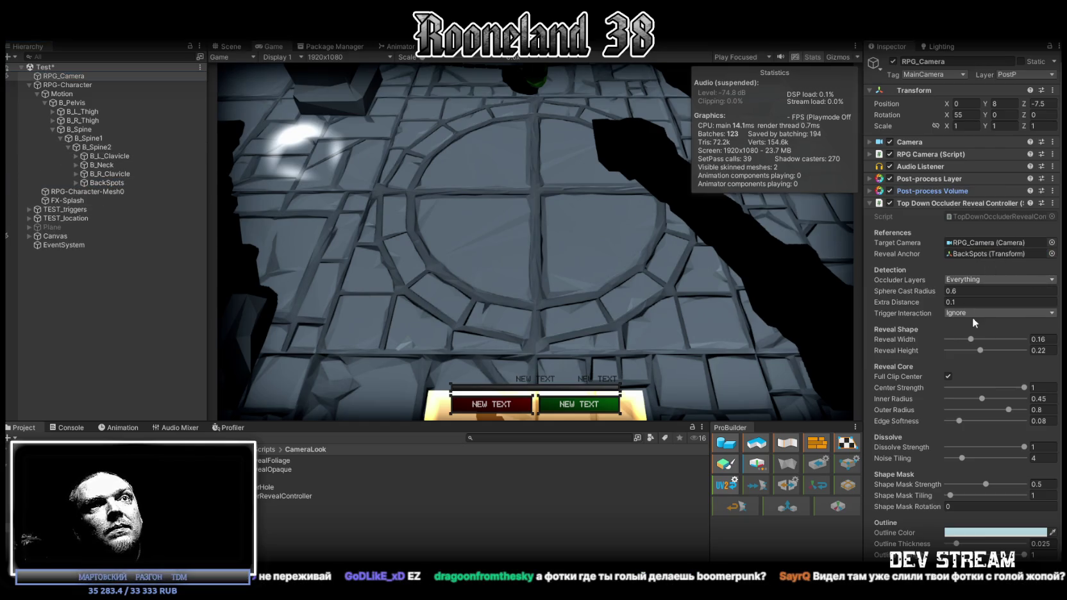
{"action": "left_click", "coordinate": [986, 281]}
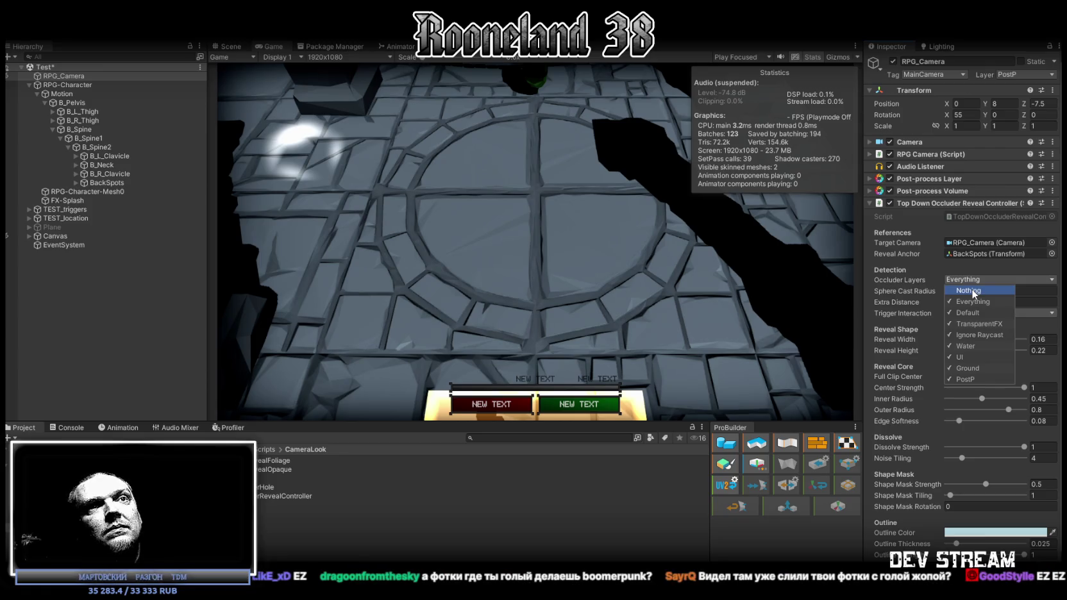
Set the reveal controller's Occluder Layers to Default only
{"action": "left_click", "coordinate": [973, 292]}
{"action": "left_click", "coordinate": [952, 312]}
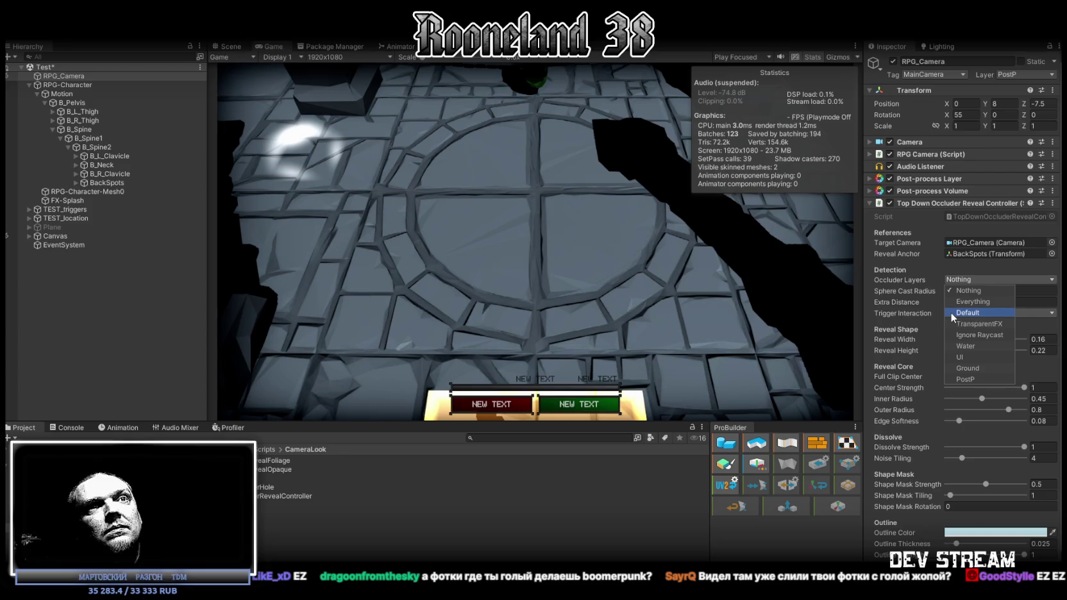
{"action": "left_click", "coordinate": [616, 243]}
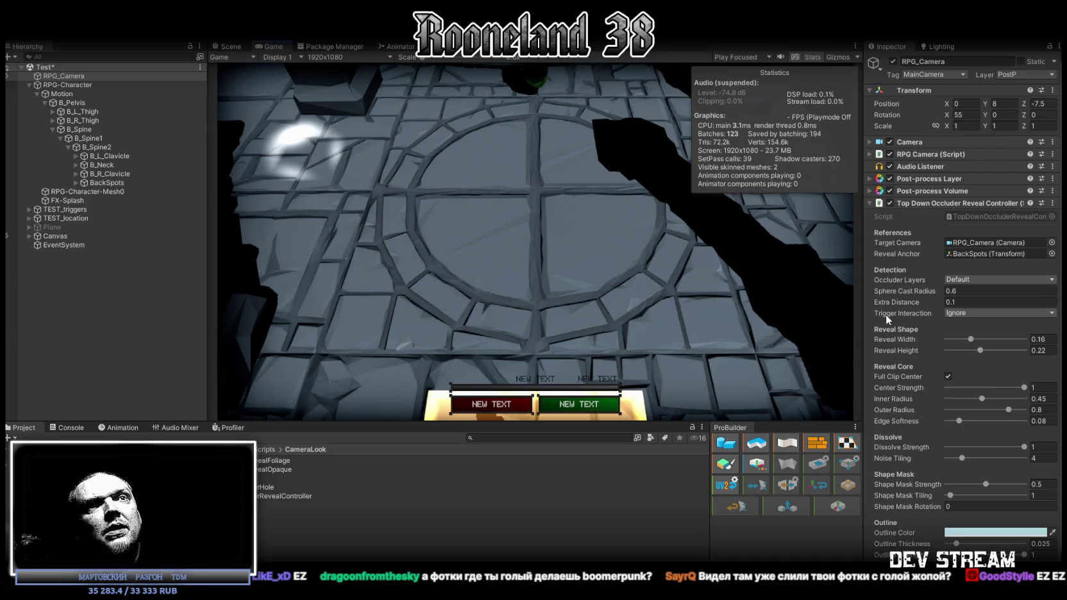
Leave Trigger Interaction on Ignore and deselect the camera
{"action": "left_click", "coordinate": [978, 315]}
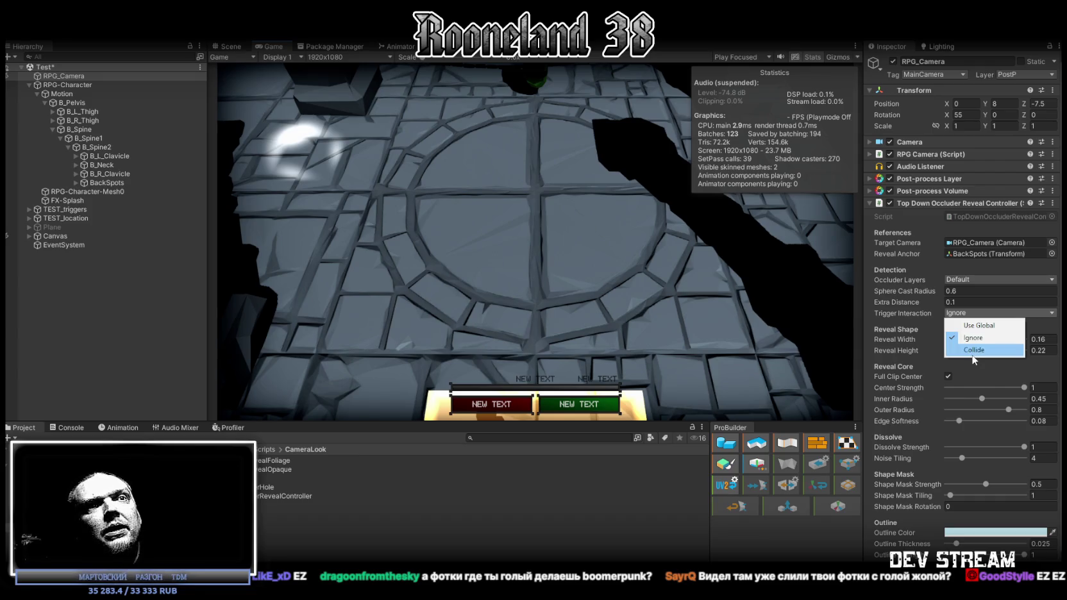
{"action": "left_click", "coordinate": [892, 311]}
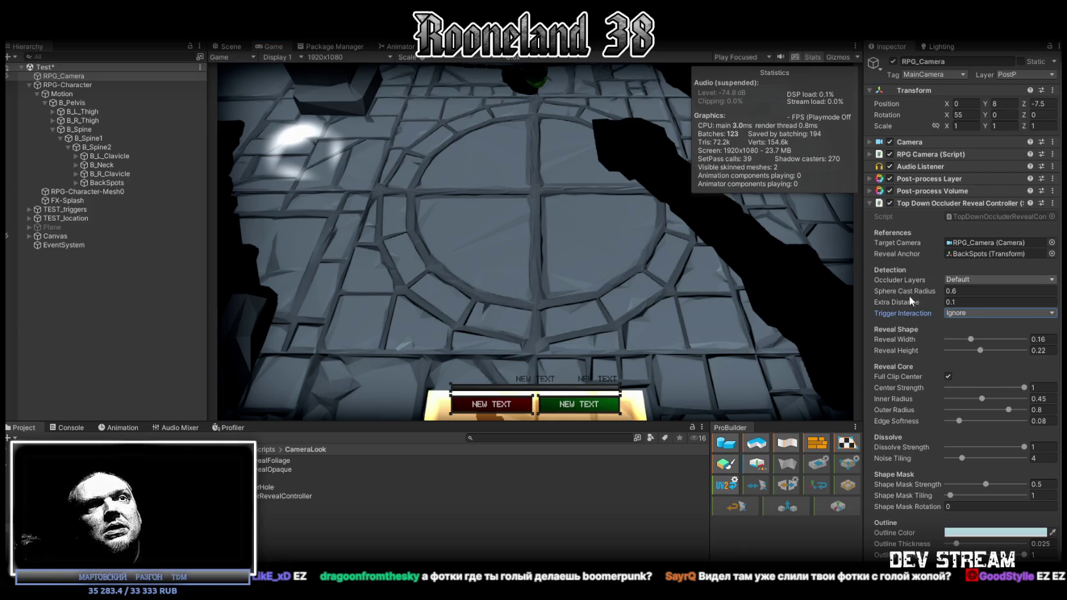
{"action": "scroll", "coordinate": [919, 315], "scroll_direction": "down", "scroll_amount": 1}
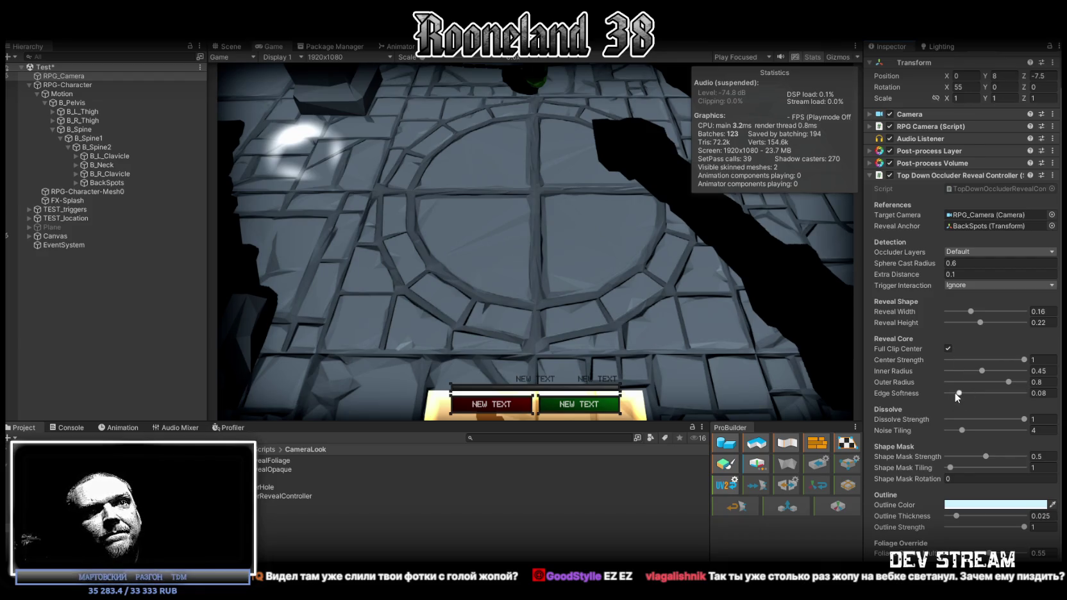
{"action": "left_click", "coordinate": [343, 513]}
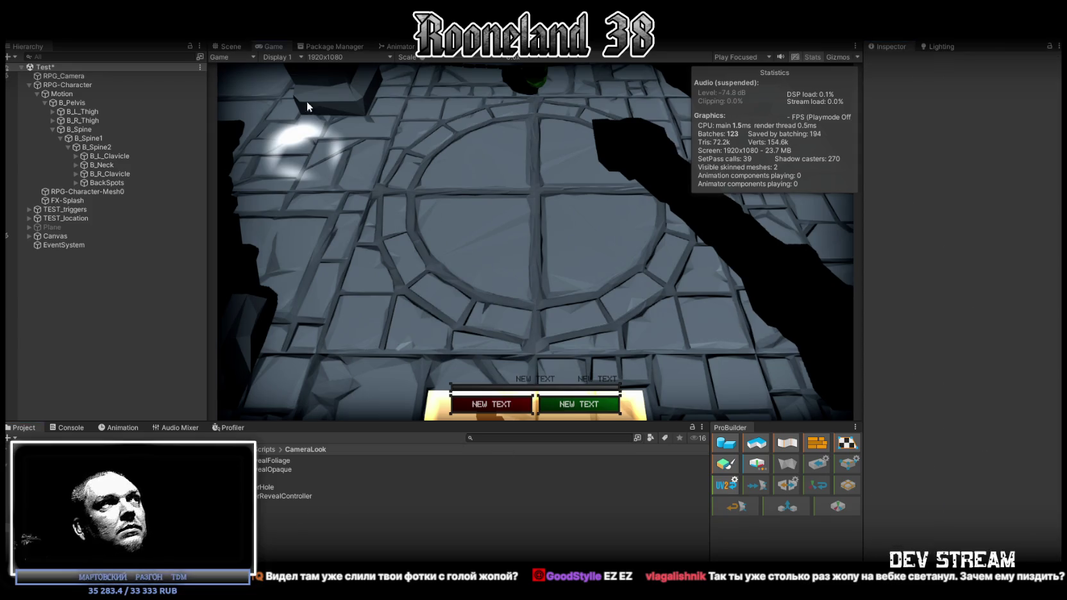
{"action": "left_click", "coordinate": [232, 46]}
Select a stone pillar and inspect its TextureFloor material and the FloorTiles_01 and FloorTiles_02 textures
{"action": "mouse_move", "coordinate": [411, 256]}
{"action": "left_mouse_down"}
{"action": "mouse_move", "coordinate": [385, 263]}
{"action": "mouse_move", "coordinate": [434, 261]}
{"action": "mouse_move", "coordinate": [546, 218]}
{"action": "left_mouse_up"}
{"action": "left_click", "coordinate": [552, 213]}
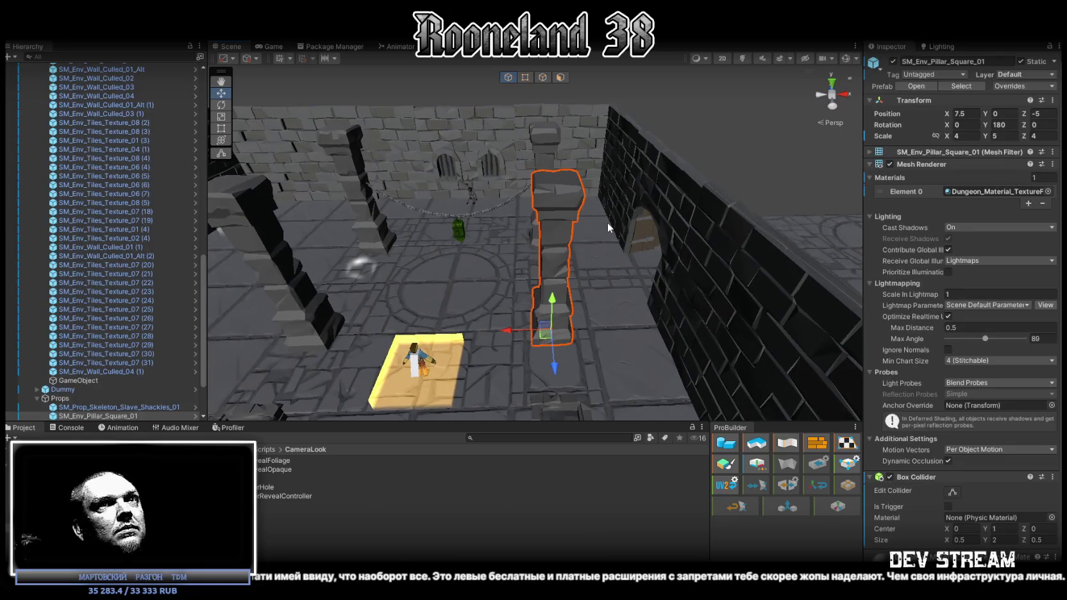
{"action": "left_click", "coordinate": [965, 193]}
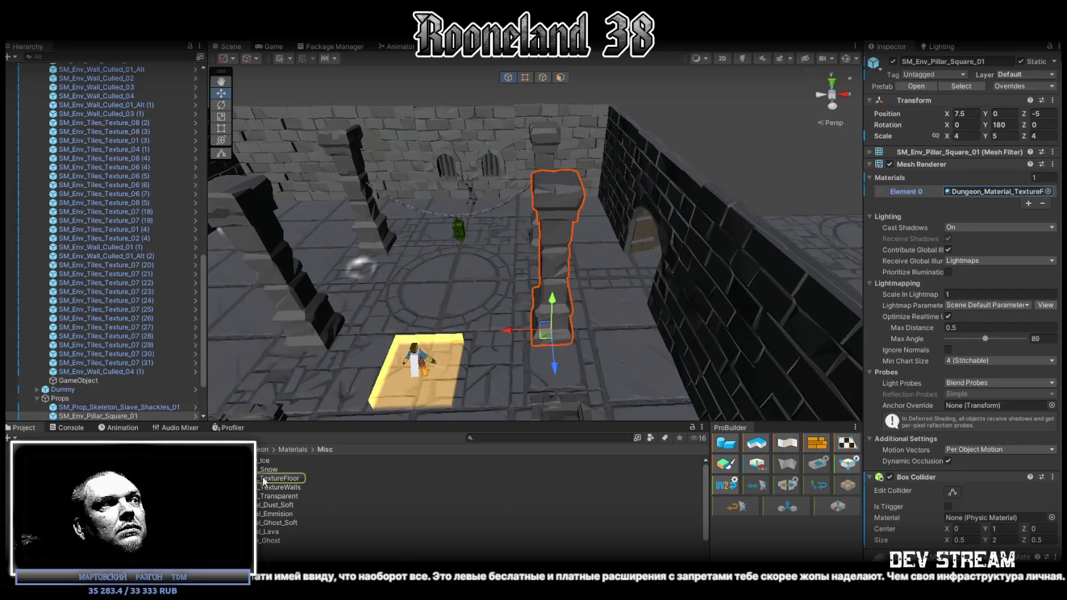
{"action": "double_click", "coordinate": [965, 192]}
{"action": "left_click", "coordinate": [879, 112]}
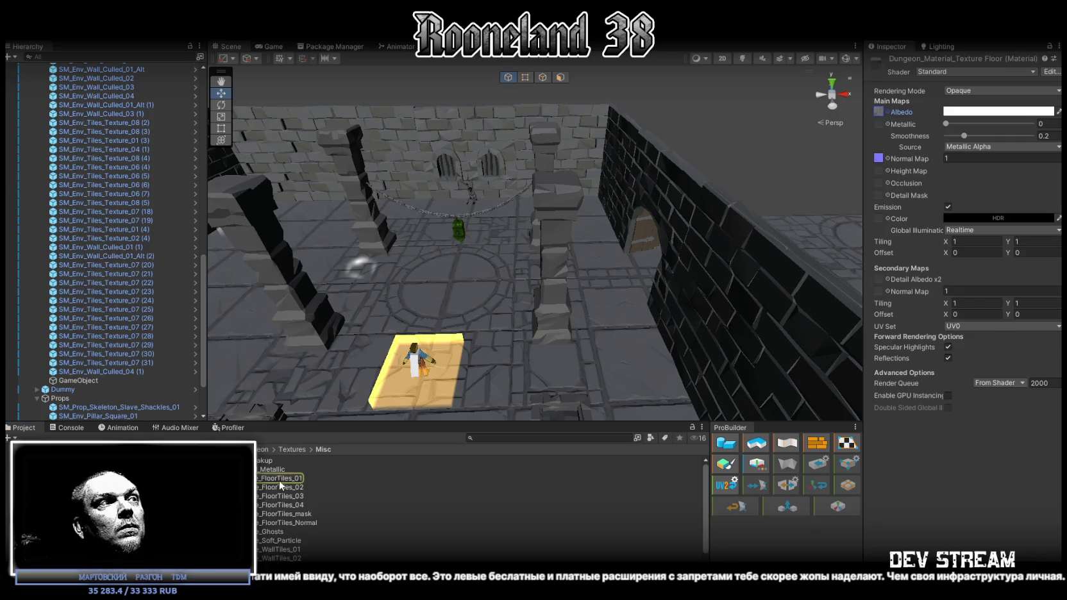
{"action": "left_click", "coordinate": [282, 479]}
{"action": "left_click", "coordinate": [283, 488]}
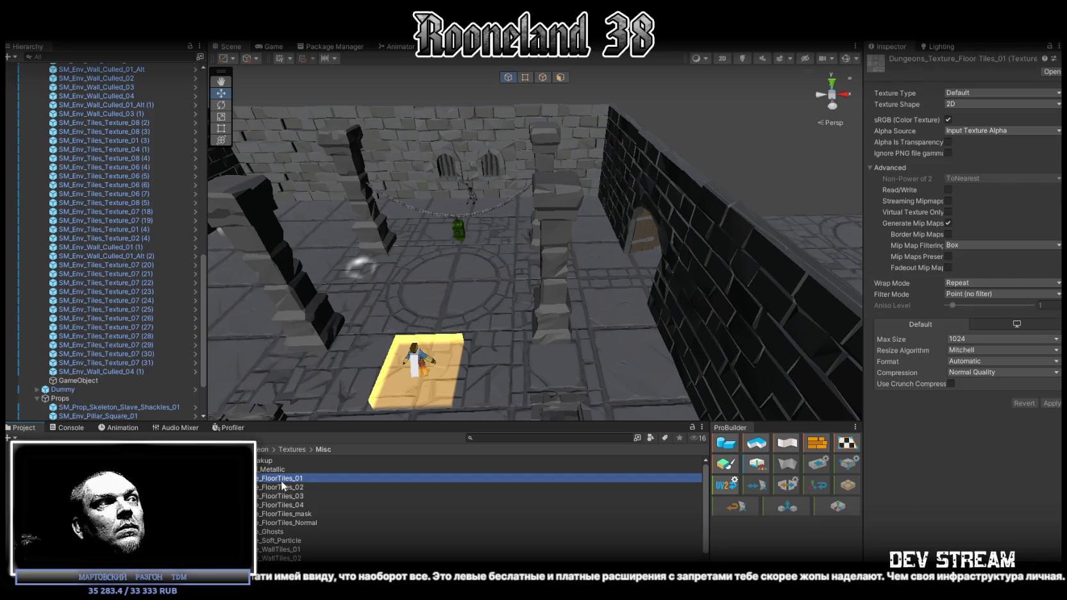
{"action": "left_click", "coordinate": [282, 478]}
{"action": "scroll", "coordinate": [109, 224], "scroll_direction": "up", "scroll_amount": 20}
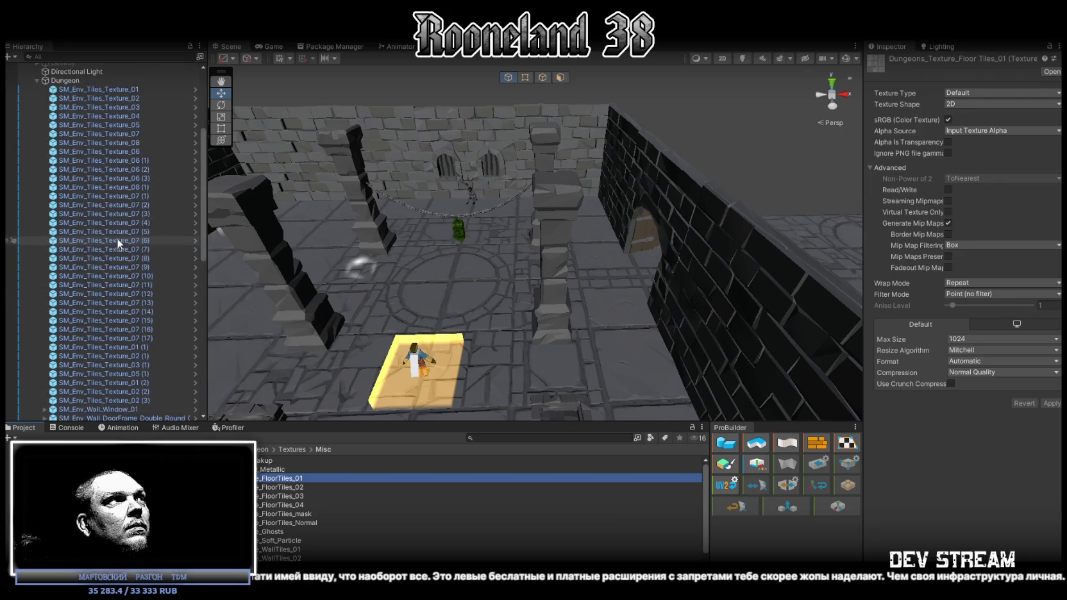
Select the seven Props objects, starting with the skeleton shackles, and view the room from above
{"action": "left_click", "coordinate": [37, 245]}
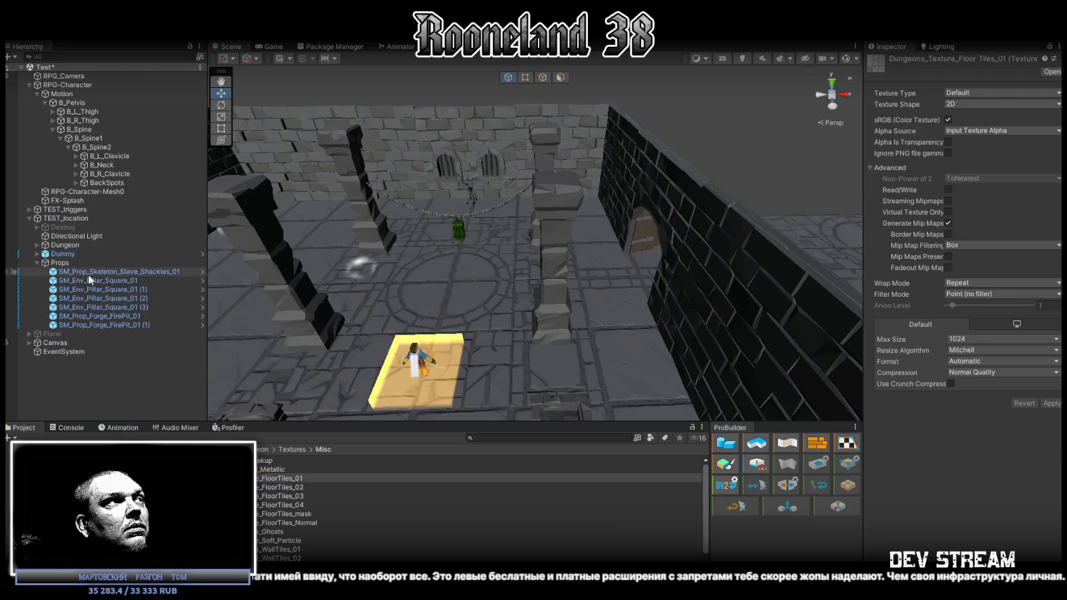
{"action": "left_click", "coordinate": [106, 272]}
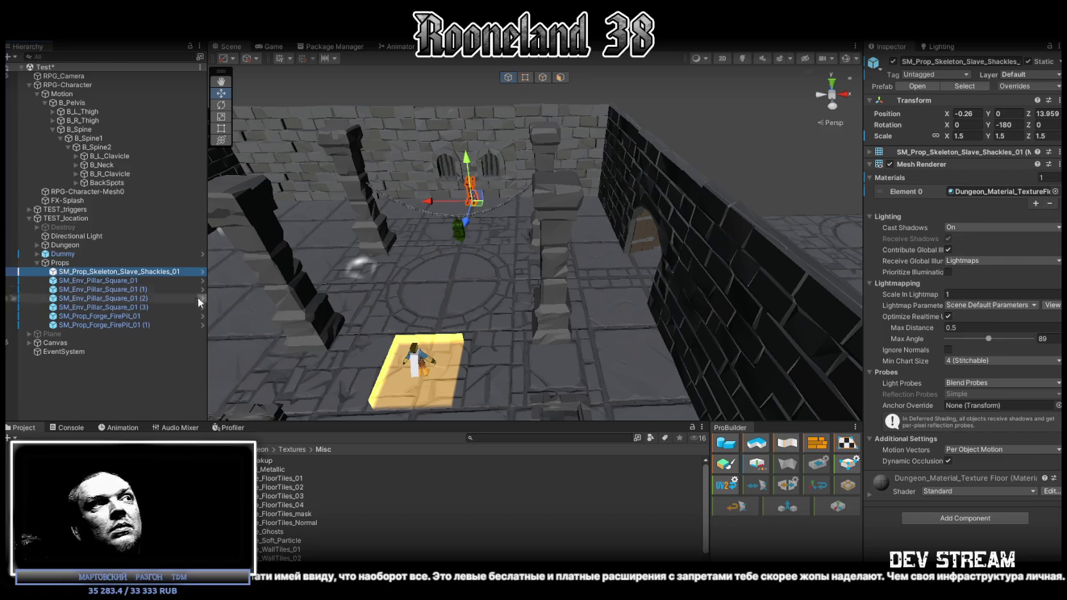
{"action": "left_click", "coordinate": [92, 325], "text": "shift"}
{"action": "left_click_drag", "start_coordinate": [504, 252], "coordinate": [504, 279]}
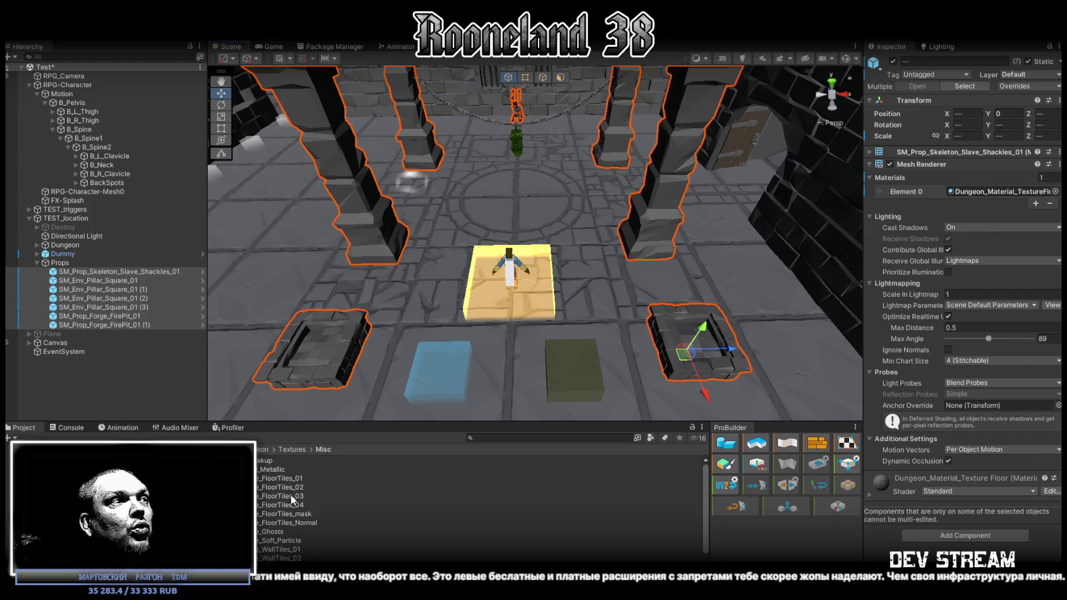
{"action": "scroll", "coordinate": [283, 513], "scroll_direction": "down", "scroll_amount": 2}
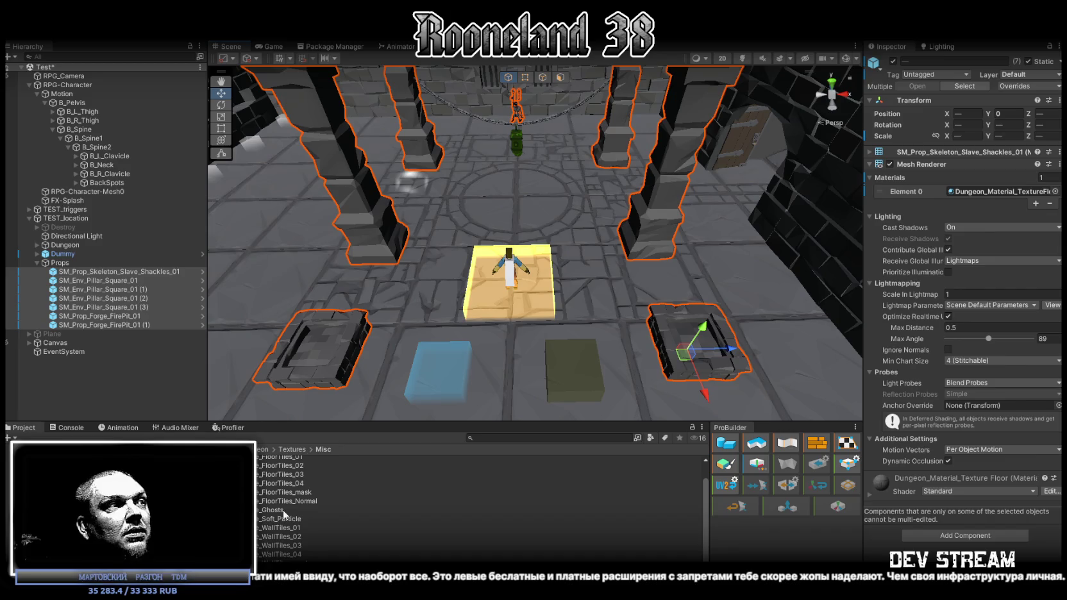
{"action": "scroll", "coordinate": [283, 513], "scroll_direction": "up", "scroll_amount": 2}
Confirm the right pillar also uses the TextureFloor material, then select the hanging chain prop
{"action": "left_click", "coordinate": [673, 179]}
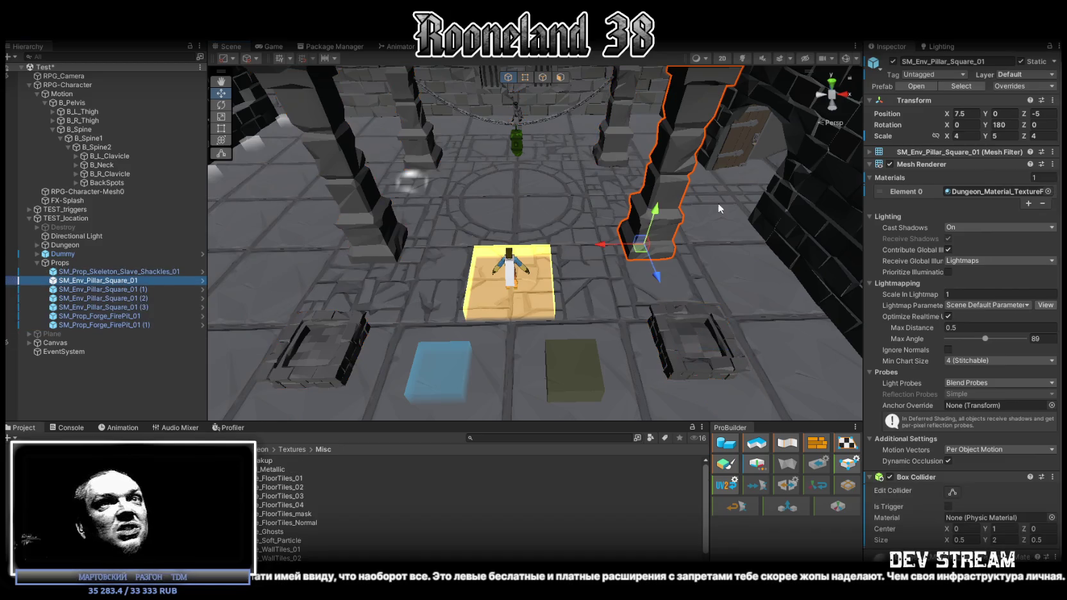
{"action": "left_click", "coordinate": [975, 192]}
{"action": "double_click", "coordinate": [975, 193]}
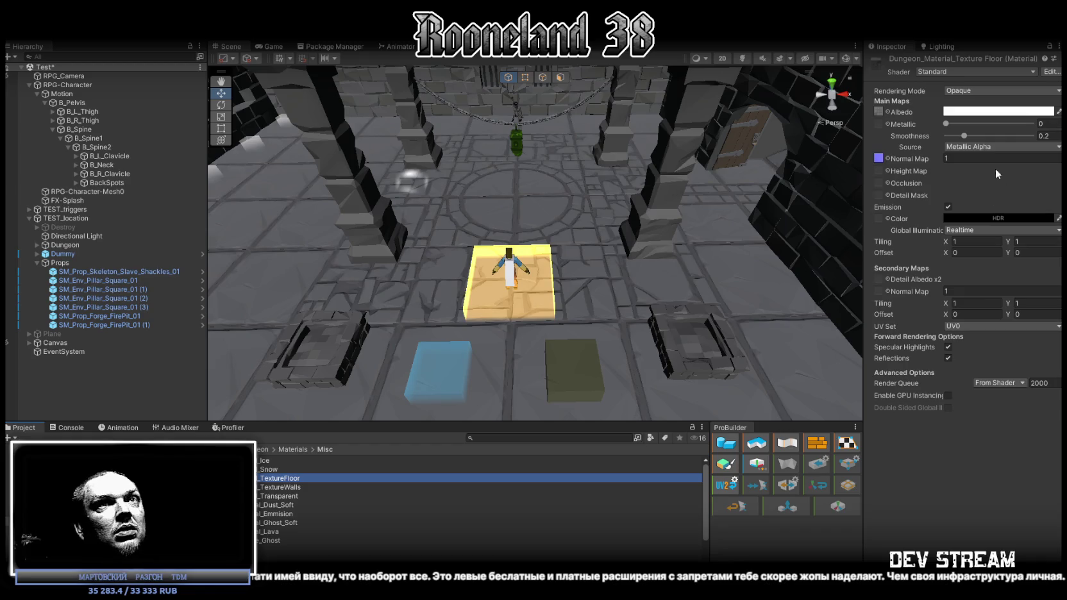
{"action": "left_click", "coordinate": [664, 168]}
{"action": "left_click", "coordinate": [960, 191]}
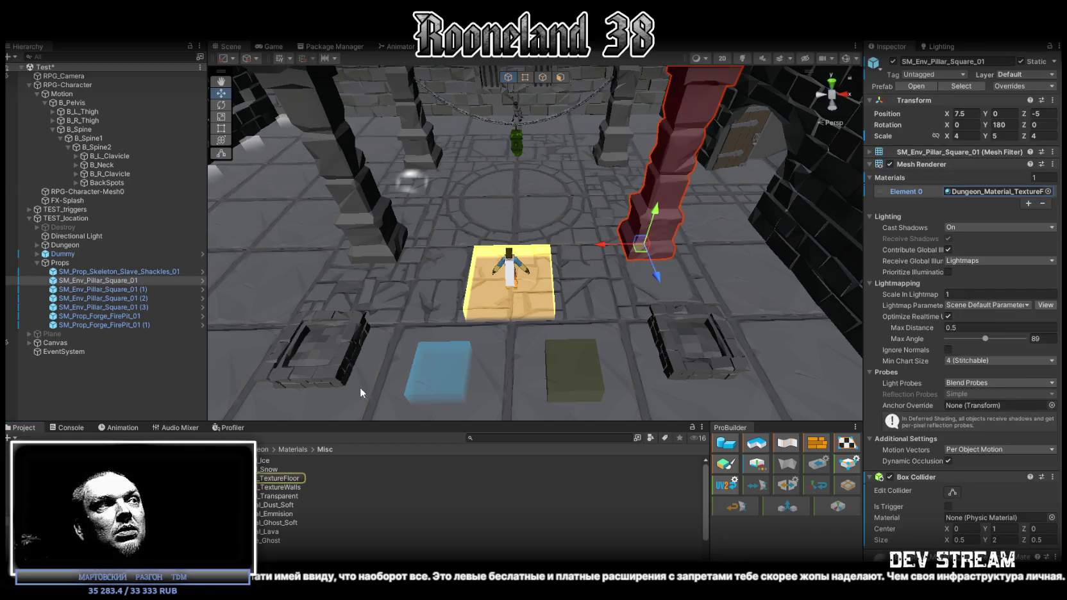
{"action": "left_click", "coordinate": [301, 477]}
{"action": "mouse_move", "coordinate": [641, 250]}
{"action": "left_mouse_down"}
{"action": "mouse_move", "coordinate": [609, 264]}
{"action": "mouse_move", "coordinate": [493, 166]}
{"action": "mouse_move", "coordinate": [543, 171]}
{"action": "mouse_move", "coordinate": [663, 246]}
{"action": "mouse_move", "coordinate": [607, 274]}
{"action": "mouse_move", "coordinate": [574, 253]}
{"action": "mouse_move", "coordinate": [545, 291]}
{"action": "left_mouse_up"}
{"action": "left_click", "coordinate": [545, 290]}
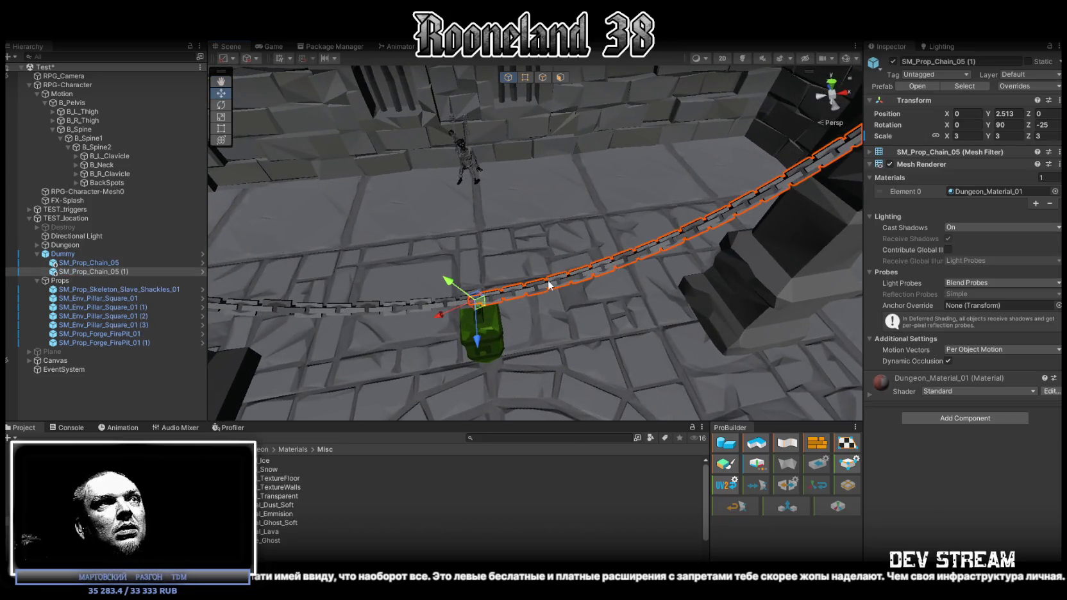
Inspect the chain's Dungeon_Material_01 and Dungeons_Texture_01, then select the Top Down Hole material in CameraLook
{"action": "left_click", "coordinate": [990, 191]}
{"action": "left_click", "coordinate": [264, 480]}
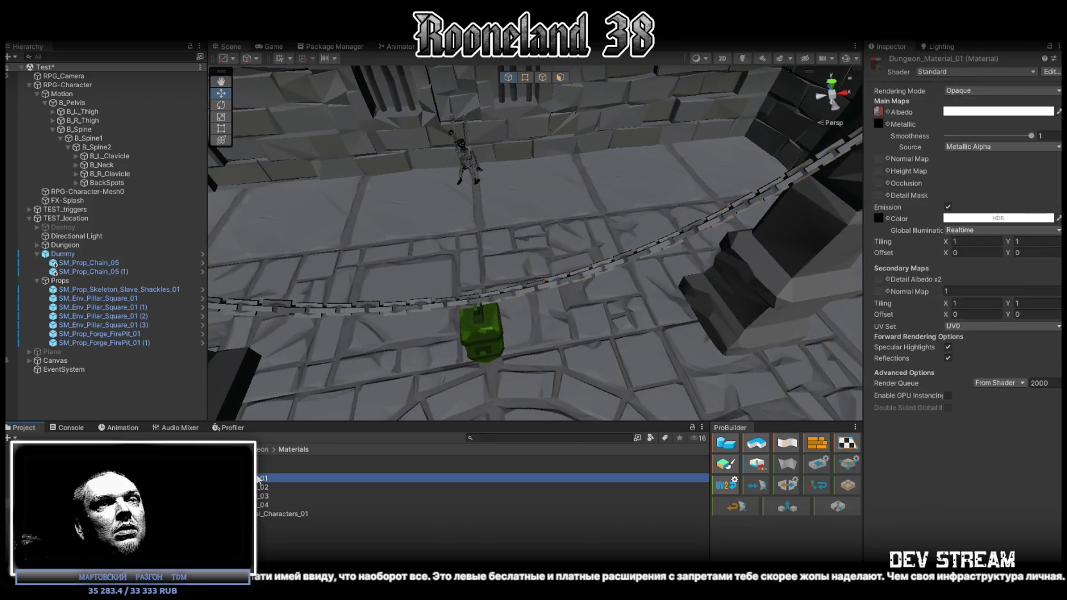
{"action": "scroll", "coordinate": [636, 196], "scroll_direction": "down", "scroll_amount": 5}
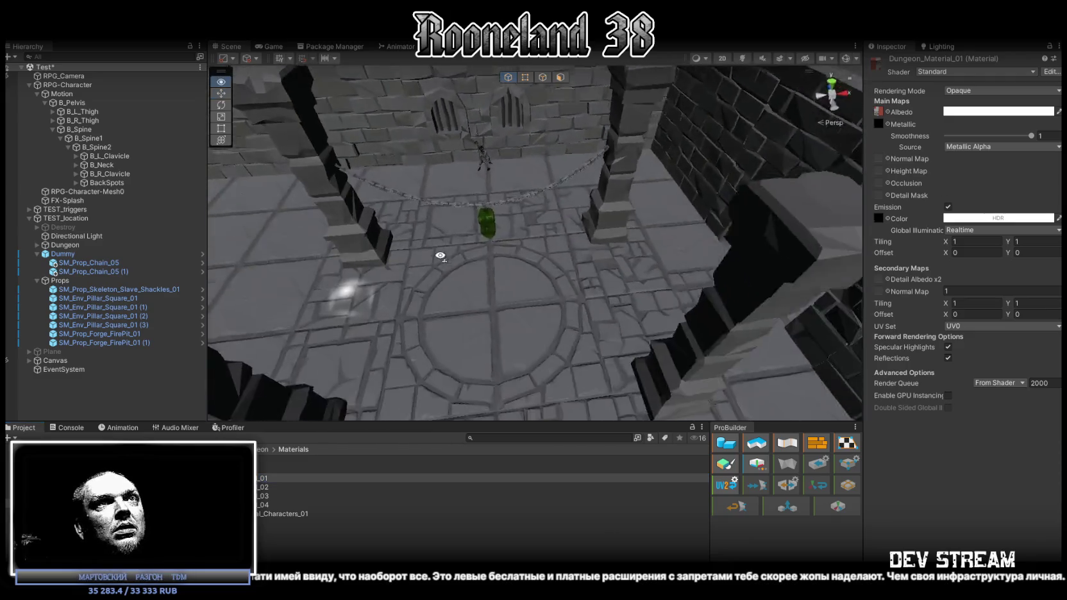
{"action": "left_click", "coordinate": [874, 112]}
{"action": "left_click", "coordinate": [266, 487]}
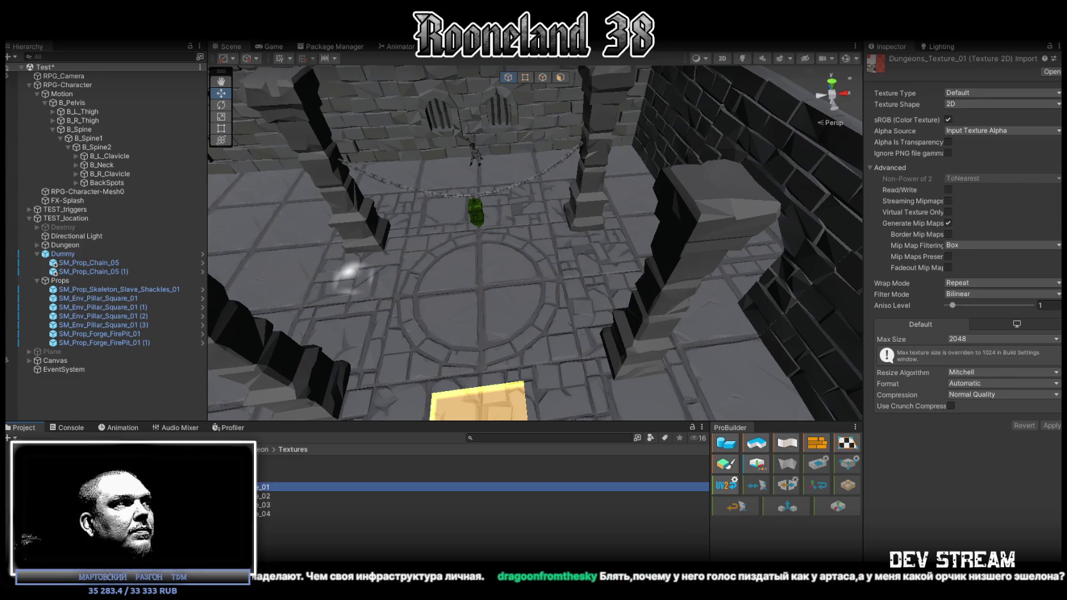
{"action": "left_click", "coordinate": [64, 527]}
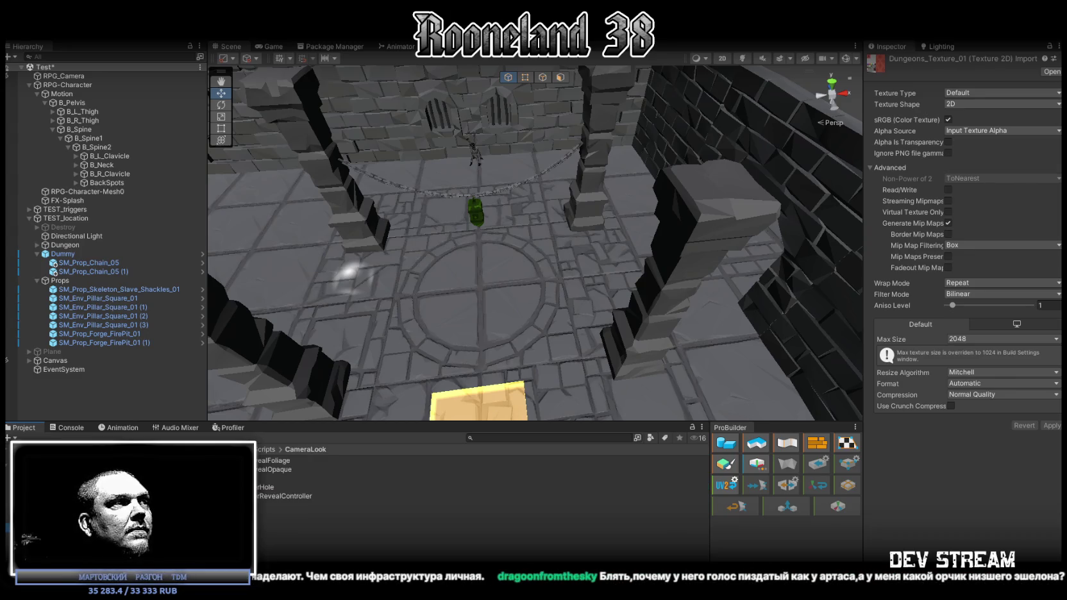
{"action": "left_click", "coordinate": [267, 478]}
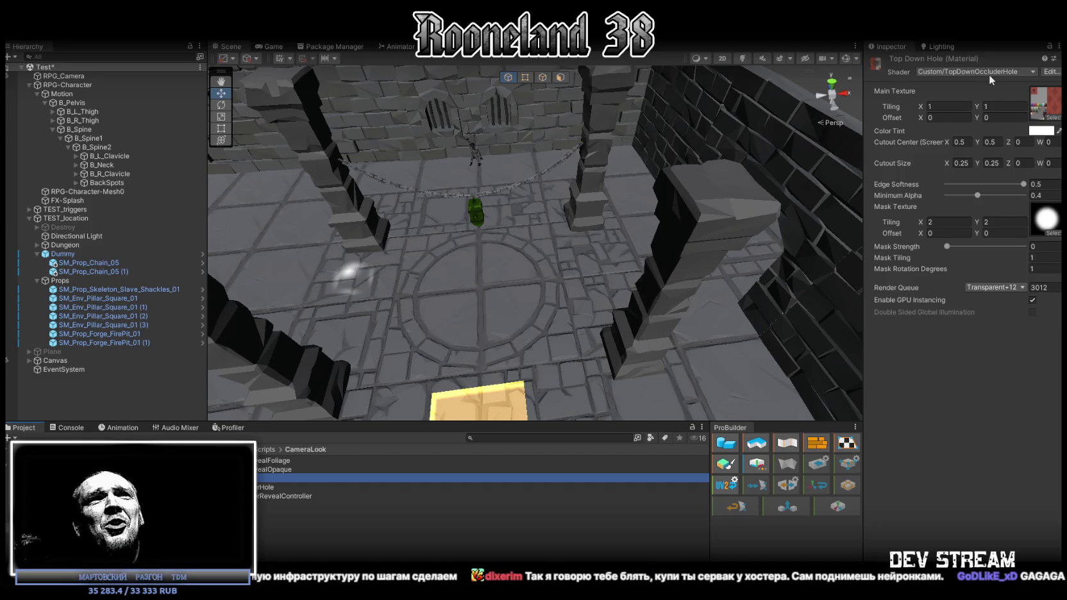
Browse the Top Down Hole material's shader list, try searching 'rpg', then close it unchanged
{"action": "left_click", "coordinate": [1013, 75]}
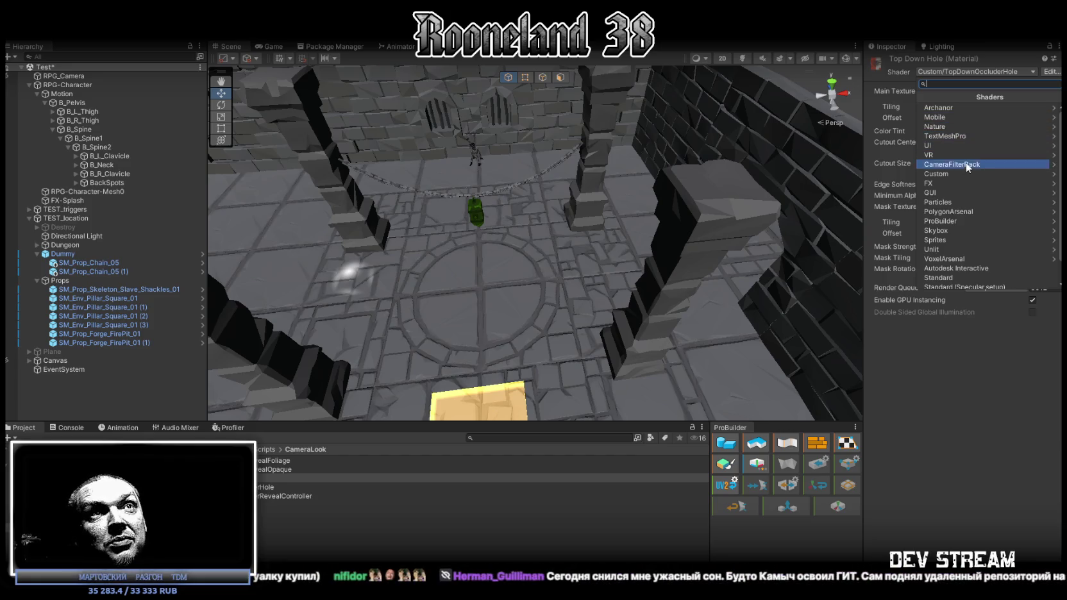
{"action": "scroll", "coordinate": [964, 195], "scroll_direction": "down", "scroll_amount": 2}
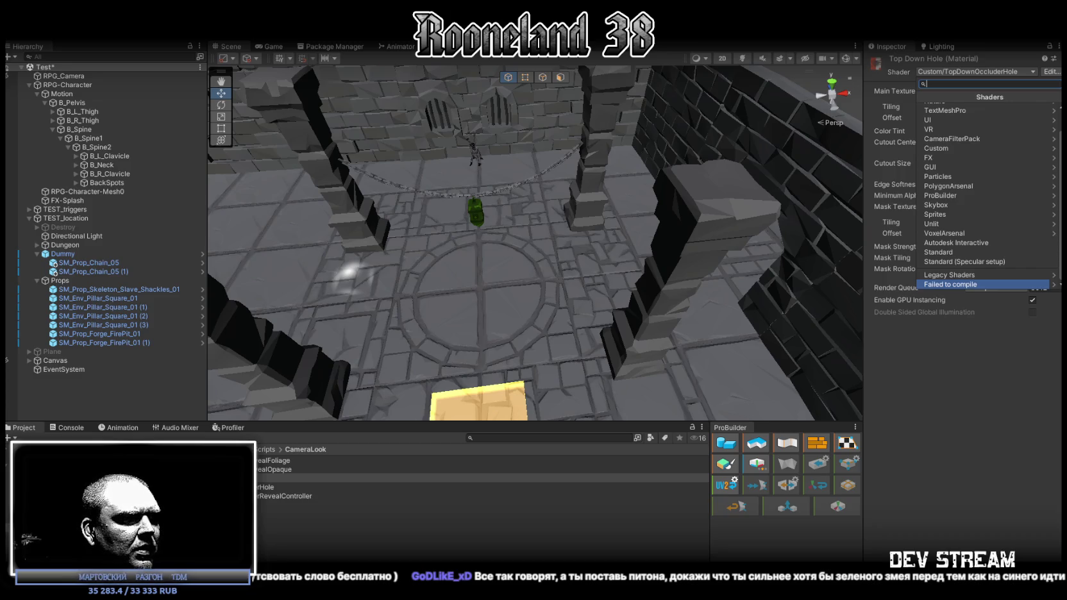
{"action": "scroll", "coordinate": [1038, 193], "scroll_direction": "up", "scroll_amount": 1}
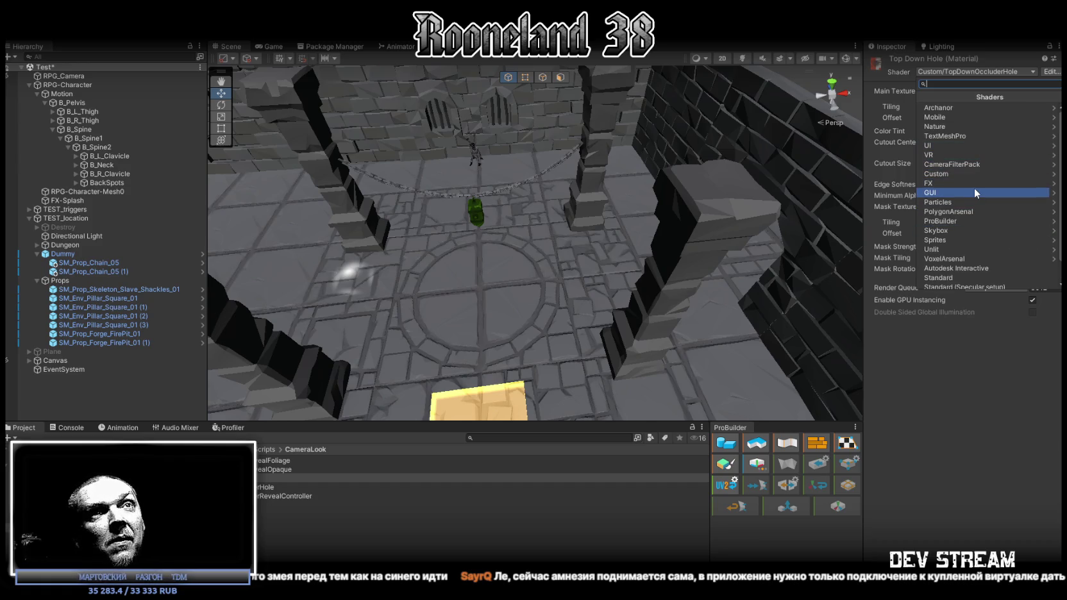
{"action": "scroll", "coordinate": [974, 187], "scroll_direction": "down", "scroll_amount": 1}
{"action": "scroll", "coordinate": [975, 190], "scroll_direction": "up", "scroll_amount": 1}
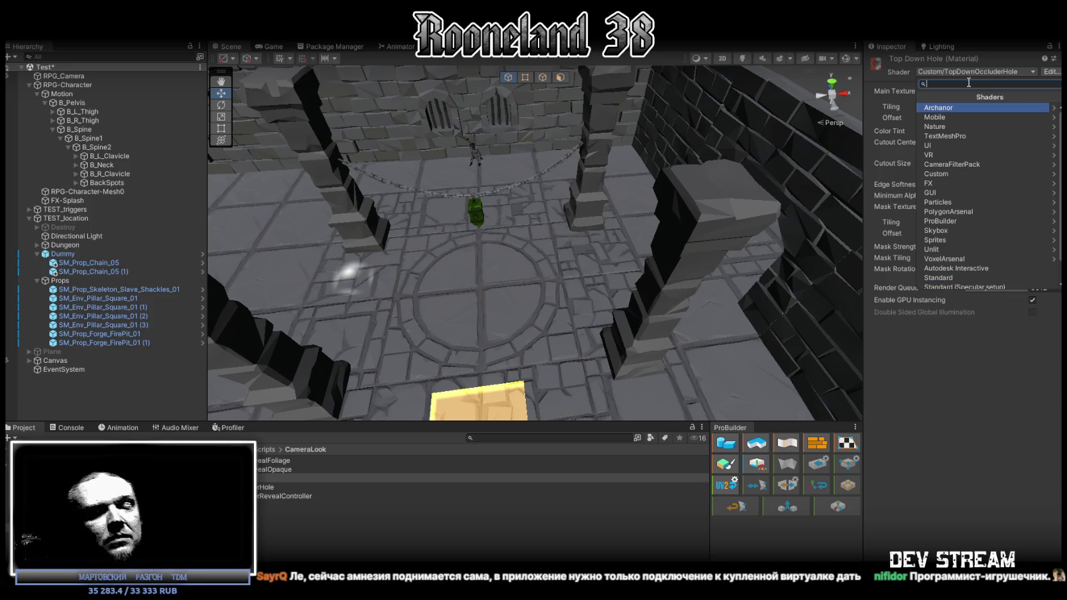
{"action": "type", "text": "rpg"}
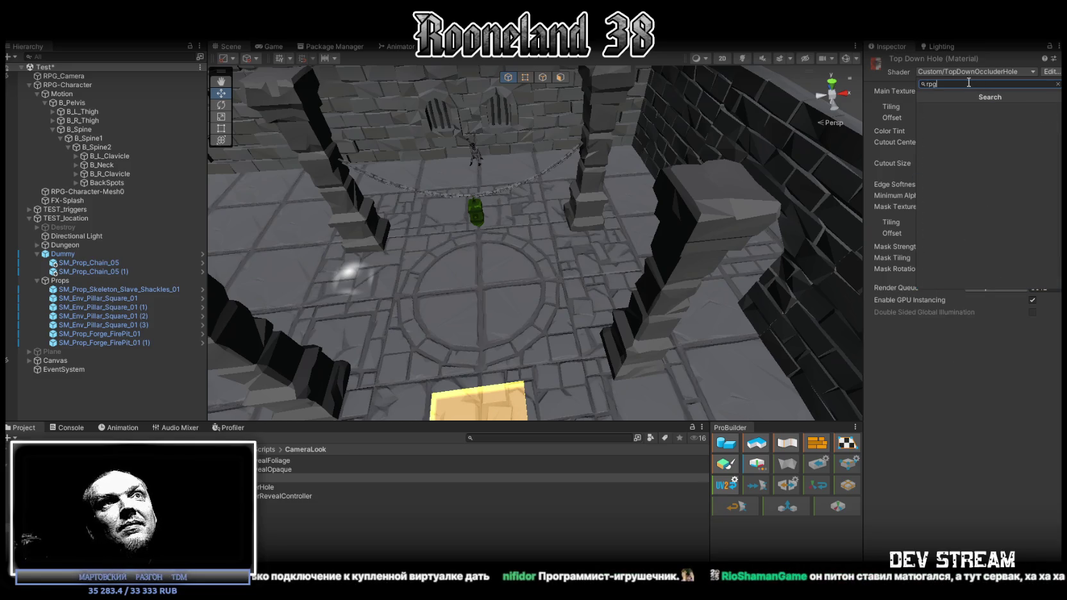
{"action": "key", "text": "BackSpace"}
{"action": "key", "text": "BackSpace"}
{"action": "key", "text": "BackSpace"}
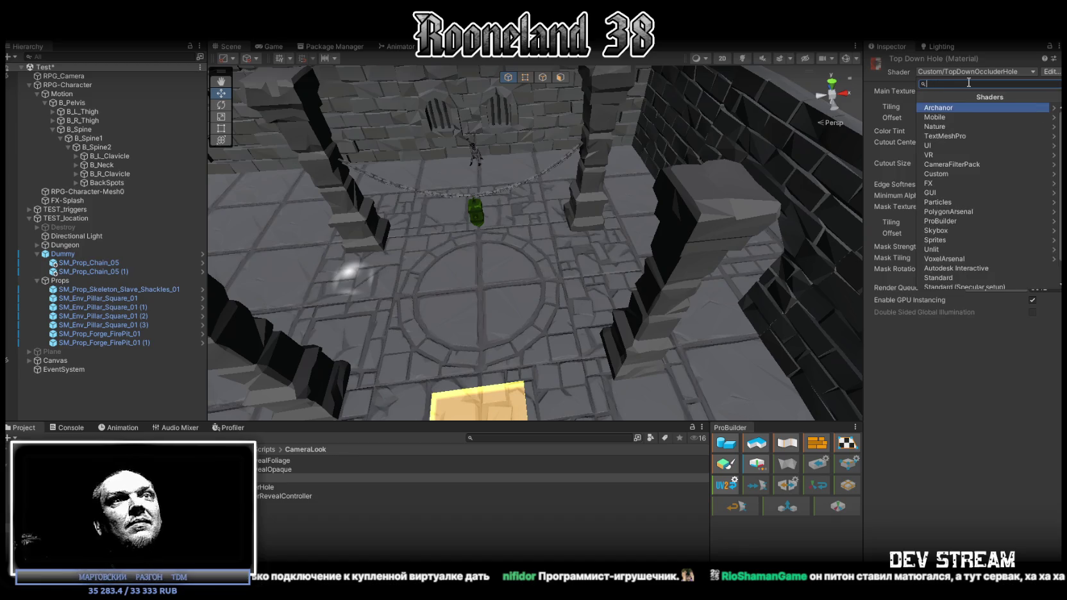
{"action": "key", "text": "Escape"}
{"action": "left_click", "coordinate": [258, 476]}
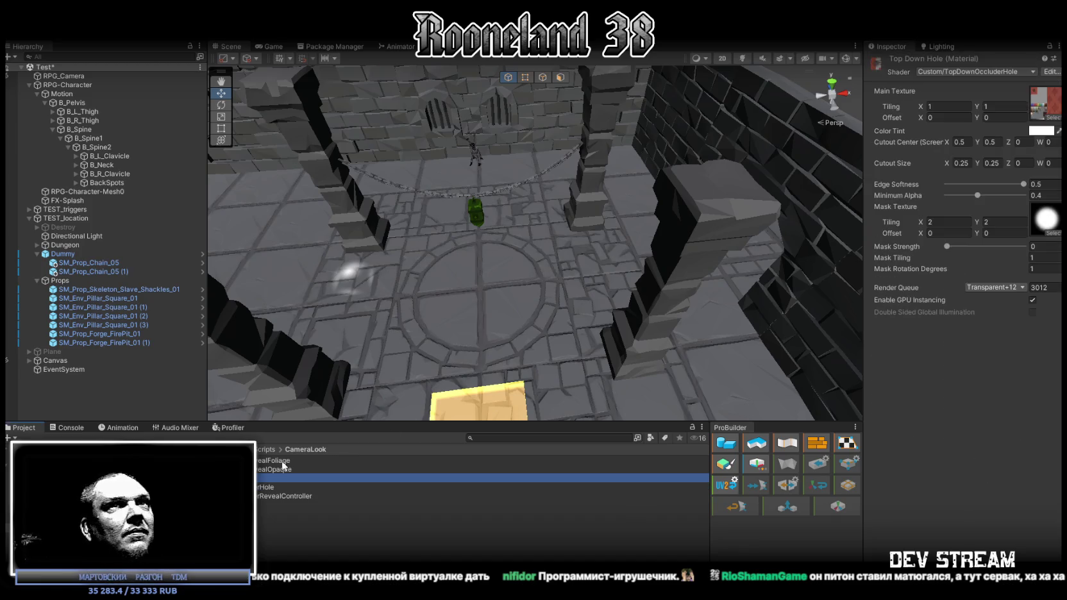
Search the shader list for 'occ' and apply RPG/OccluderRevealFoliage
{"action": "left_click", "coordinate": [962, 71]}
{"action": "type", "text": "r"}
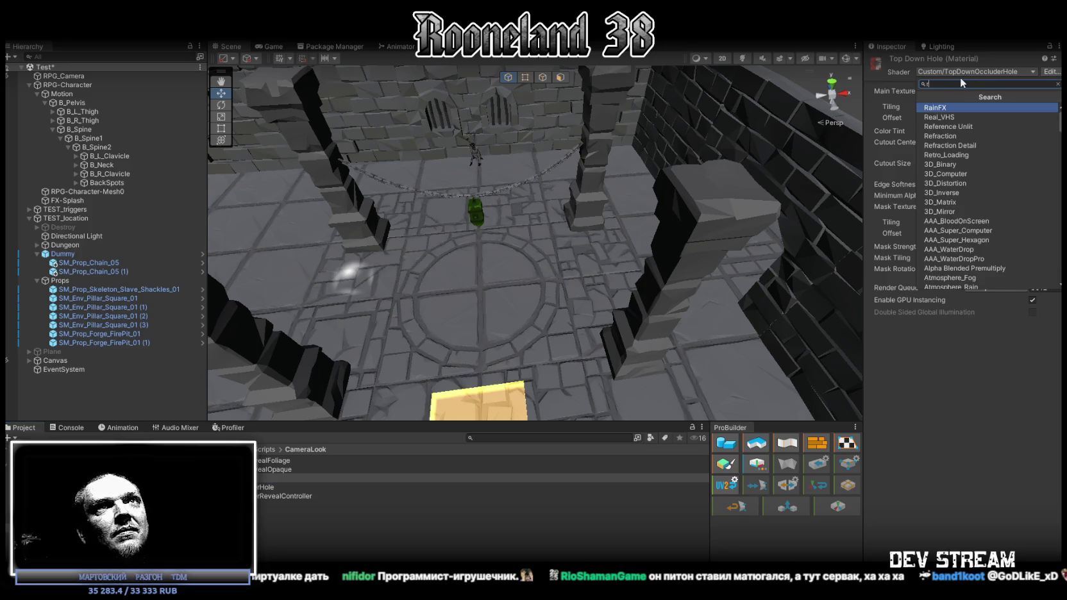
{"action": "type", "text": "pg"}
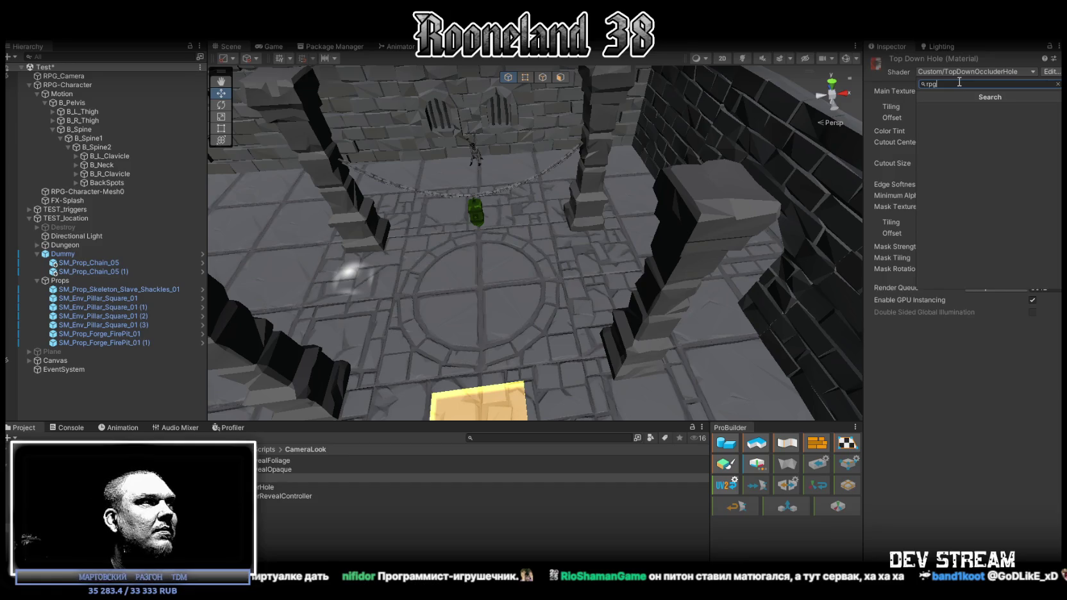
{"action": "key", "text": "BackSpace"}
{"action": "key", "text": "BackSpace"}
{"action": "key", "text": "BackSpace"}
{"action": "type", "text": "occ"}
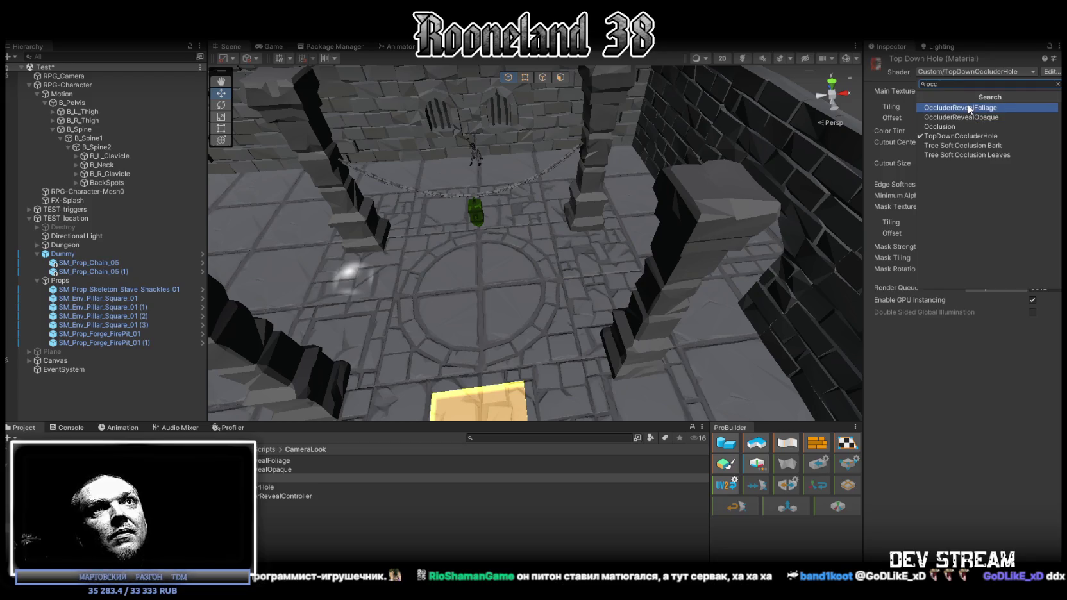
{"action": "left_click", "coordinate": [954, 109]}
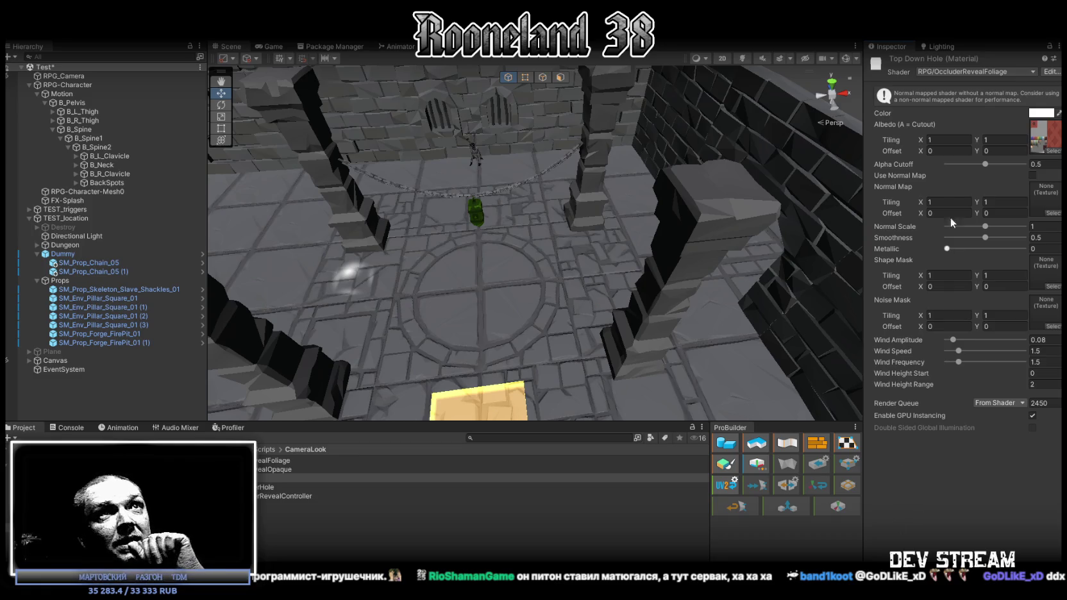
Locate the albedo texture, then orbit to the hanging chain and open its Dungeon_Material_01 material
{"action": "left_click", "coordinate": [1051, 143]}
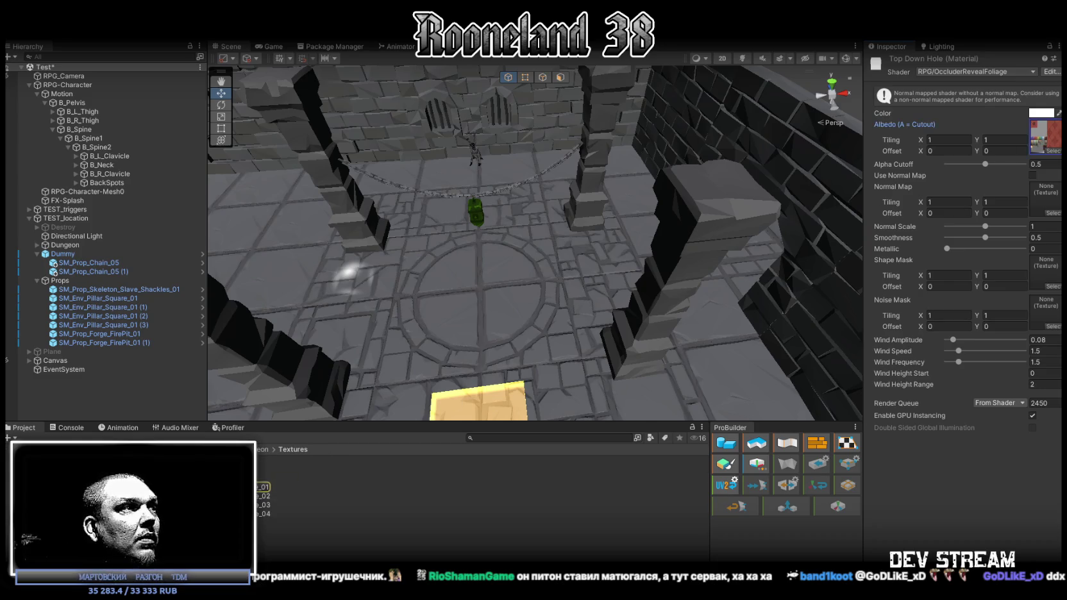
{"action": "left_click_drag", "start_coordinate": [474, 370], "coordinate": [679, 268]}
{"action": "mouse_move", "coordinate": [595, 308]}
{"action": "left_mouse_down"}
{"action": "mouse_move", "coordinate": [554, 304]}
{"action": "mouse_move", "coordinate": [552, 242]}
{"action": "left_mouse_up"}
{"action": "left_click", "coordinate": [552, 242]}
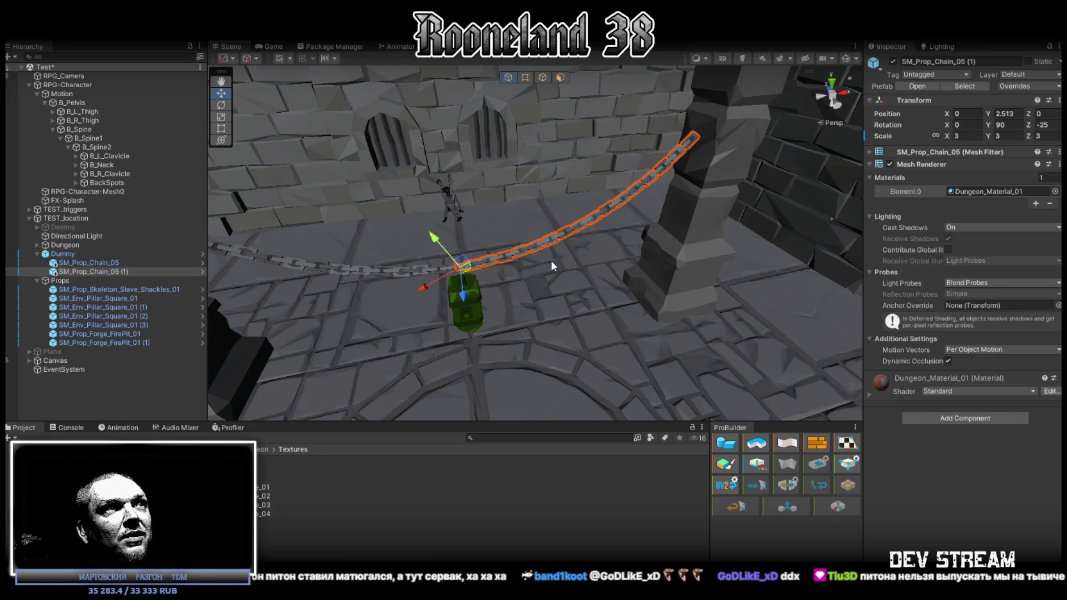
{"action": "left_click", "coordinate": [960, 190]}
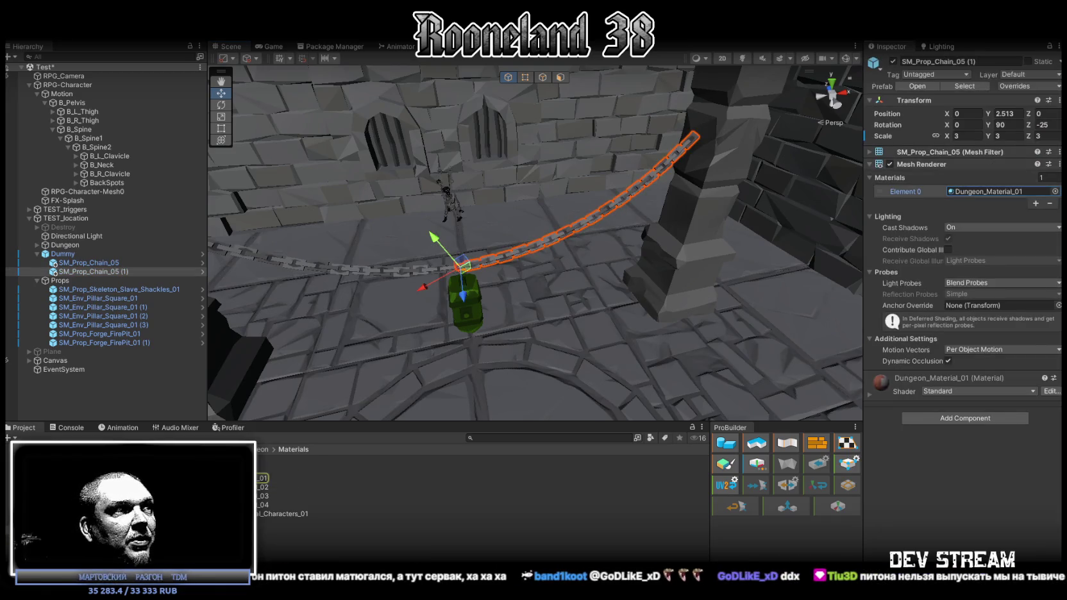
{"action": "left_click", "coordinate": [269, 478]}
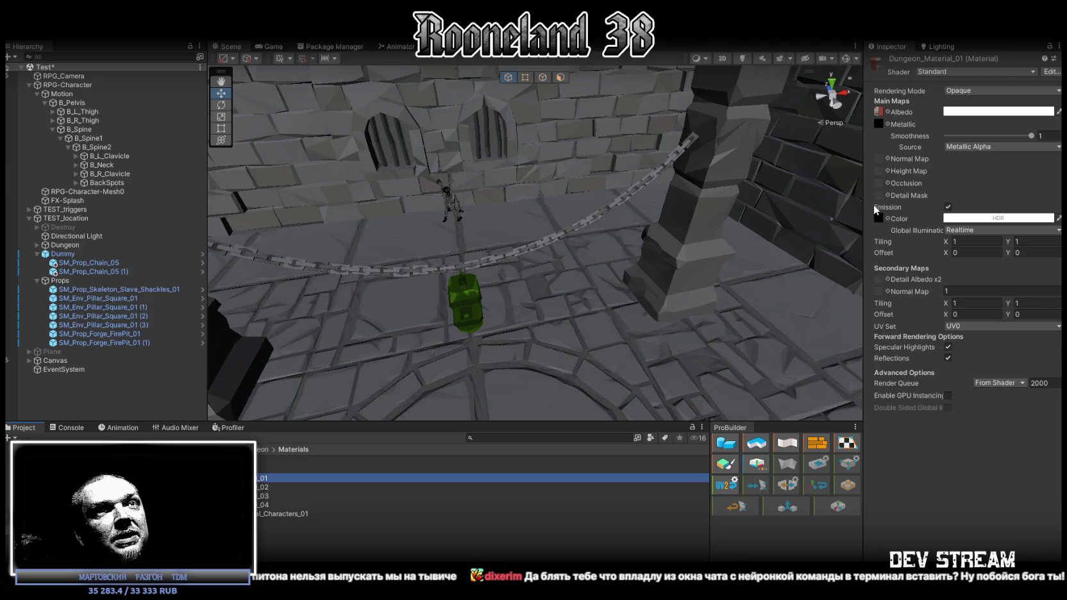
Create the RPG_Occluder Reveal Foliage material from the Occluder Reveal Foliage shader in CameraLook
{"action": "left_click_drag", "start_coordinate": [577, 218], "coordinate": [585, 218]}
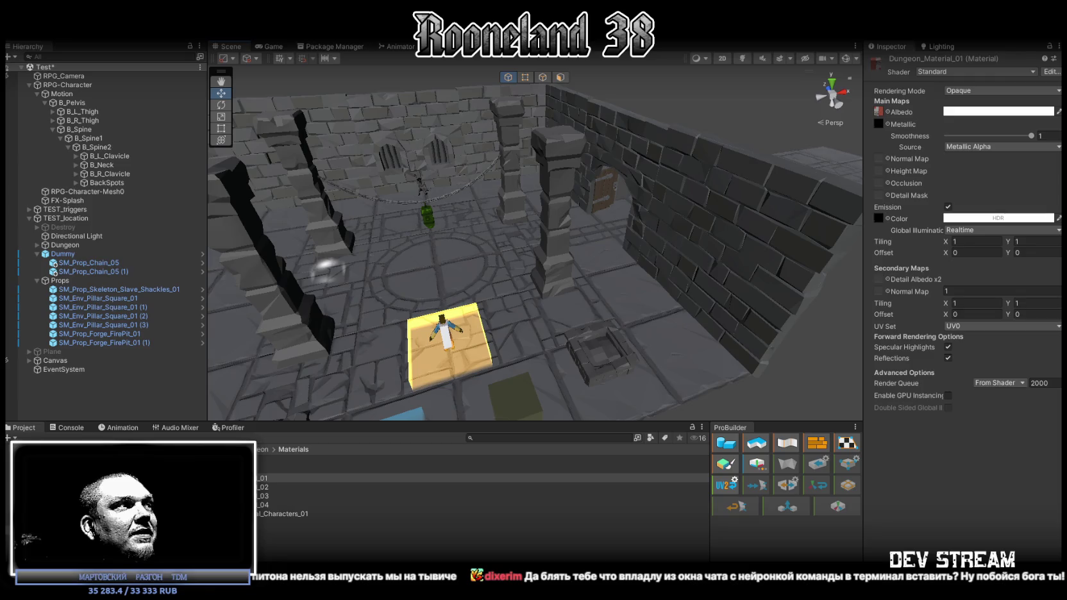
{"action": "left_click", "coordinate": [96, 488]}
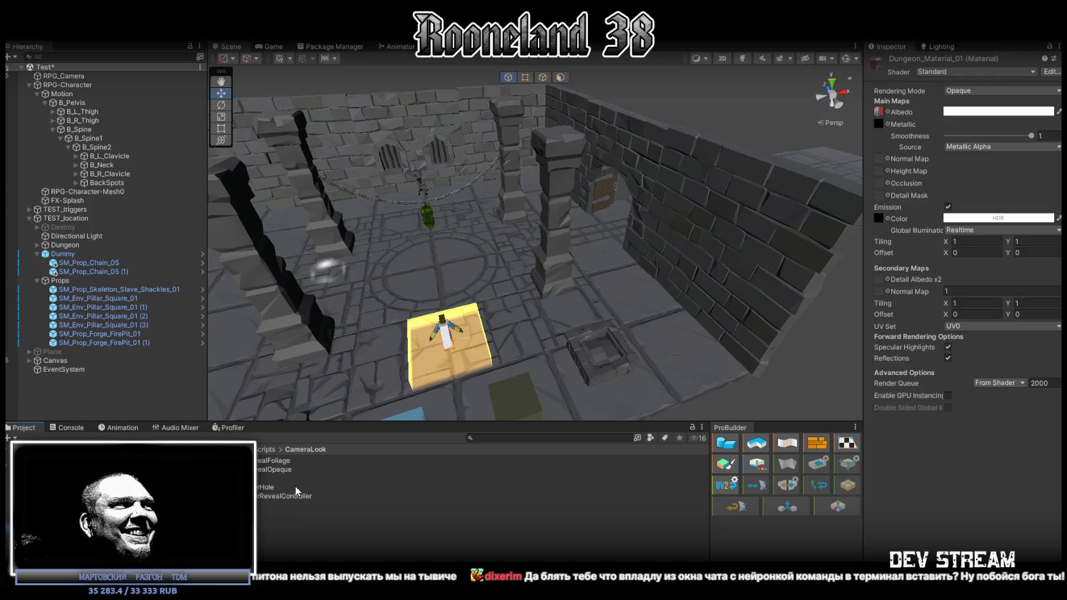
{"action": "left_click", "coordinate": [268, 462]}
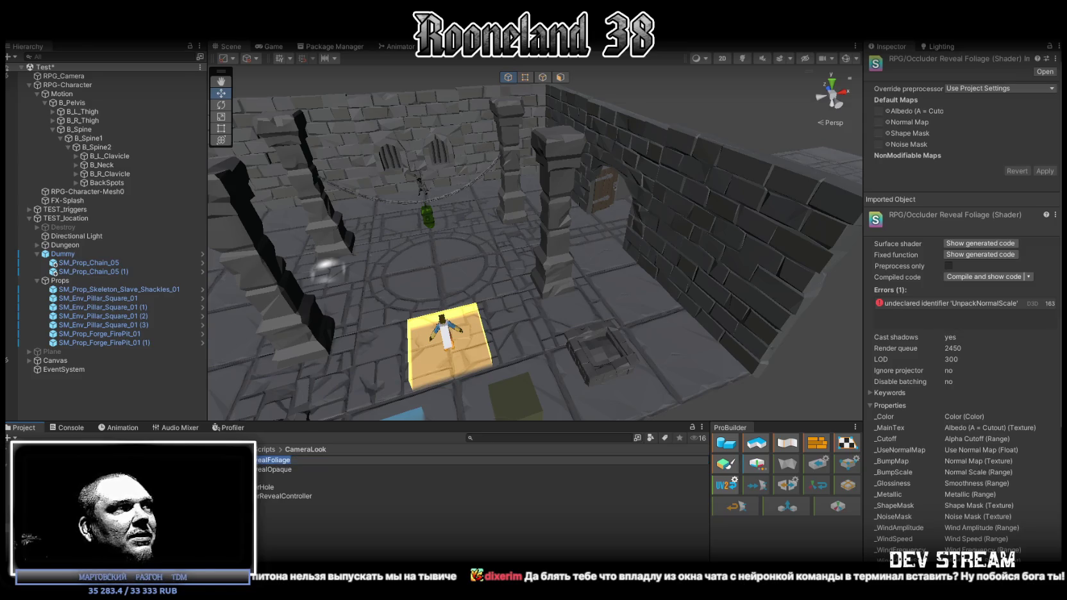
{"action": "key", "text": "Return"}
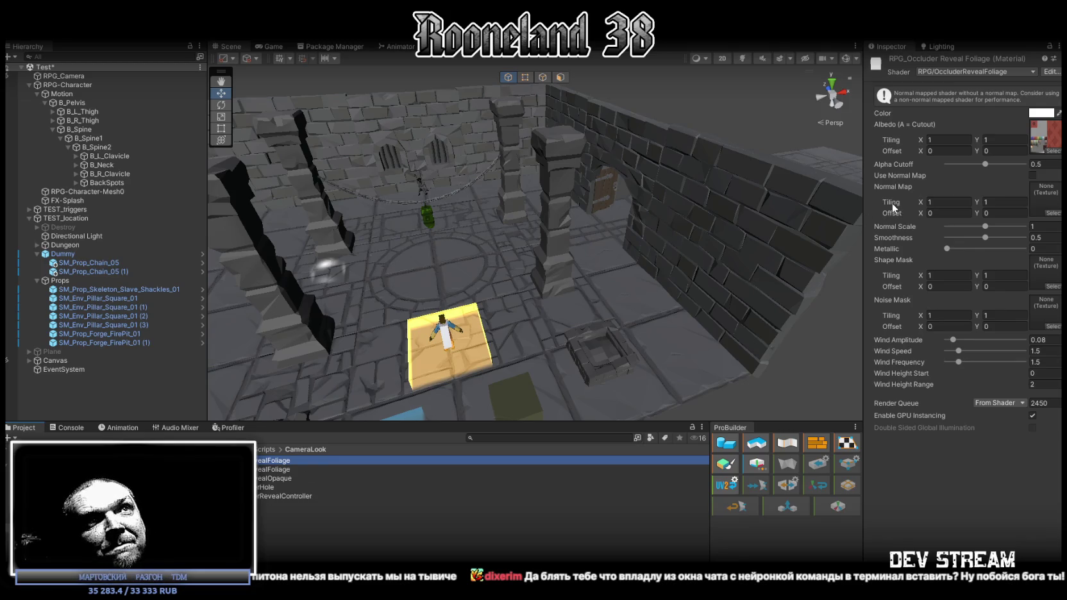
{"action": "left_click", "coordinate": [988, 149]}
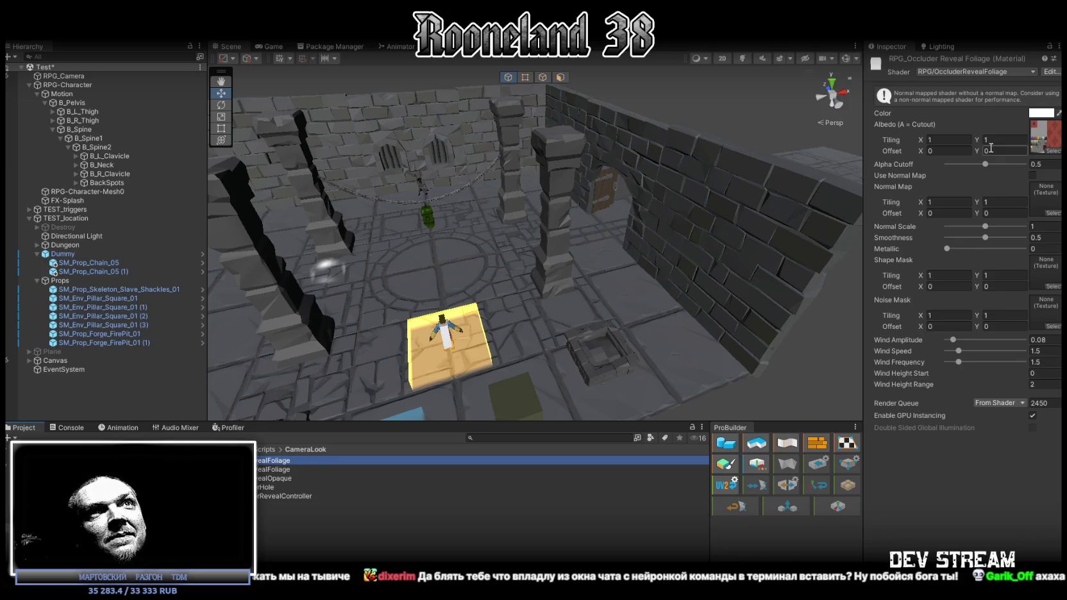
{"action": "left_click", "coordinate": [1023, 71]}
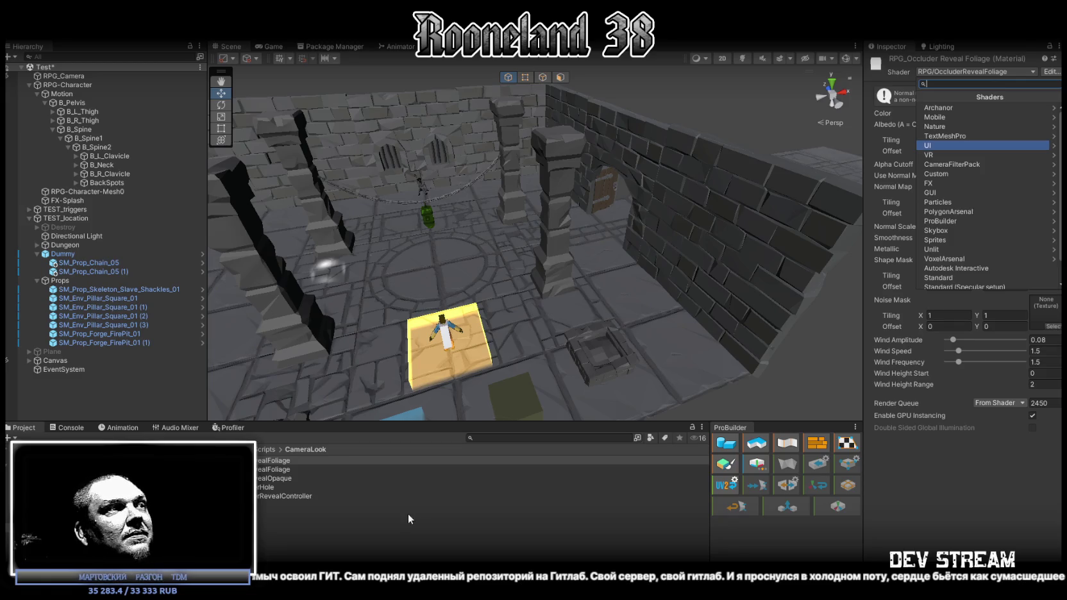
{"action": "left_click", "coordinate": [293, 505]}
{"action": "left_click", "coordinate": [276, 462]}
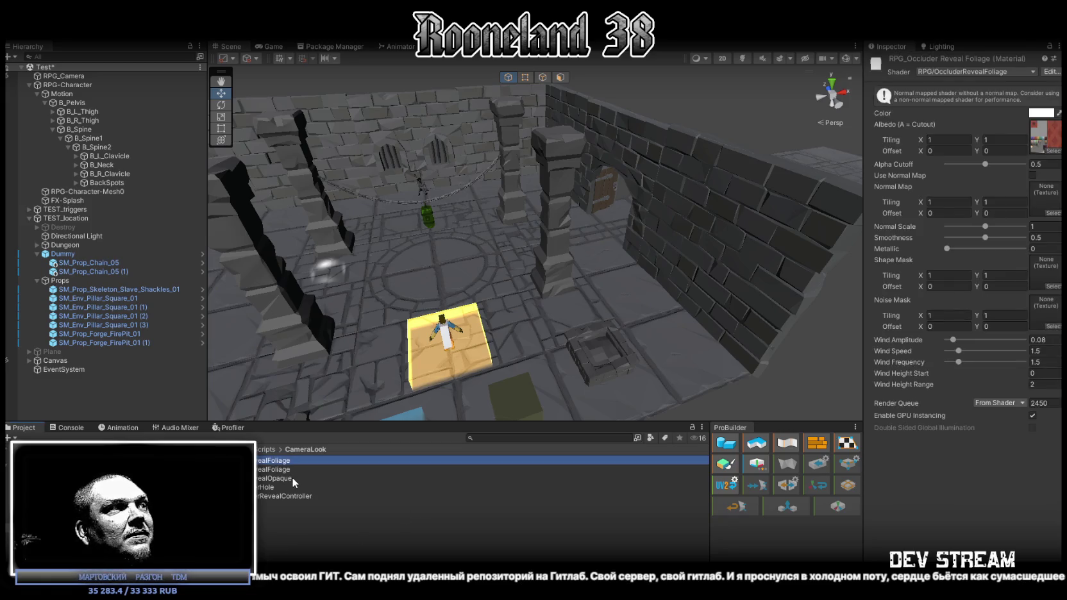
Name the copied material RPG_Occluder Reveal Opaque and bring up its shader dropdown
{"action": "left_click", "coordinate": [288, 478]}
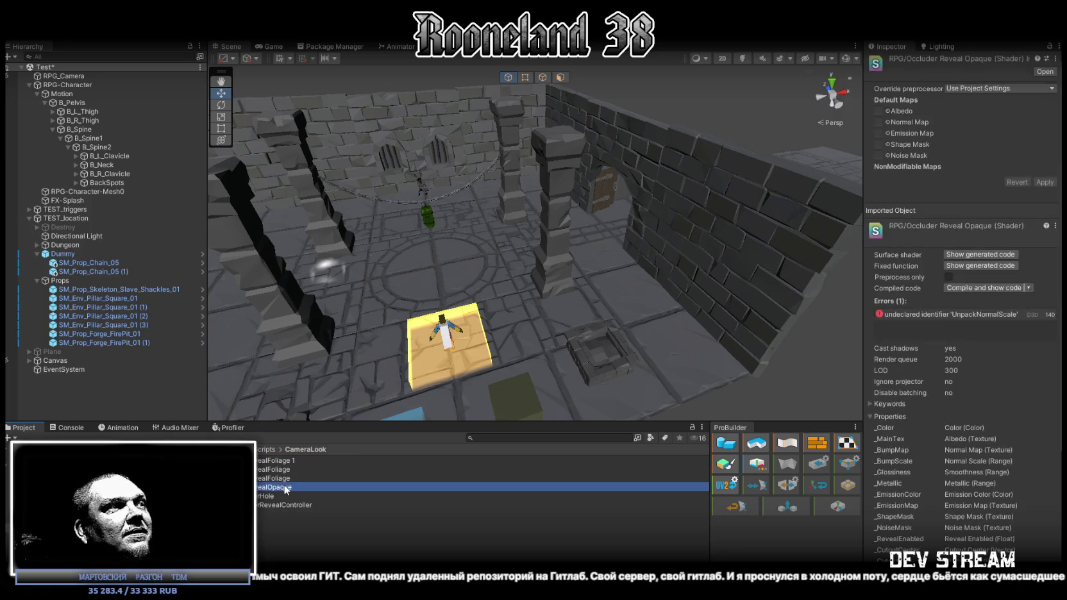
{"action": "key", "text": "Return"}
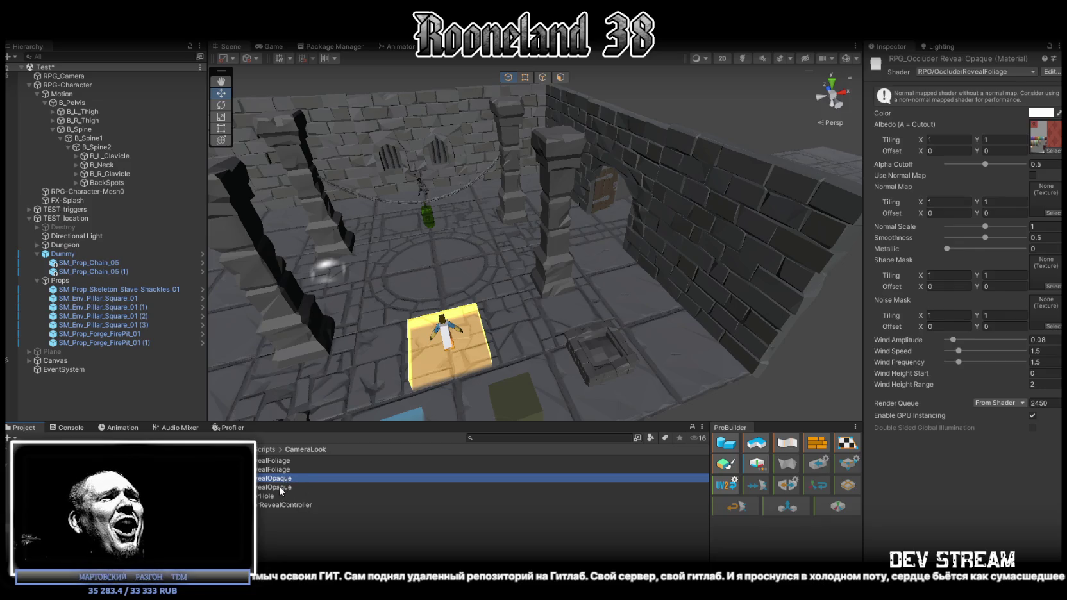
{"action": "left_click", "coordinate": [276, 479]}
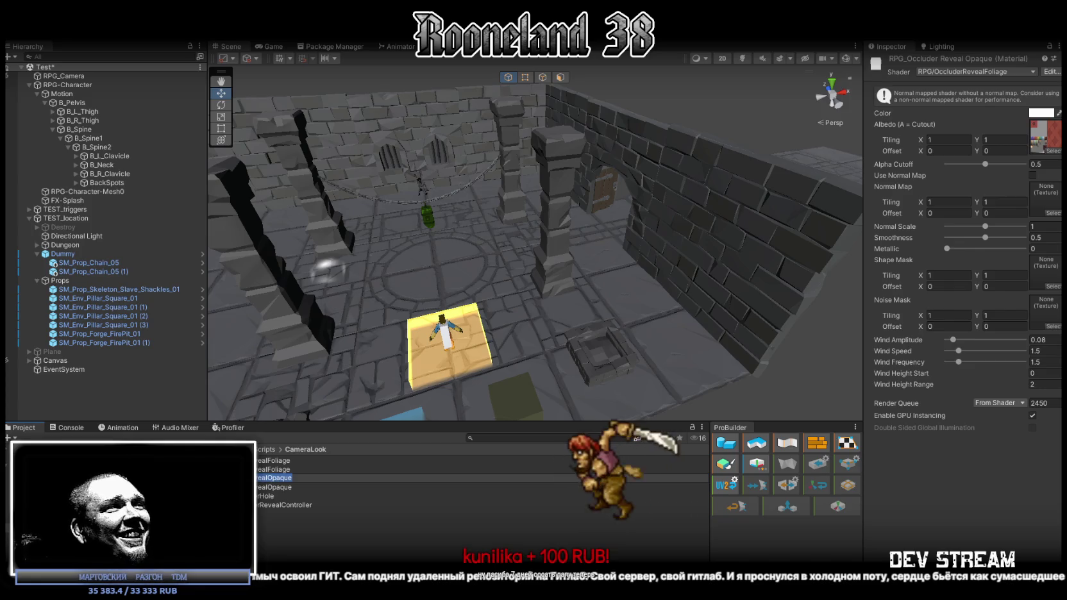
{"action": "key", "text": "Return"}
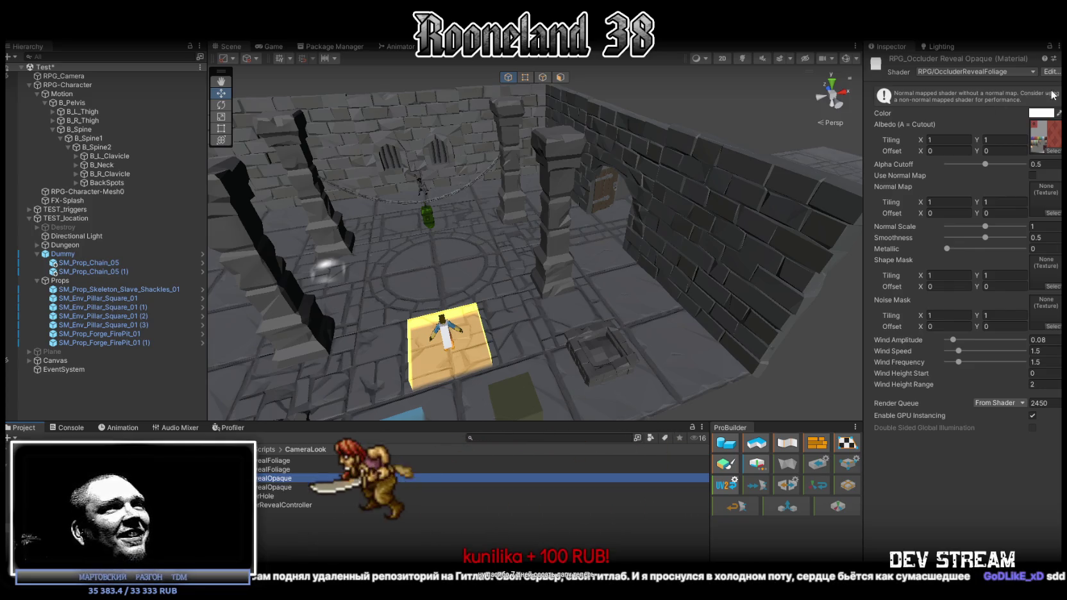
{"action": "left_click", "coordinate": [969, 67]}
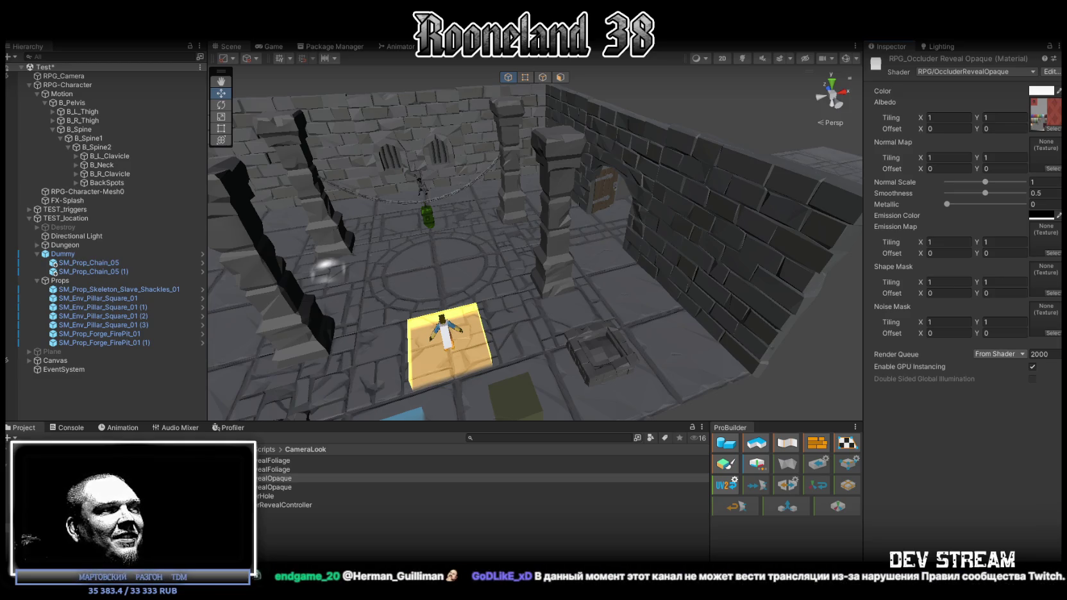
{"action": "key", "text": "alt+Tab"}
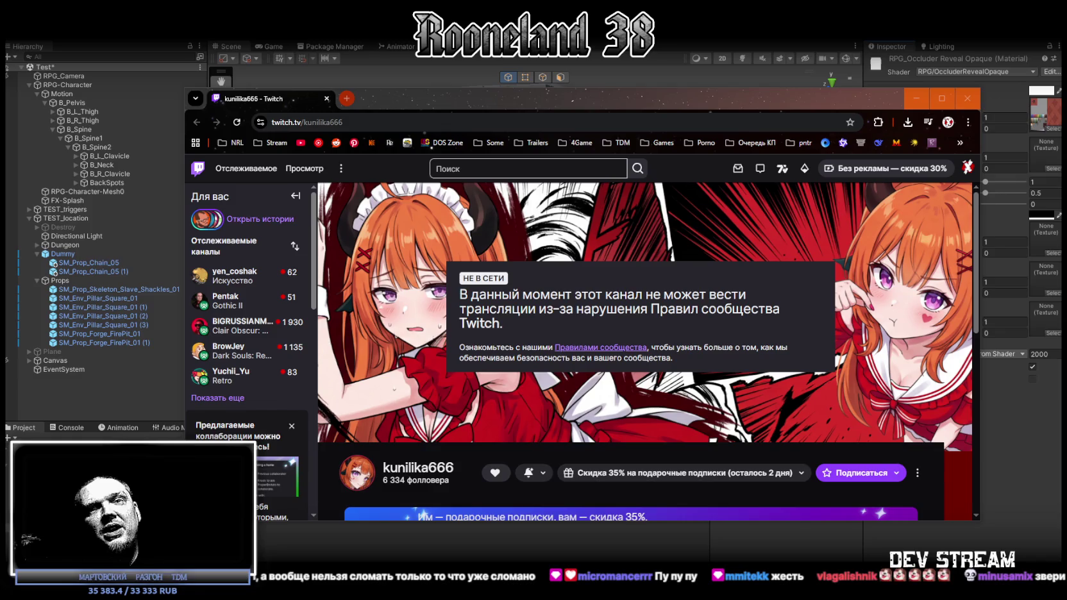
{"action": "left_click", "coordinate": [327, 99]}
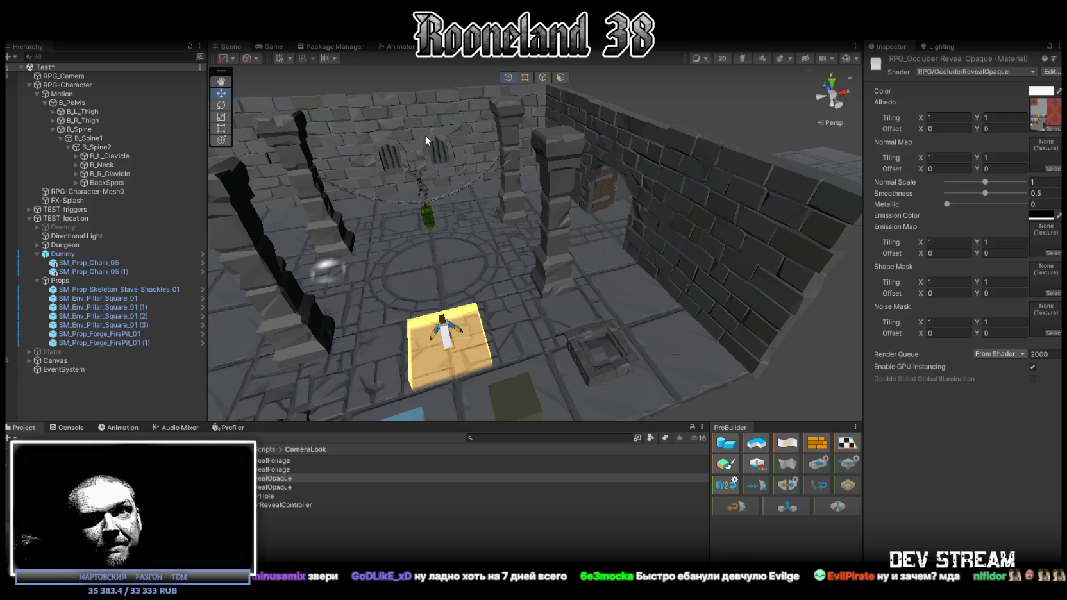
{"action": "left_click_drag", "start_coordinate": [510, 137], "coordinate": [504, 231]}
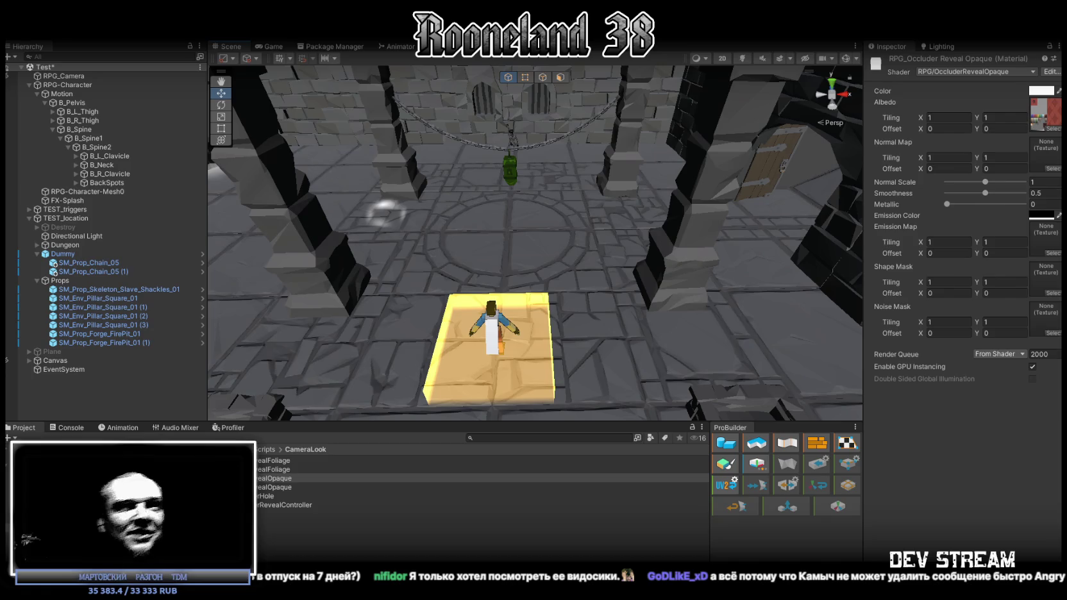
{"action": "left_click_drag", "start_coordinate": [635, 170], "coordinate": [640, 186]}
{"action": "scroll", "coordinate": [641, 186], "scroll_direction": "up", "scroll_amount": 5}
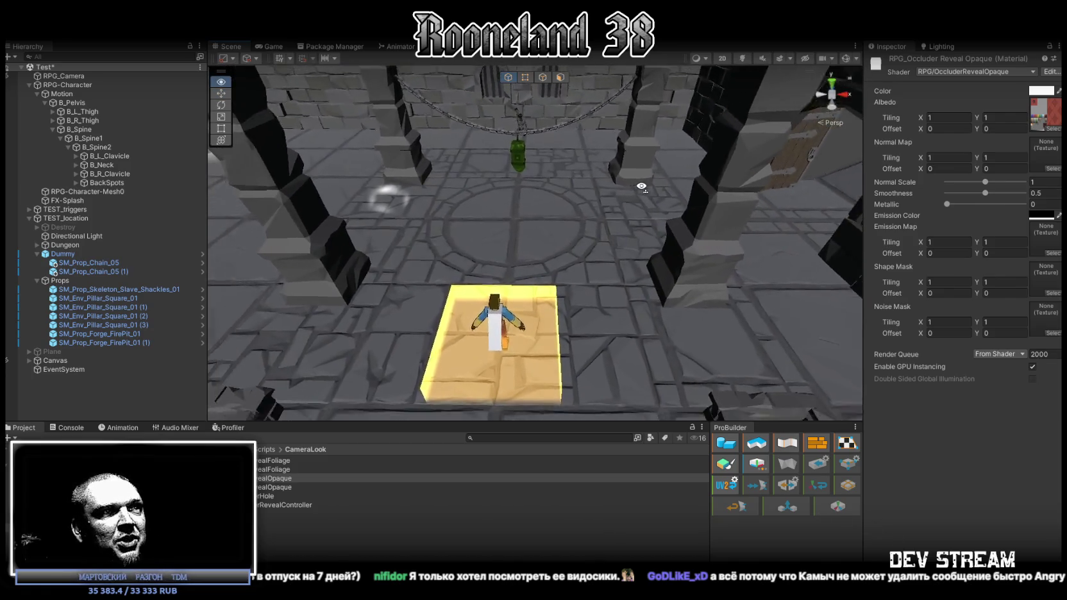
{"action": "left_click_drag", "start_coordinate": [644, 179], "coordinate": [626, 239]}
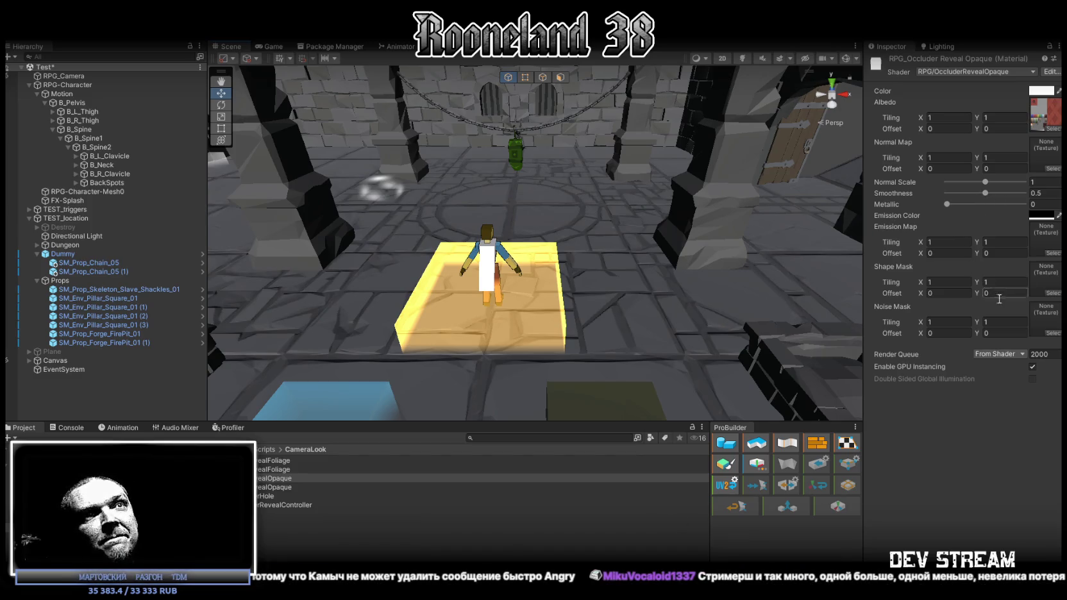
{"action": "left_click", "coordinate": [1055, 333]}
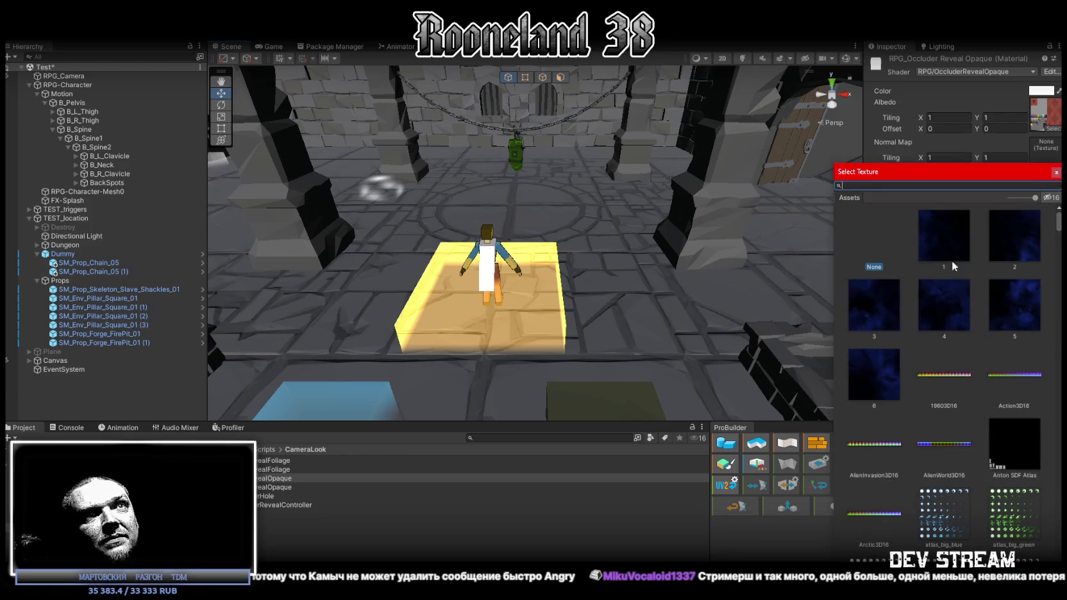
Assign a dark blue noise texture as the opaque material's Noise Mask and check the Game view
{"action": "double_click", "coordinate": [944, 235]}
{"action": "left_click", "coordinate": [1056, 293]}
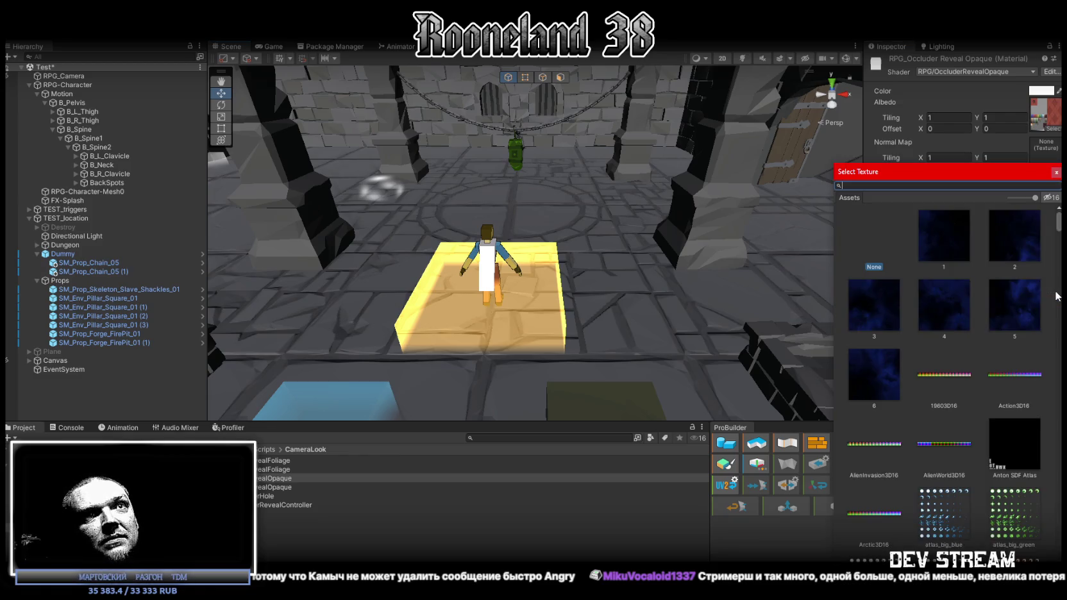
{"action": "left_click", "coordinate": [273, 47]}
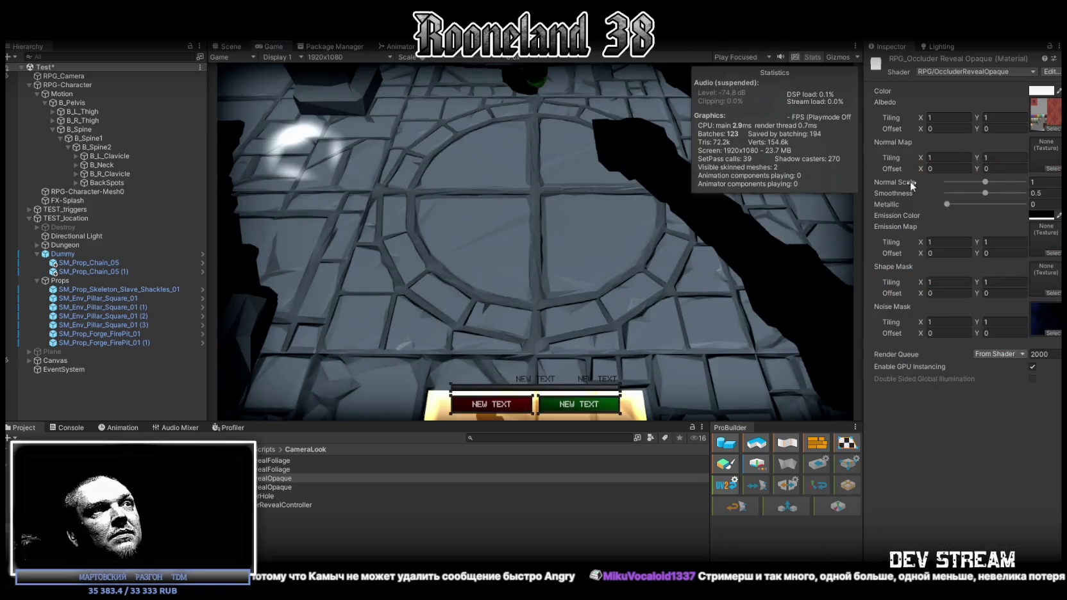
{"action": "left_click", "coordinate": [231, 46]}
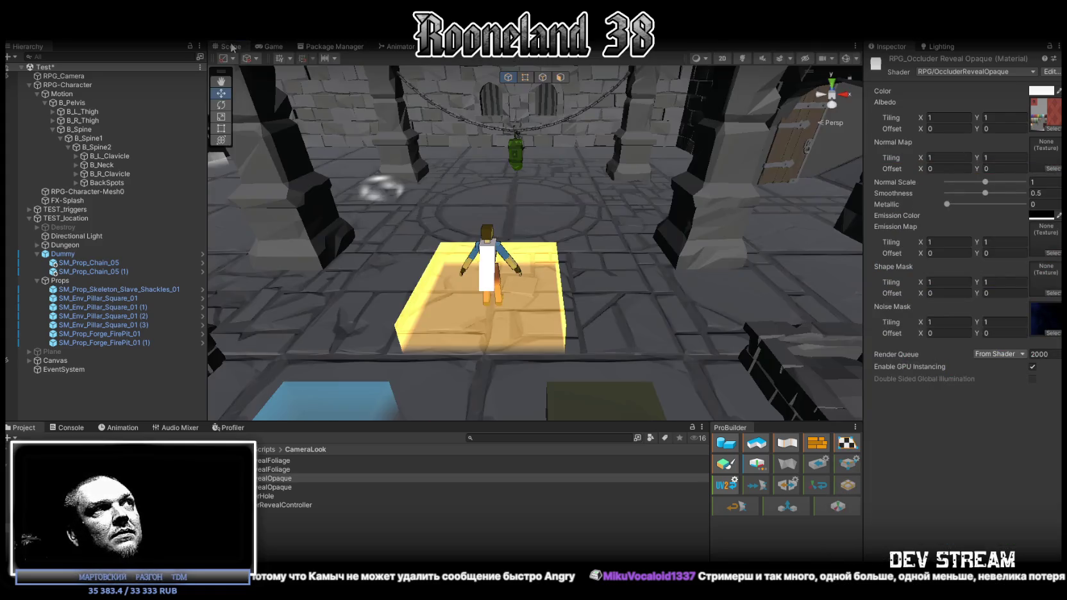
{"action": "mouse_move", "coordinate": [592, 207]}
{"action": "left_mouse_down"}
{"action": "mouse_move", "coordinate": [510, 229]}
{"action": "mouse_move", "coordinate": [479, 254]}
{"action": "mouse_move", "coordinate": [484, 276]}
{"action": "left_mouse_up"}
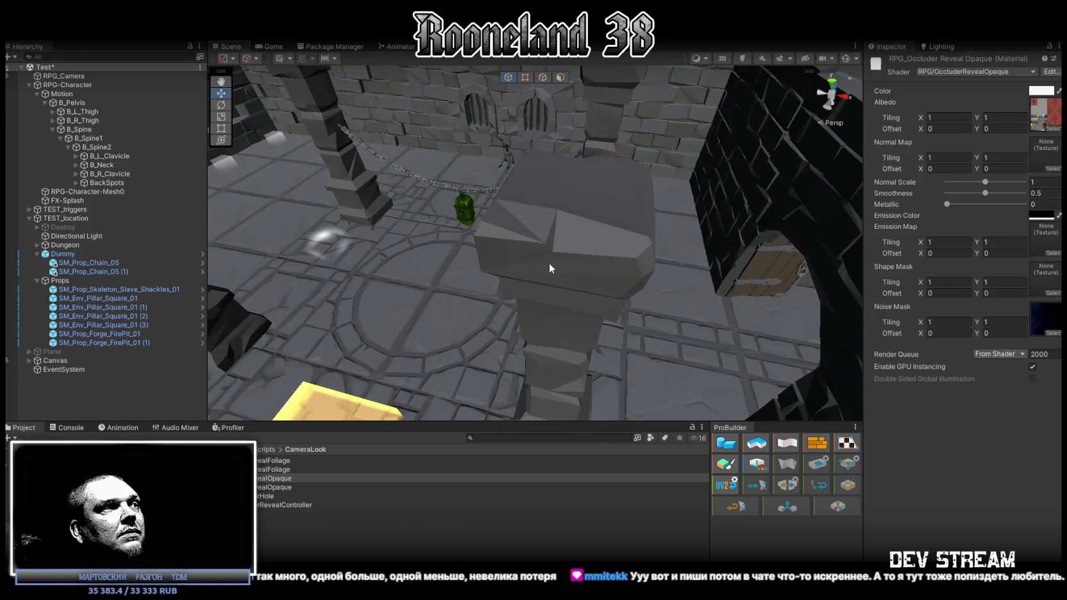
Apply RPG_OccluderRevealOpaque to Element 0 of the seven selected Props children
{"action": "left_click", "coordinate": [582, 249]}
{"action": "left_click", "coordinate": [90, 289]}
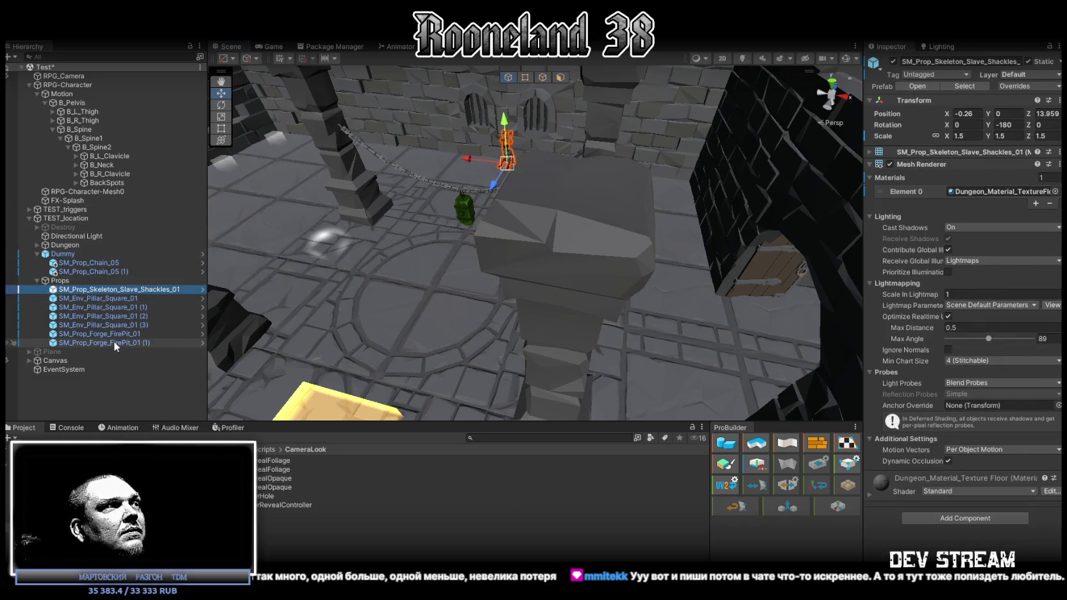
{"action": "left_click", "coordinate": [113, 342], "text": "shift"}
{"action": "mouse_move", "coordinate": [275, 480]}
{"action": "left_mouse_down"}
{"action": "mouse_move", "coordinate": [770, 225]}
{"action": "mouse_move", "coordinate": [981, 196]}
{"action": "mouse_move", "coordinate": [954, 192]}
{"action": "left_mouse_up"}
Select the RPG_OccluderRevealOpaque material to show its colour settings
{"action": "scroll", "coordinate": [564, 237], "scroll_direction": "down", "scroll_amount": 5}
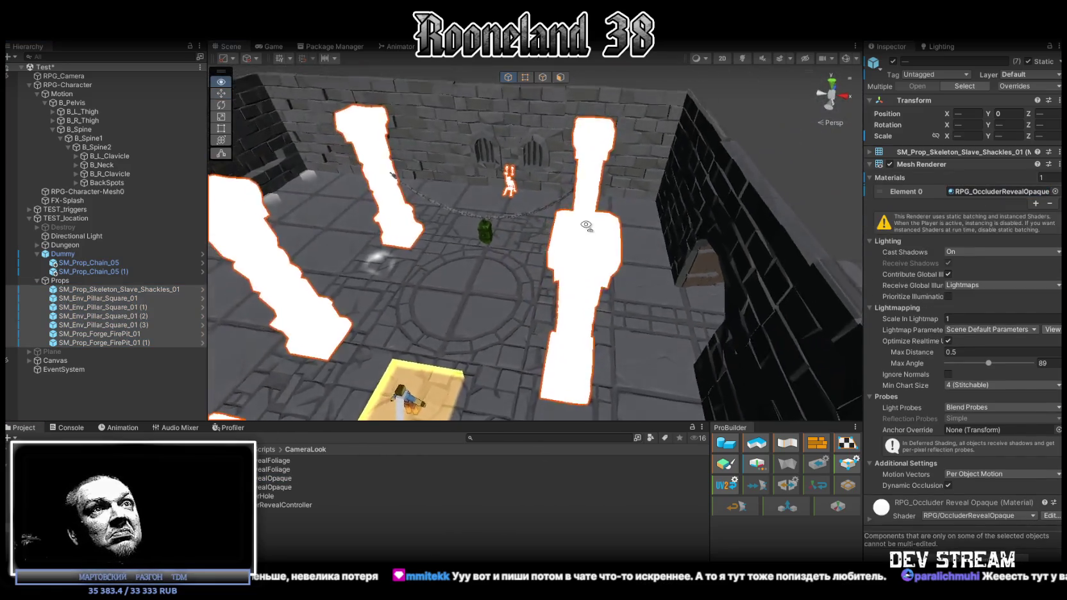
{"action": "left_click", "coordinate": [276, 478]}
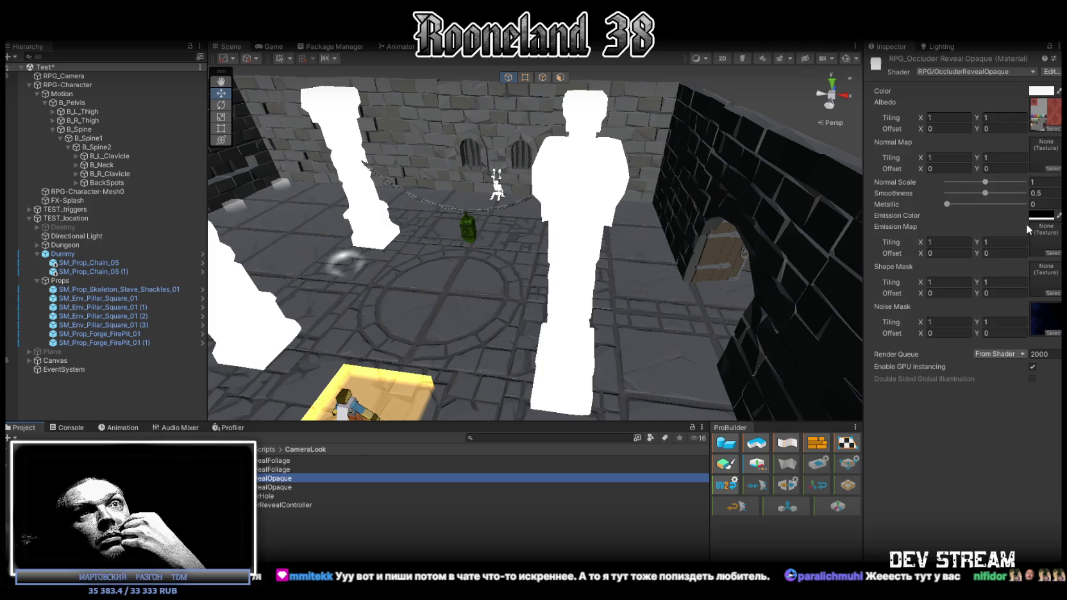
{"action": "left_click", "coordinate": [1040, 215]}
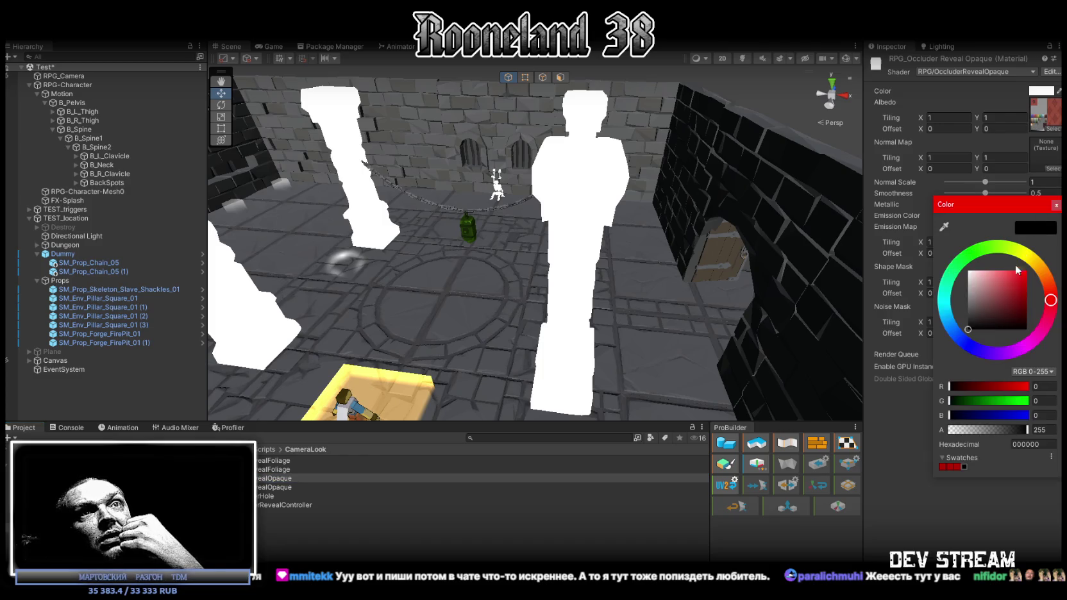
Set the material's albedo colour to pure white (FFFFFF)
{"action": "left_click", "coordinate": [1056, 204]}
{"action": "left_click", "coordinate": [1042, 91]}
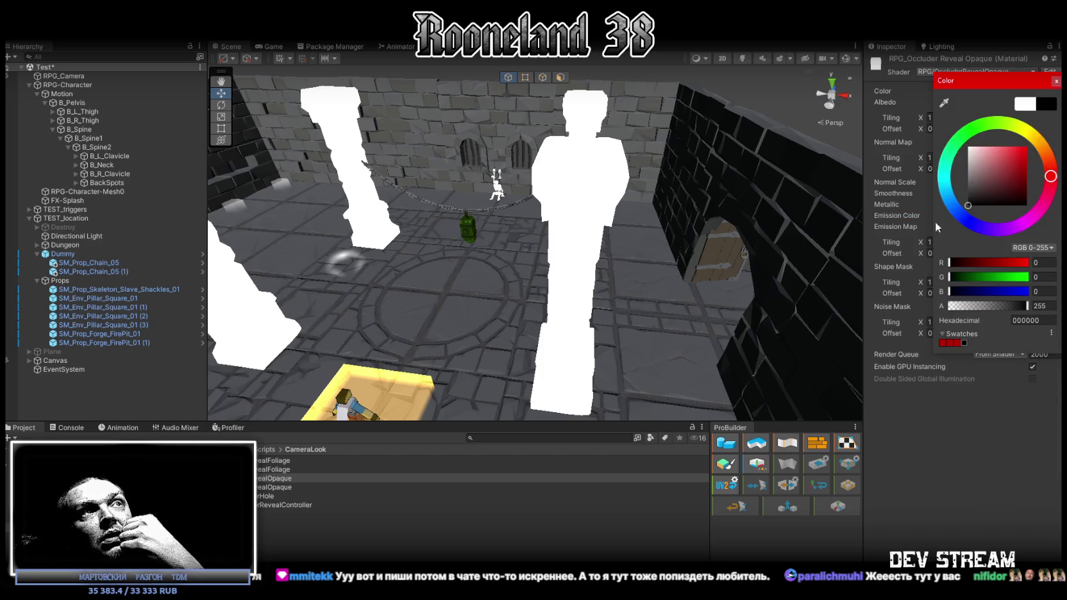
{"action": "left_click", "coordinate": [1031, 103]}
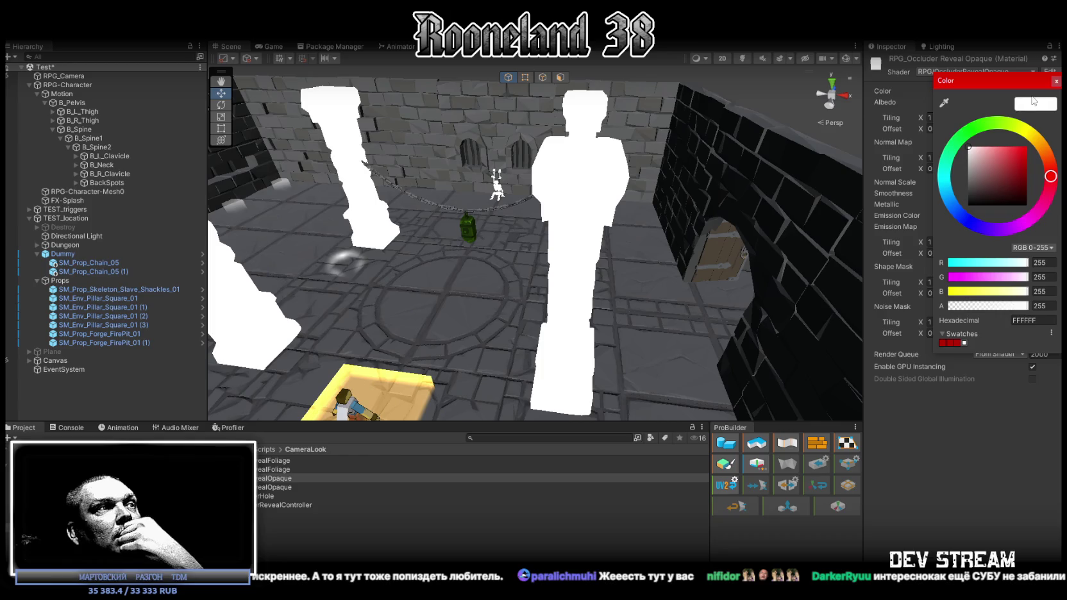
Reselect all seven props from SM_Prop_Skeleton_Slave_Shackles_01 and reapply the occluder-reveal material
{"action": "left_click", "coordinate": [1056, 81]}
{"action": "left_click", "coordinate": [119, 290]}
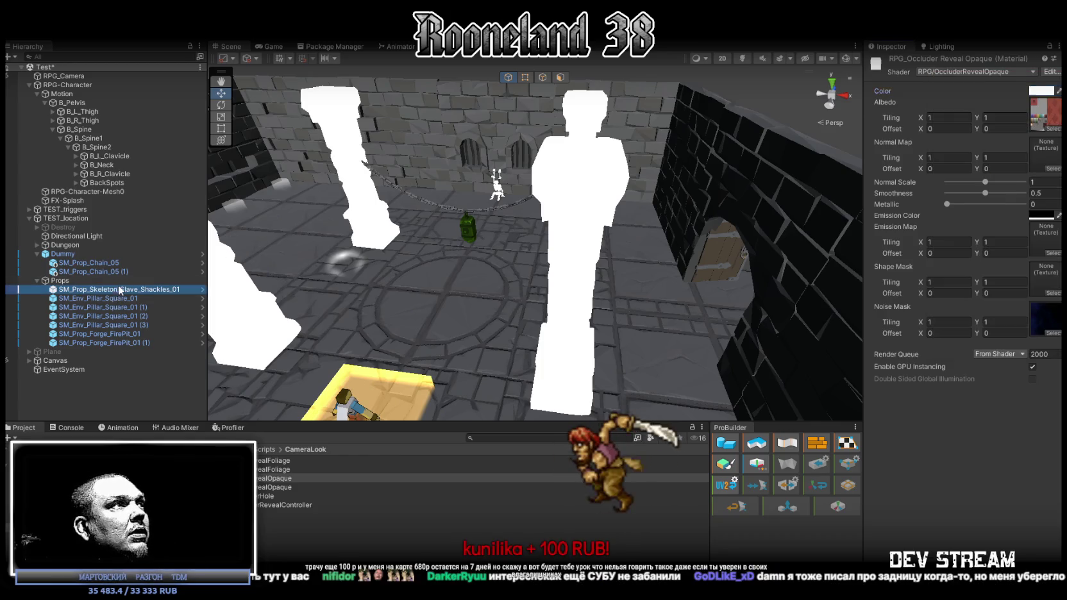
{"action": "left_click", "coordinate": [117, 343], "text": "shift"}
{"action": "mouse_move", "coordinate": [269, 476]}
{"action": "left_mouse_down"}
{"action": "mouse_move", "coordinate": [769, 289]}
{"action": "mouse_move", "coordinate": [981, 190]}
{"action": "left_mouse_up"}
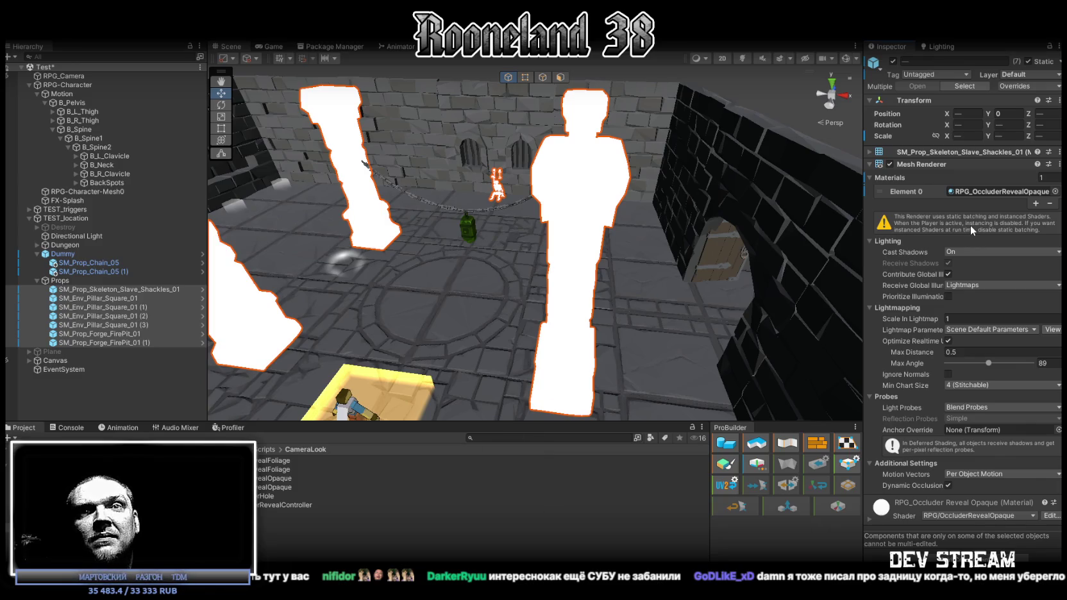
Orbit and zoom the Scene view around the white pillars, then bring up the stream chat
{"action": "left_click_drag", "start_coordinate": [679, 118], "coordinate": [472, 178]}
{"action": "scroll", "coordinate": [474, 180], "scroll_direction": "down", "scroll_amount": 6}
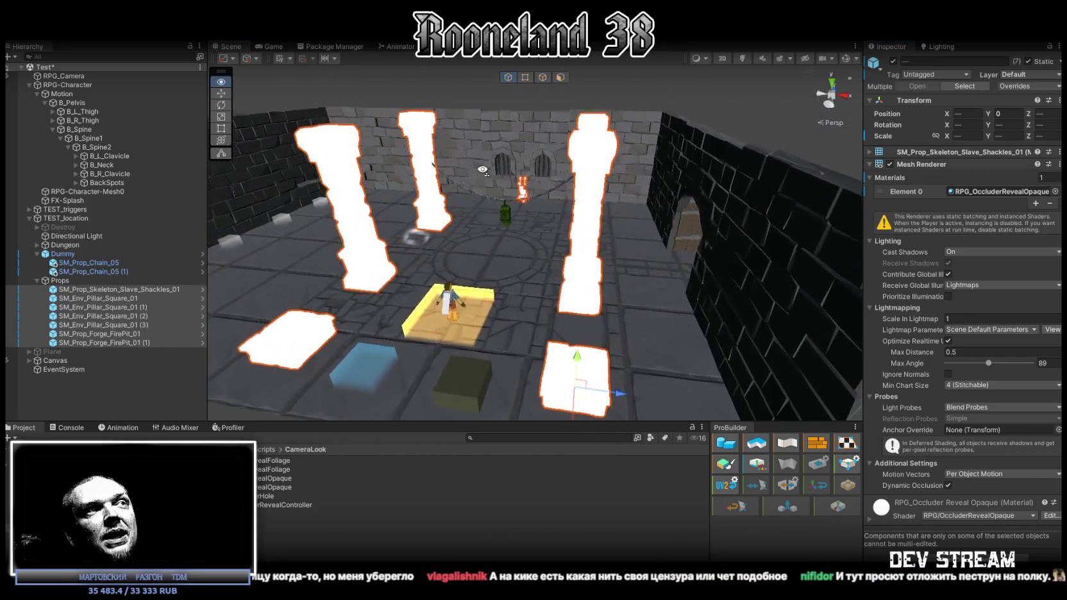
{"action": "mouse_move", "coordinate": [487, 187]}
{"action": "left_mouse_down"}
{"action": "mouse_move", "coordinate": [488, 203]}
{"action": "mouse_move", "coordinate": [472, 213]}
{"action": "left_mouse_up"}
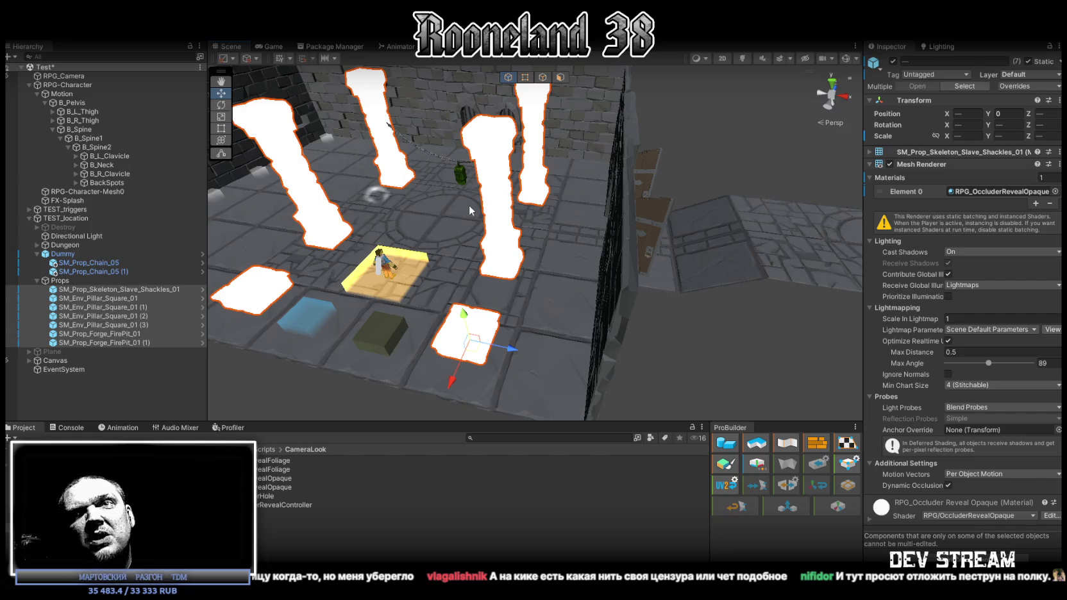
{"action": "mouse_move", "coordinate": [468, 204]}
{"action": "left_mouse_down"}
{"action": "mouse_move", "coordinate": [470, 220]}
{"action": "mouse_move", "coordinate": [649, 228]}
{"action": "mouse_move", "coordinate": [642, 257]}
{"action": "mouse_move", "coordinate": [585, 258]}
{"action": "left_mouse_up"}
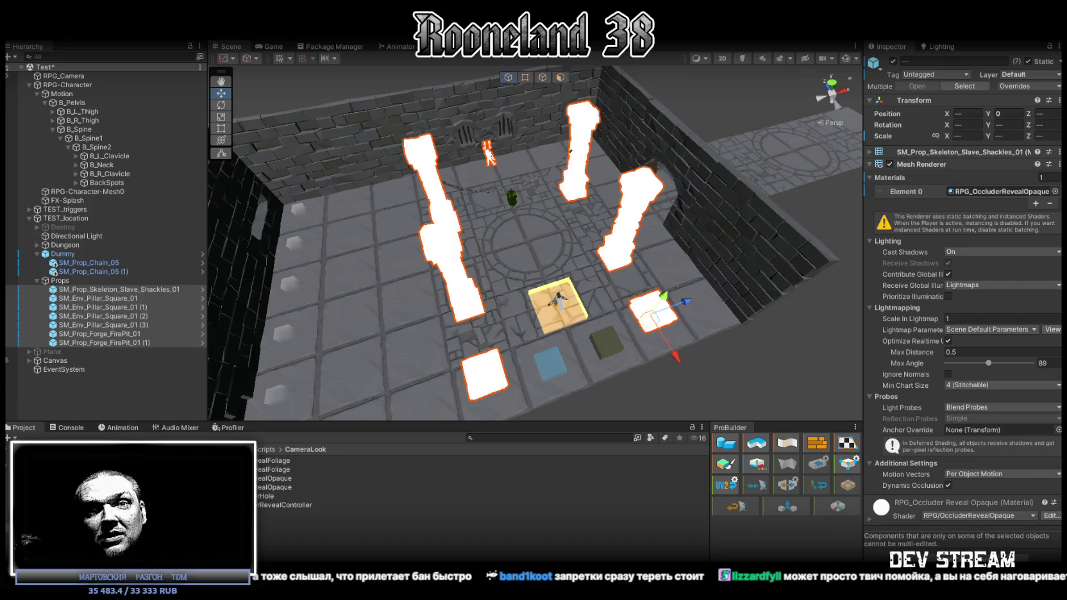
{"action": "key", "text": "alt+Tab"}
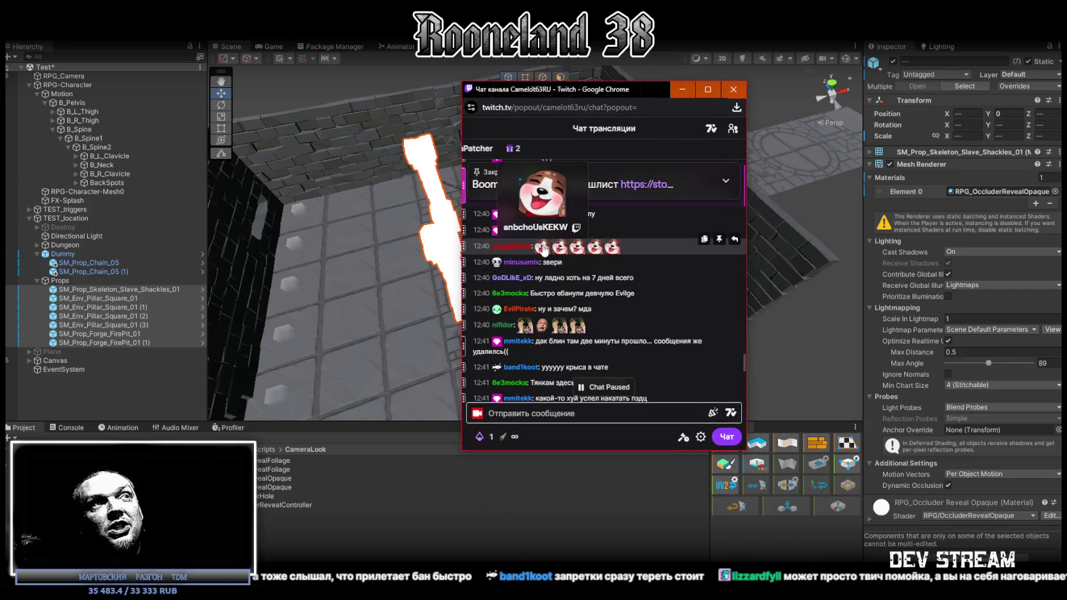
{"action": "scroll", "coordinate": [628, 277], "scroll_direction": "down", "scroll_amount": 3}
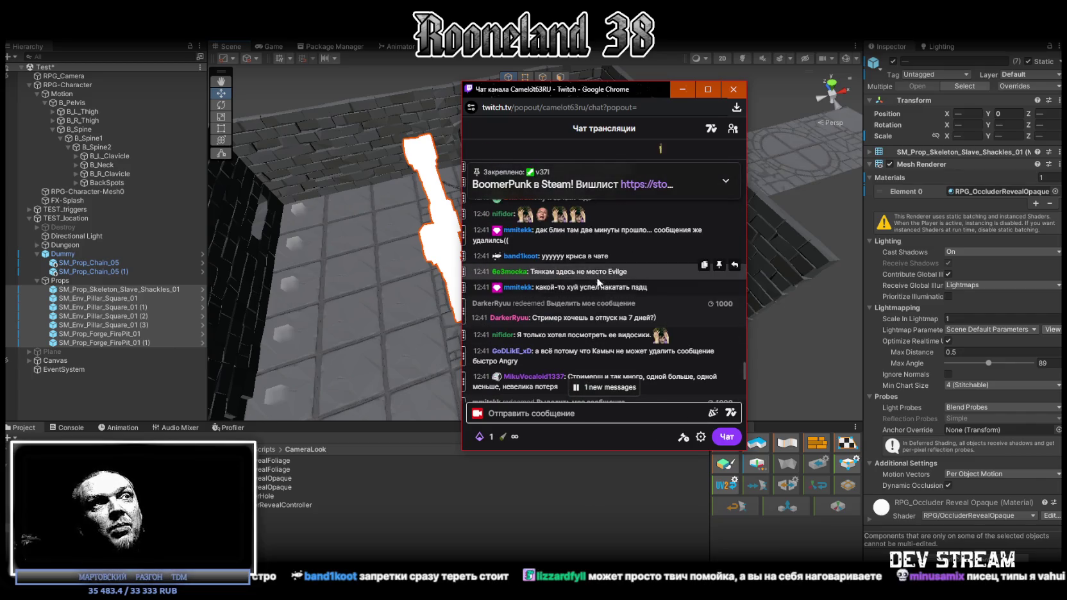
{"action": "scroll", "coordinate": [589, 282], "scroll_direction": "up", "scroll_amount": 5}
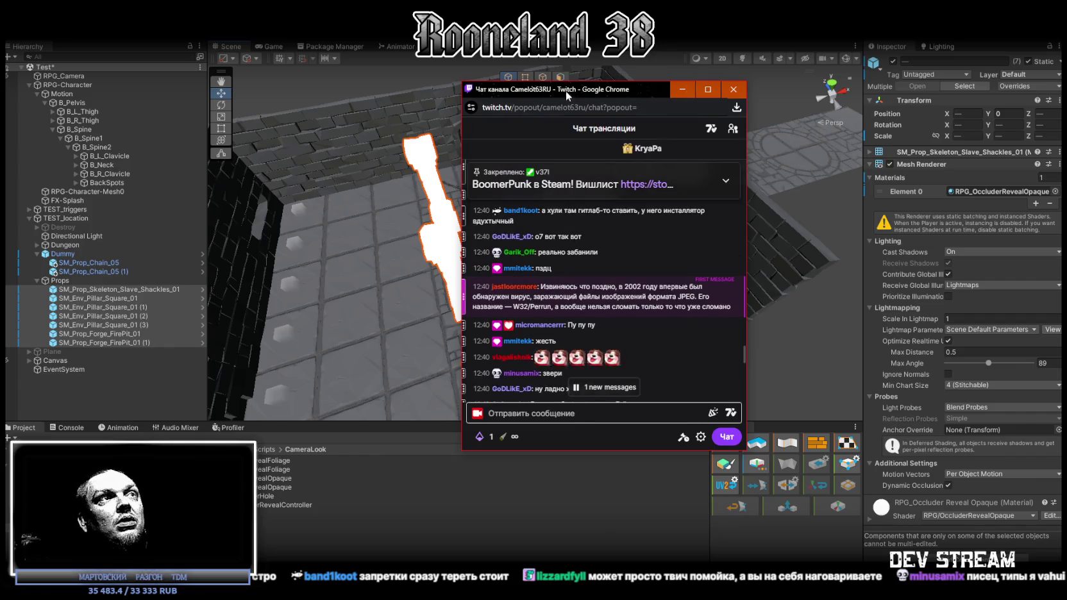
{"action": "left_click", "coordinate": [682, 89]}
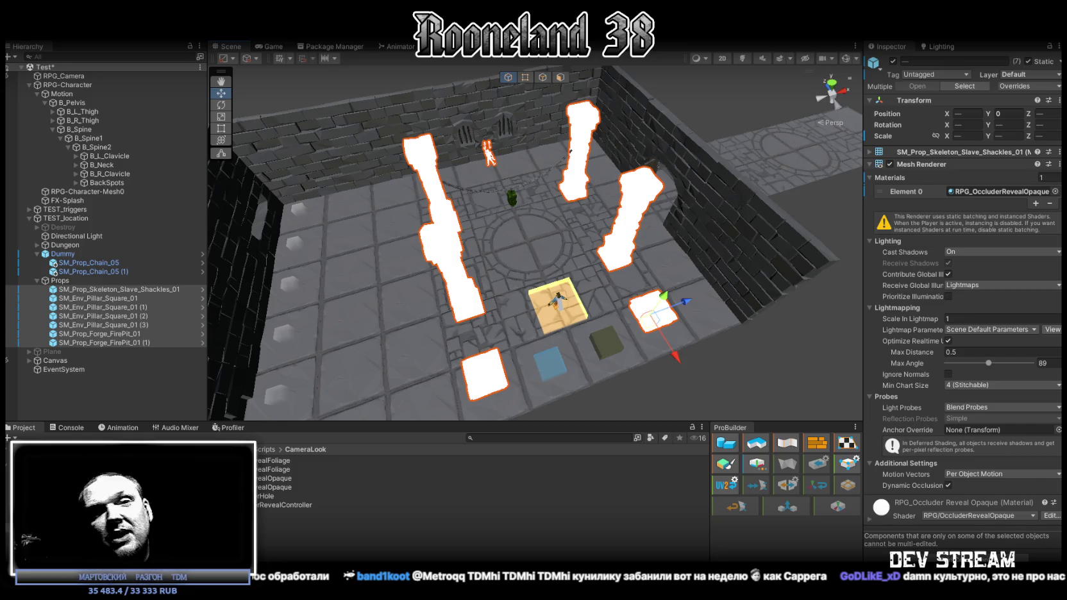
Turn off Dynamic Occlusion on the props and select the occluder-reveal material
{"action": "mouse_move", "coordinate": [406, 300]}
{"action": "left_mouse_down"}
{"action": "mouse_move", "coordinate": [488, 301]}
{"action": "mouse_move", "coordinate": [449, 301]}
{"action": "mouse_move", "coordinate": [462, 302]}
{"action": "left_mouse_up"}
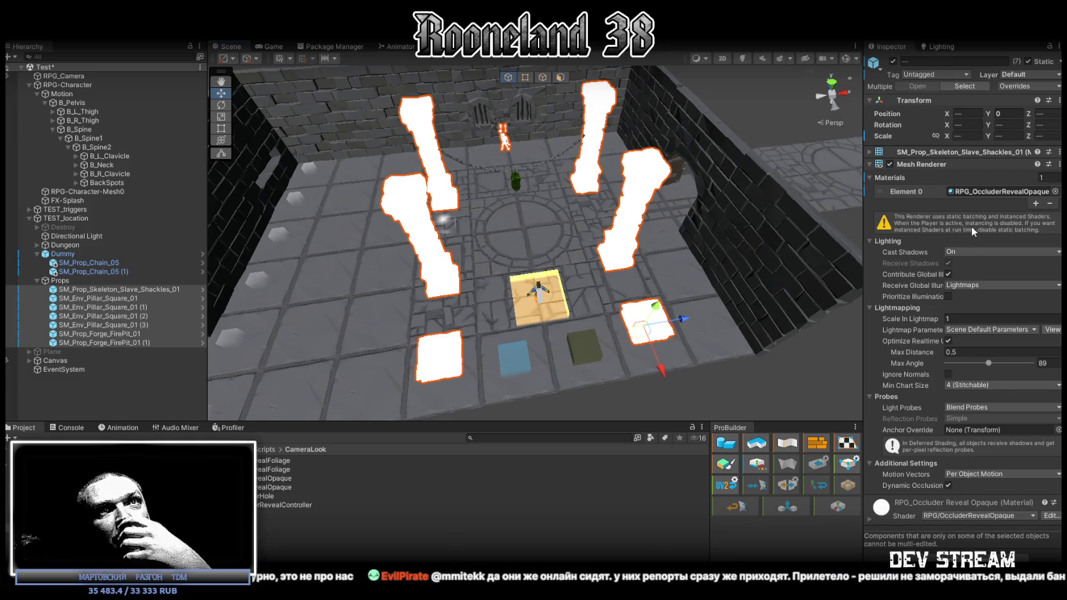
{"action": "left_click", "coordinate": [948, 485]}
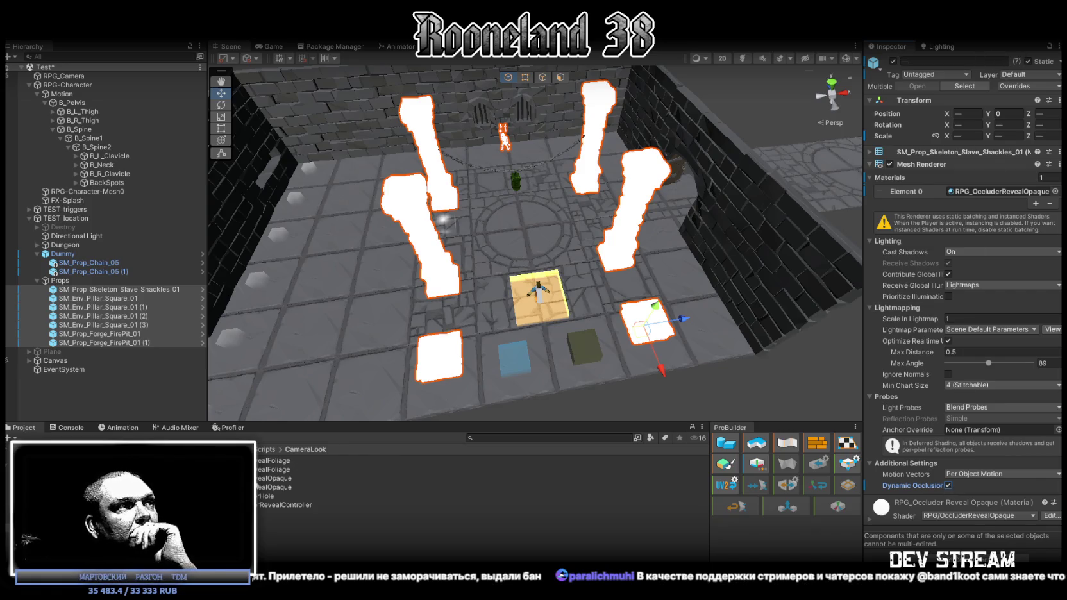
{"action": "left_click", "coordinate": [267, 478]}
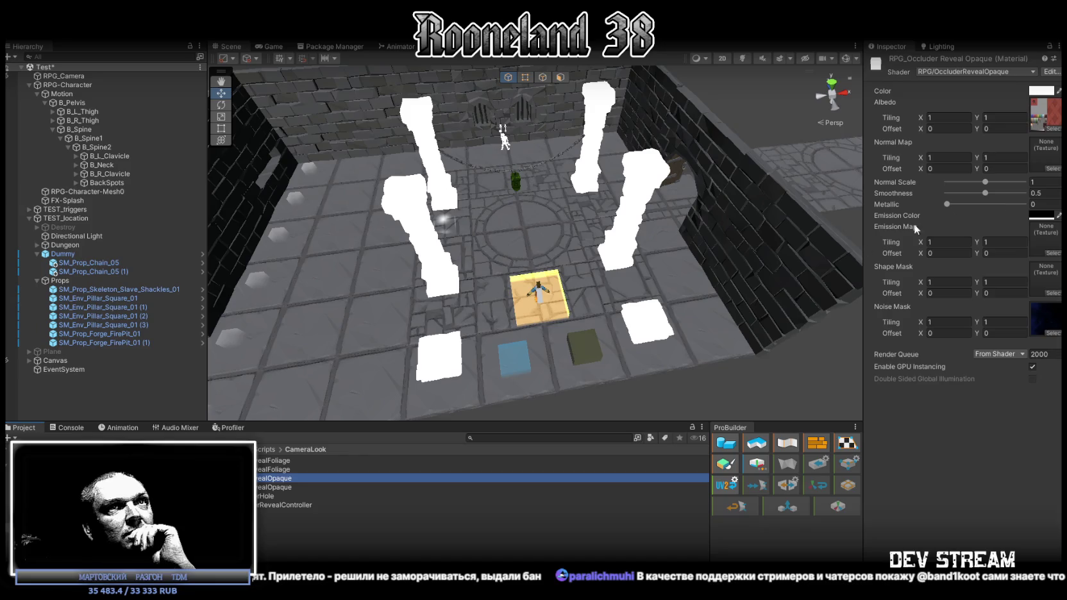
Lower the material's Normal Scale to 0.96 and Smoothness to 0.34
{"action": "left_click", "coordinate": [955, 203]}
{"action": "mouse_move", "coordinate": [985, 182]}
{"action": "left_mouse_down"}
{"action": "mouse_move", "coordinate": [942, 183]}
{"action": "mouse_move", "coordinate": [984, 182]}
{"action": "mouse_move", "coordinate": [973, 193]}
{"action": "left_mouse_up"}
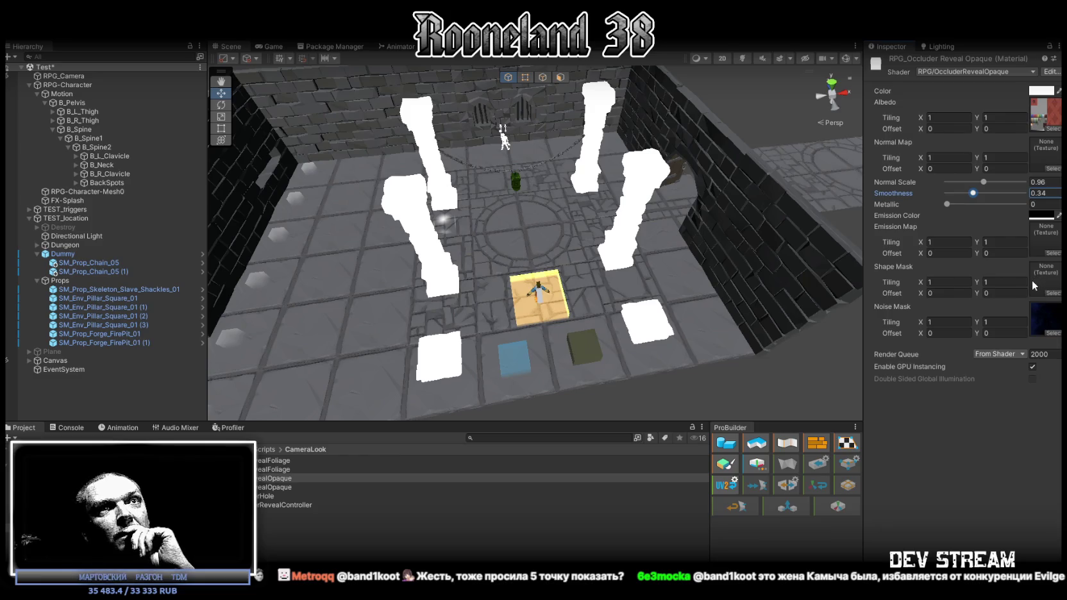
{"action": "left_click", "coordinate": [1054, 294]}
Assign a purple radial texture as the Shape Mask
{"action": "scroll", "coordinate": [988, 361], "scroll_direction": "down", "scroll_amount": 10}
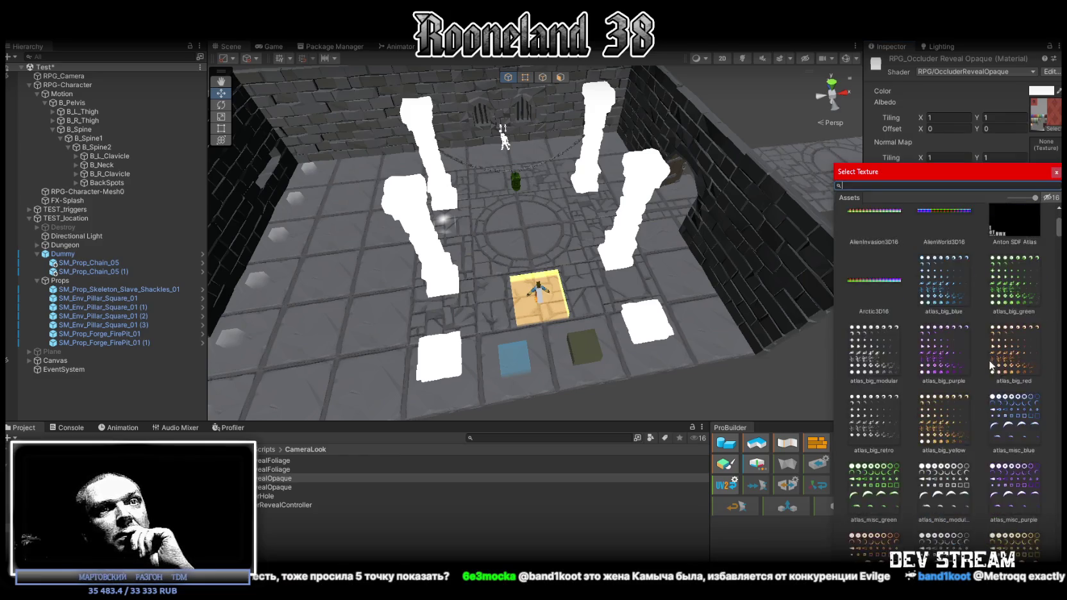
{"action": "scroll", "coordinate": [988, 360], "scroll_direction": "down", "scroll_amount": 15}
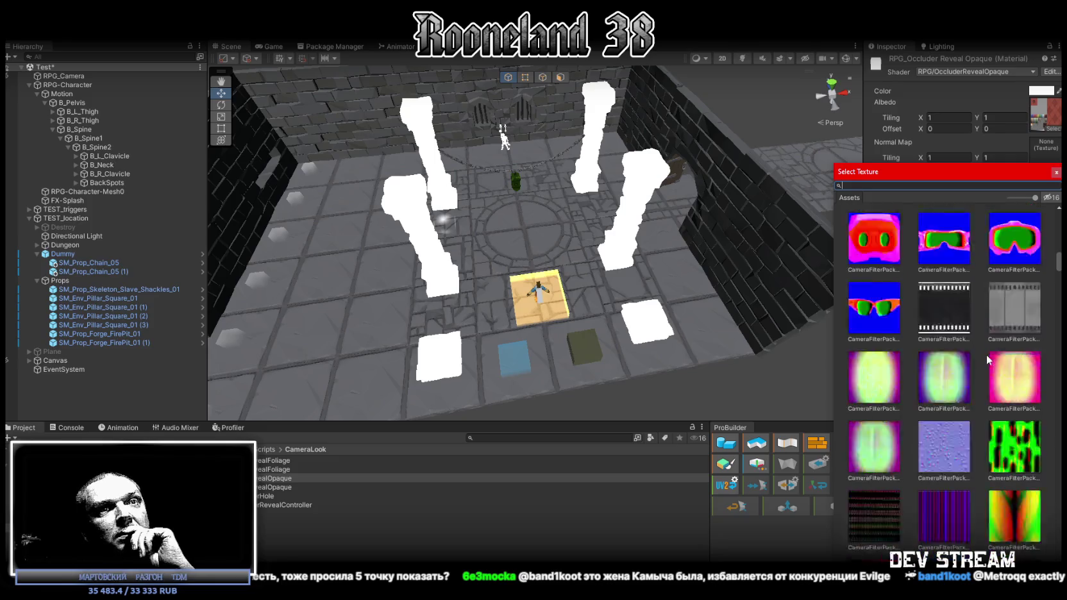
{"action": "double_click", "coordinate": [945, 392]}
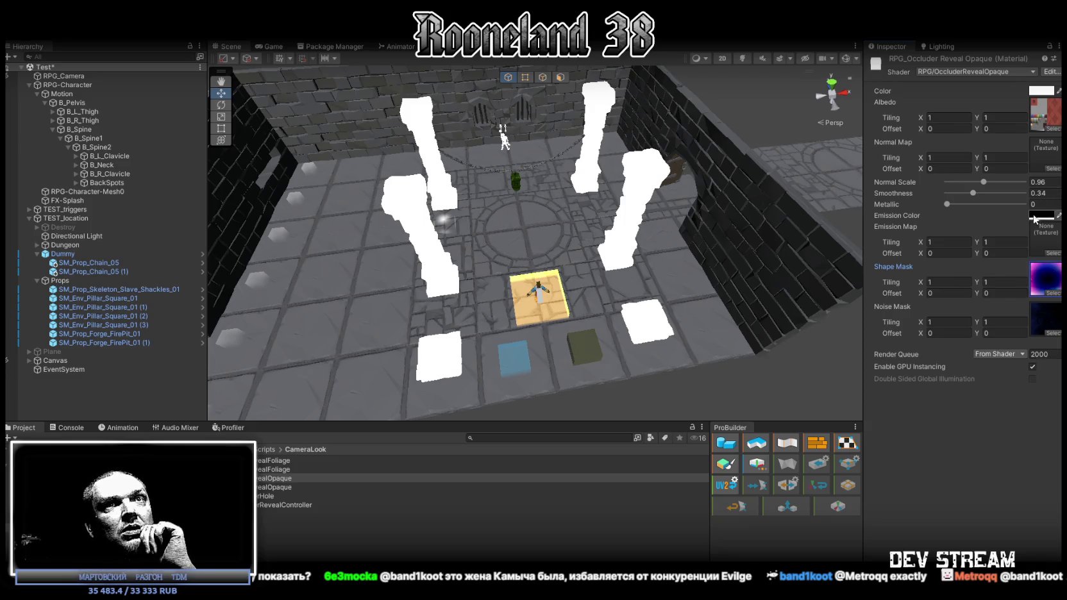
Replace the Shape Mask with the white circle texture shape_sphere
{"action": "left_click", "coordinate": [1055, 293]}
{"action": "scroll", "coordinate": [977, 341], "scroll_direction": "down", "scroll_amount": 10}
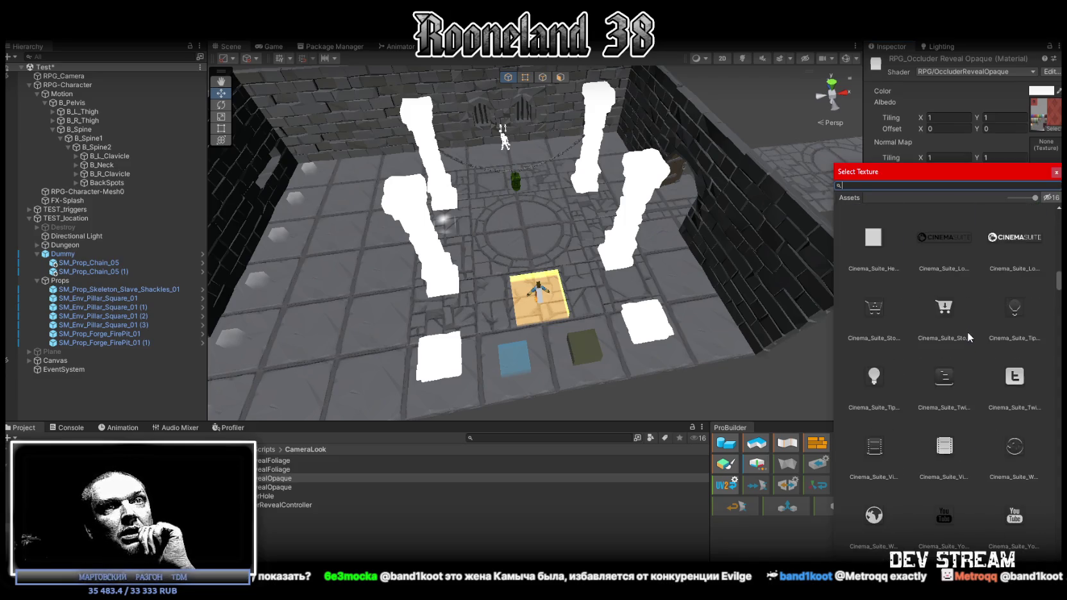
{"action": "scroll", "coordinate": [977, 341], "scroll_direction": "down", "scroll_amount": 10}
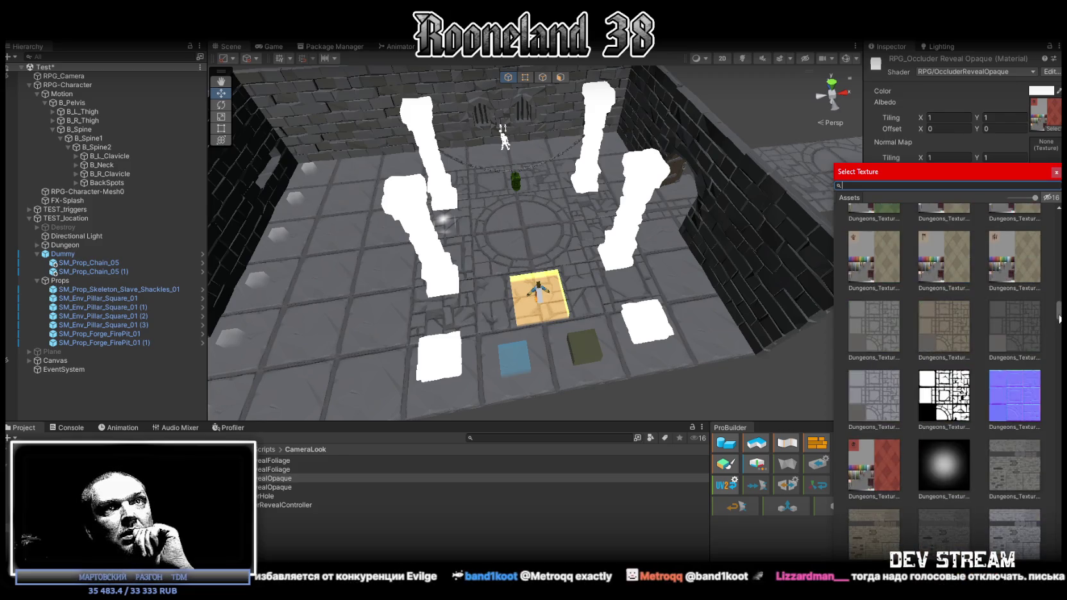
{"action": "scroll", "coordinate": [946, 378], "scroll_direction": "down", "scroll_amount": 5}
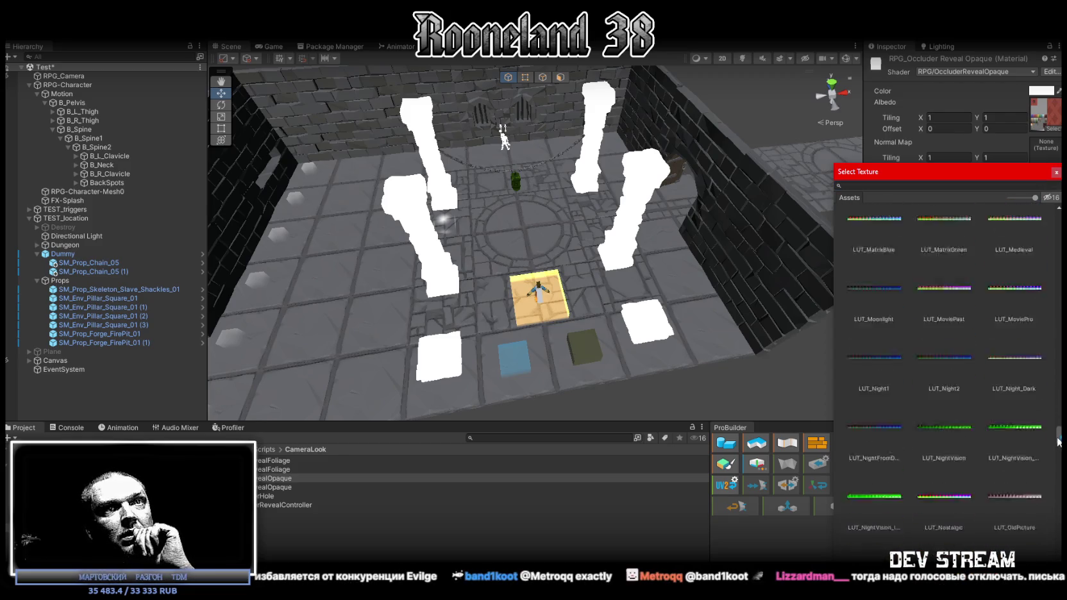
{"action": "scroll", "coordinate": [946, 378], "scroll_direction": "down", "scroll_amount": 10}
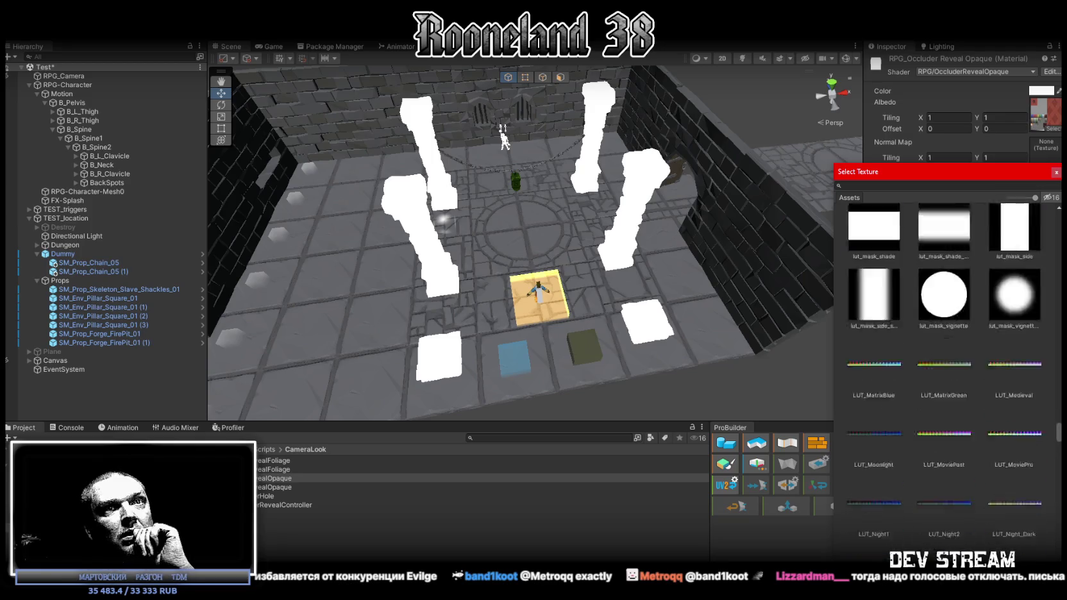
{"action": "mouse_move", "coordinate": [1058, 457]}
{"action": "left_mouse_down"}
{"action": "mouse_move", "coordinate": [1056, 560]}
{"action": "mouse_move", "coordinate": [1057, 532]}
{"action": "left_mouse_up"}
{"action": "double_click", "coordinate": [887, 383]}
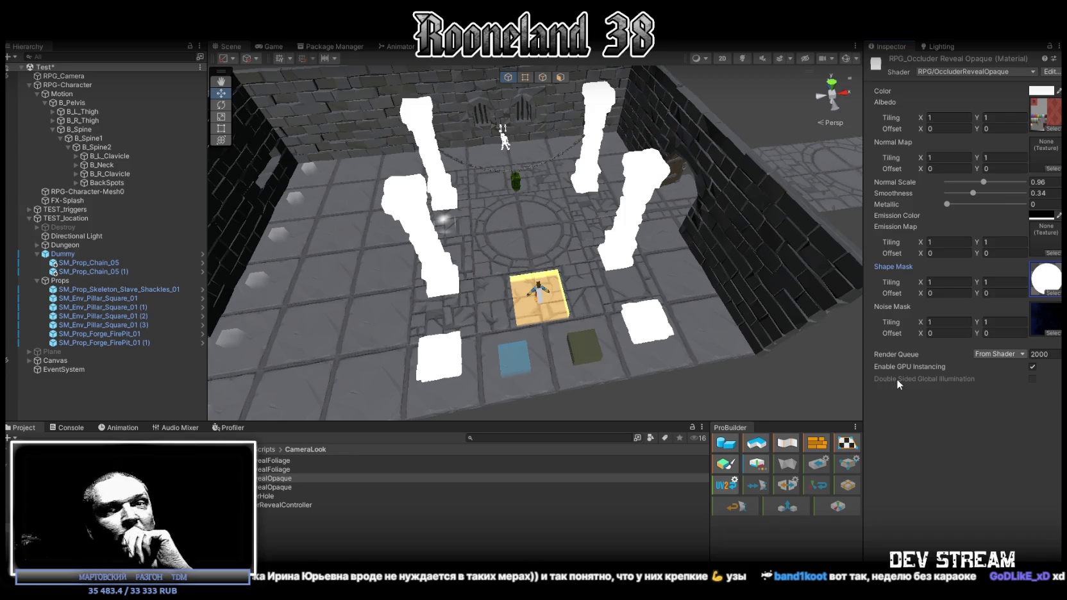
Dismiss the global illumination note and disable GPU instancing on the material
{"action": "mouse_move", "coordinate": [893, 378]}
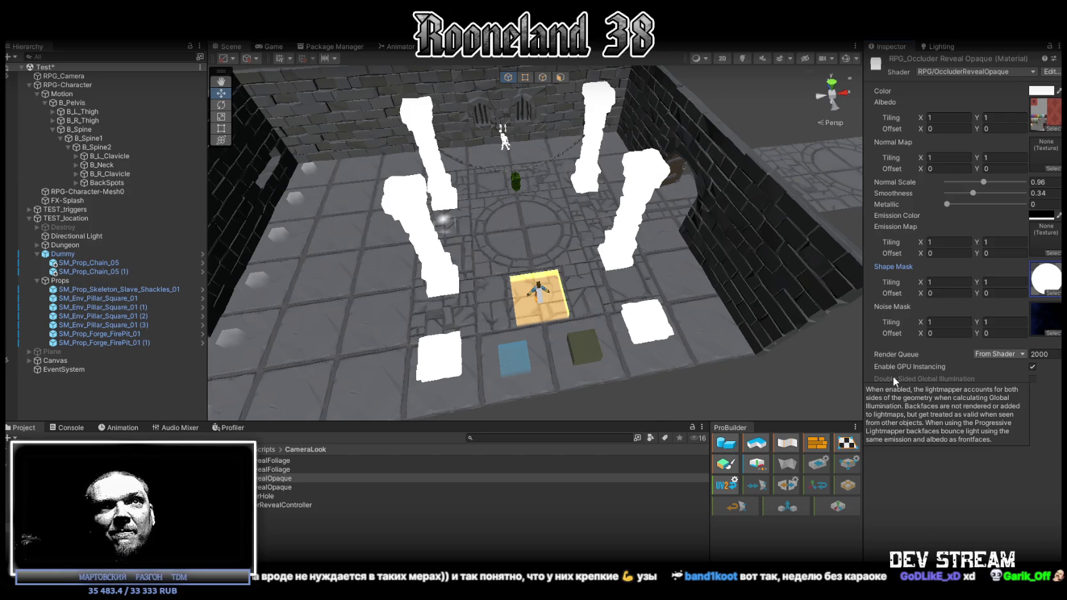
{"action": "left_click", "coordinate": [917, 500]}
{"action": "left_click", "coordinate": [1033, 367]}
Select the right-hand pillar, locate its occluder-reveal material, and browse Noise Mask textures
{"action": "mouse_move", "coordinate": [417, 212]}
{"action": "left_mouse_down"}
{"action": "mouse_move", "coordinate": [388, 216]}
{"action": "mouse_move", "coordinate": [410, 220]}
{"action": "left_mouse_up"}
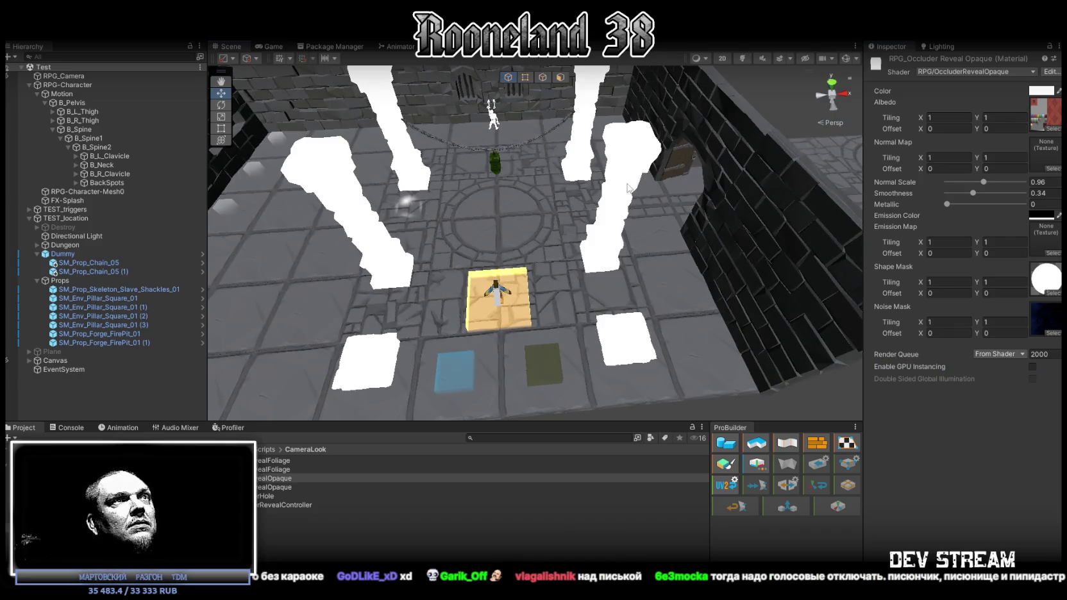
{"action": "left_click", "coordinate": [627, 186]}
{"action": "left_click", "coordinate": [986, 191]}
{"action": "left_click", "coordinate": [275, 478]}
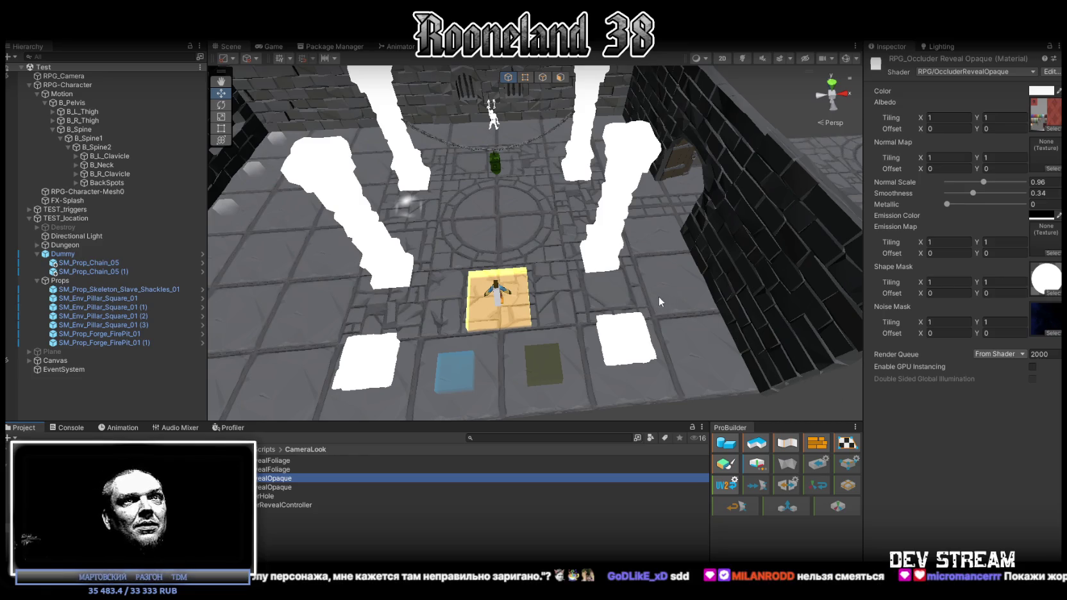
{"action": "left_click", "coordinate": [1053, 334]}
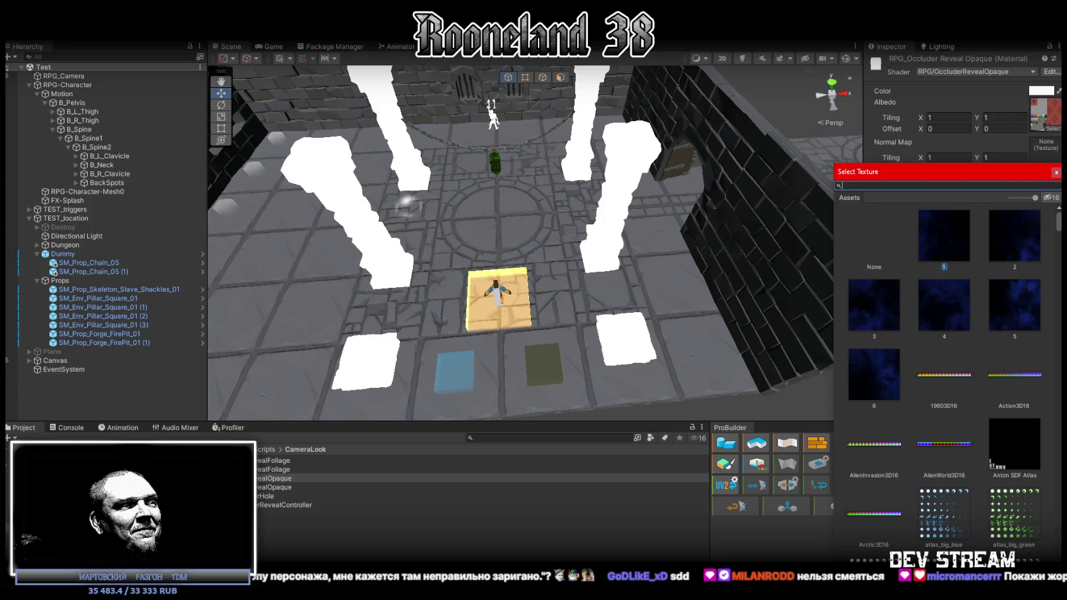
Close the Noise Mask picker keeping the current texture, then switch to the Chrome window
{"action": "key", "text": "Return"}
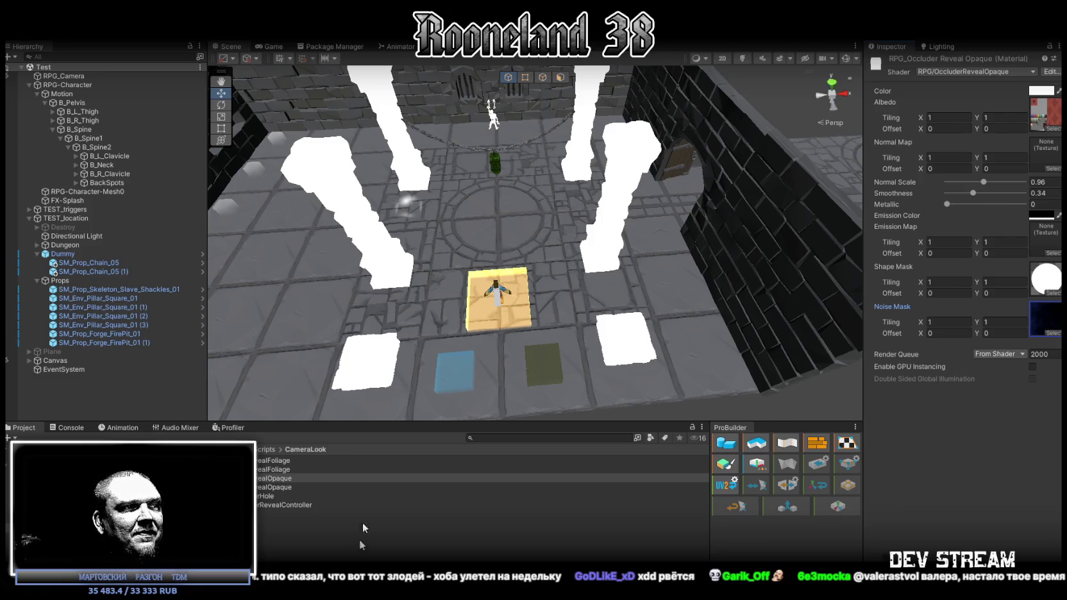
{"action": "key", "text": "alt+Tab"}
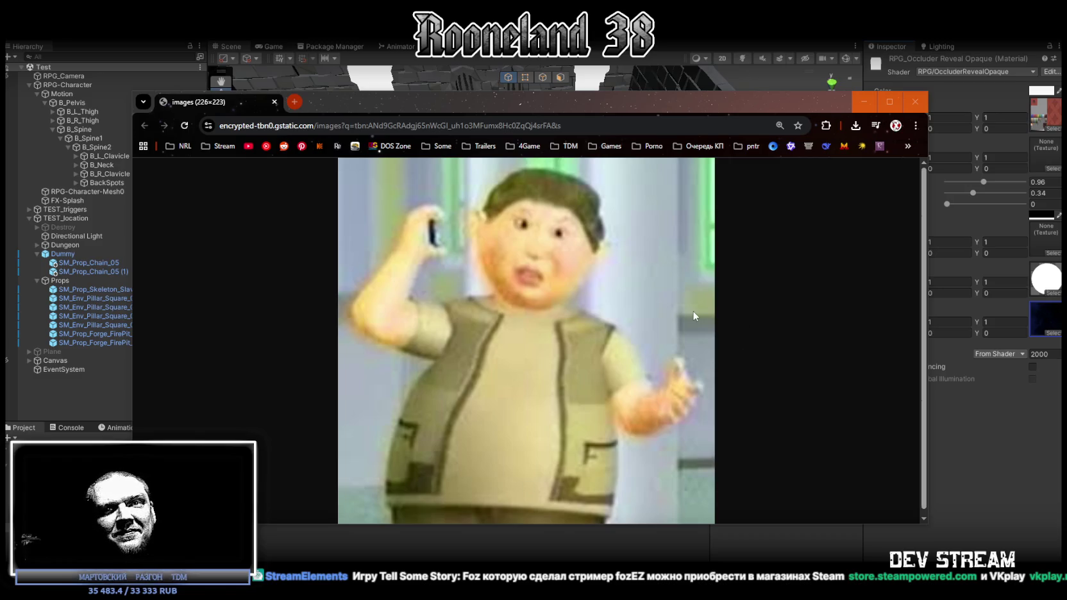
Close the Chrome cartoon image window to return to Unity
{"action": "left_click", "coordinate": [273, 103]}
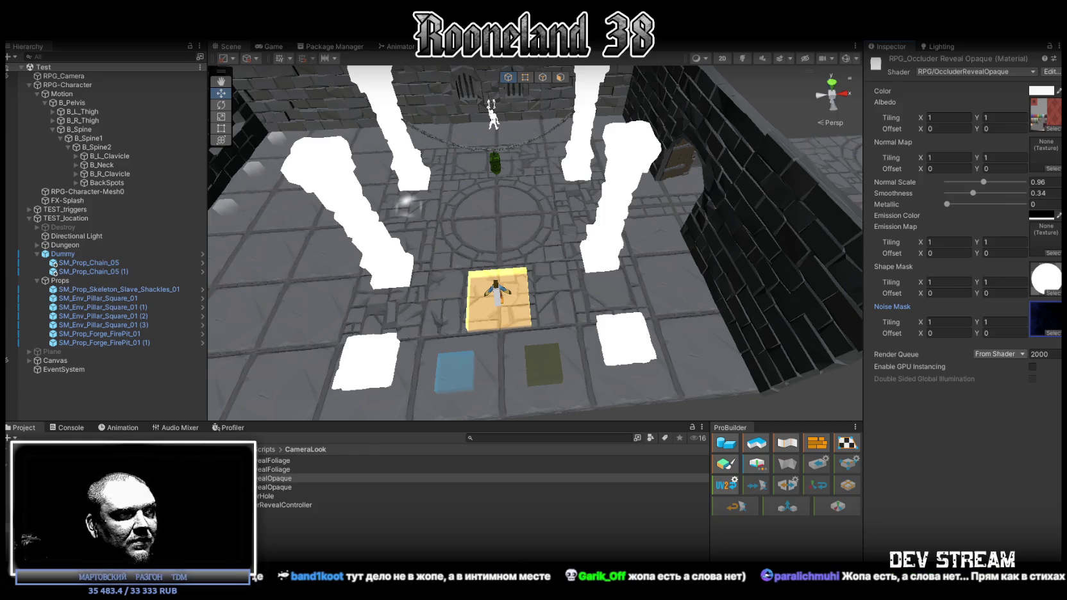
Select RPG_Camera and walk the character around the pillars with W, A, S, D
{"action": "left_click", "coordinate": [74, 76]}
{"action": "scroll", "coordinate": [956, 289], "scroll_direction": "down", "scroll_amount": 2}
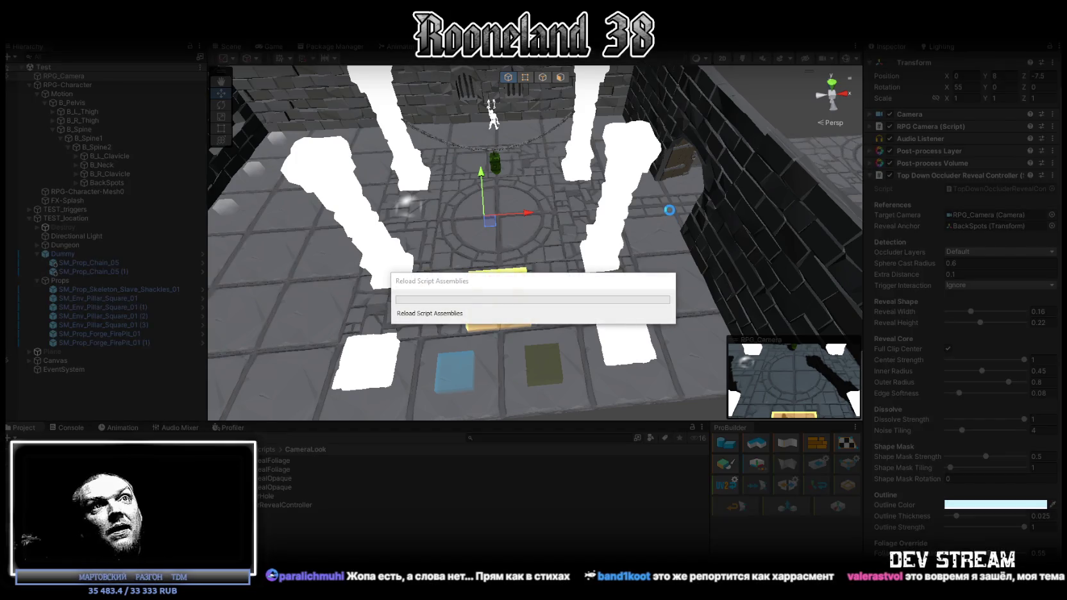
{"action": "key", "text": "w+d"}
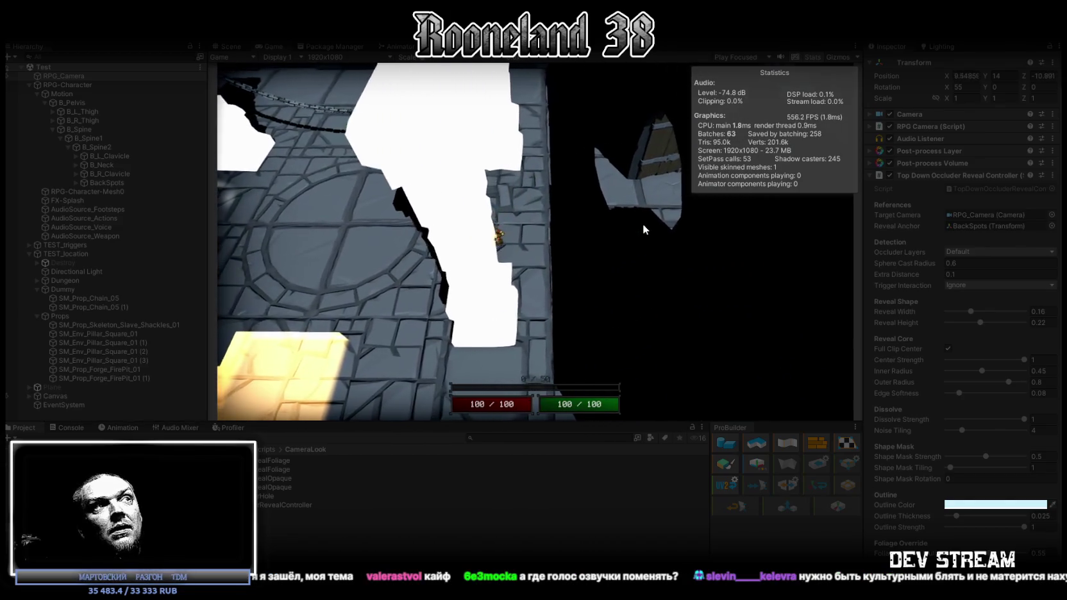
{"action": "key", "text": "a"}
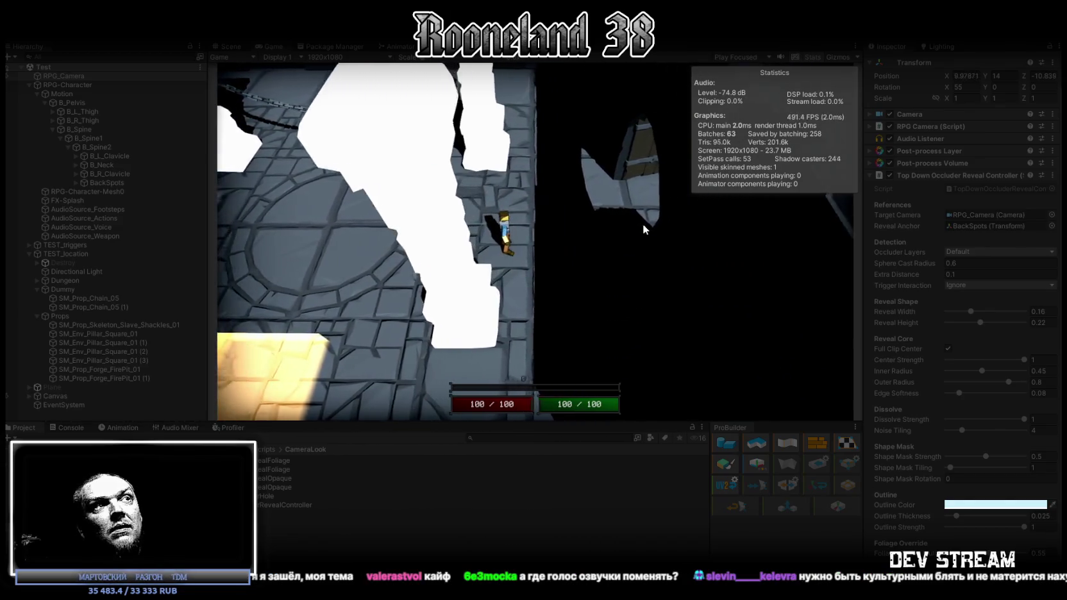
{"action": "key", "text": "a+s"}
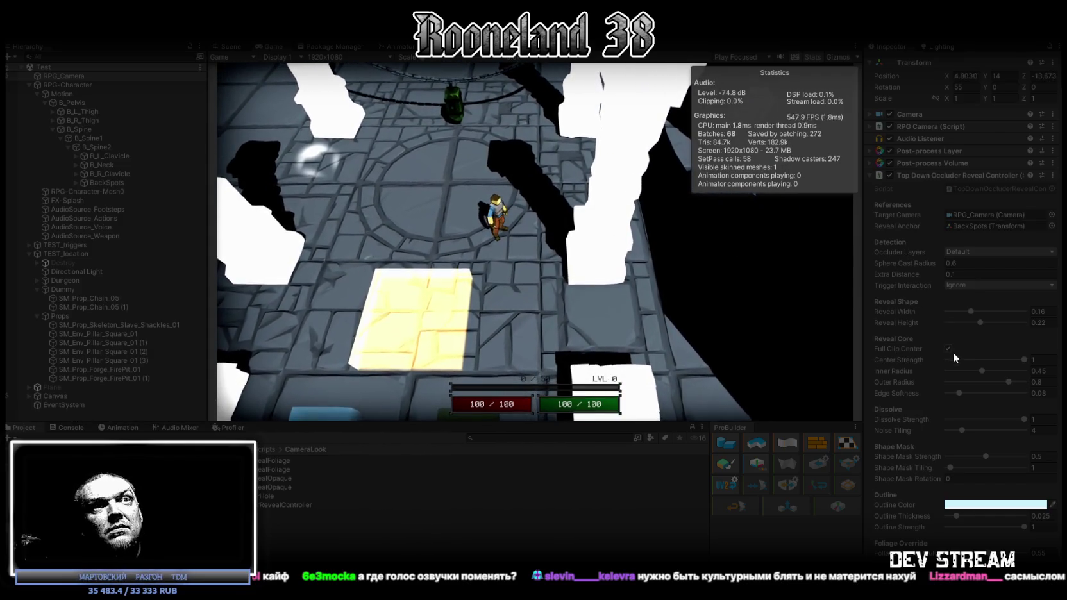
Toggle Full Clip Center, check the Outline Color, and narrow Reveal Width to 0.16
{"action": "left_click", "coordinate": [948, 350]}
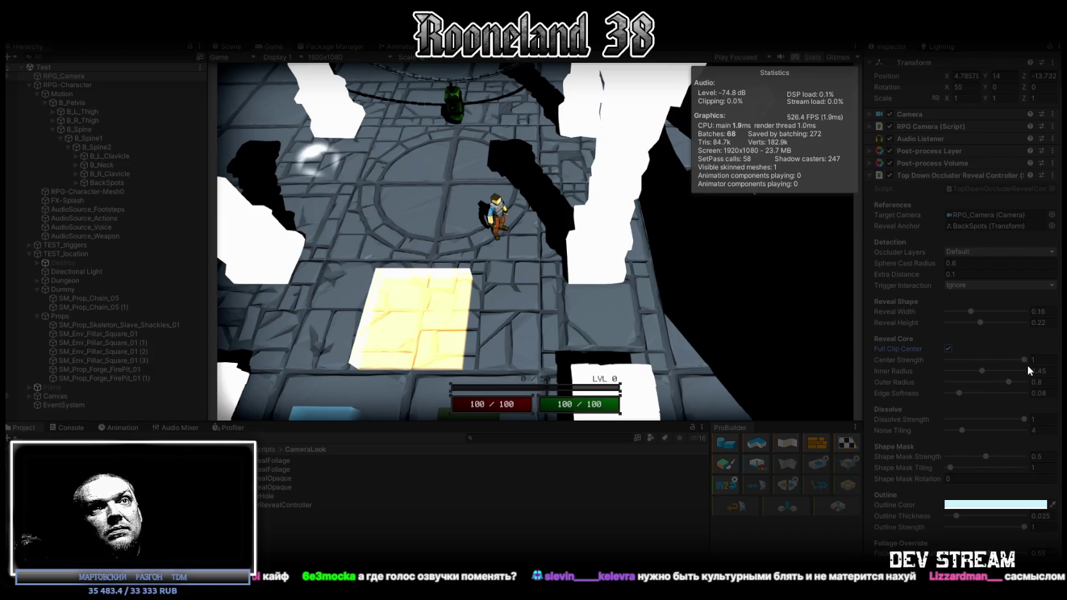
{"action": "left_click", "coordinate": [996, 506]}
{"action": "left_click", "coordinate": [1057, 323]}
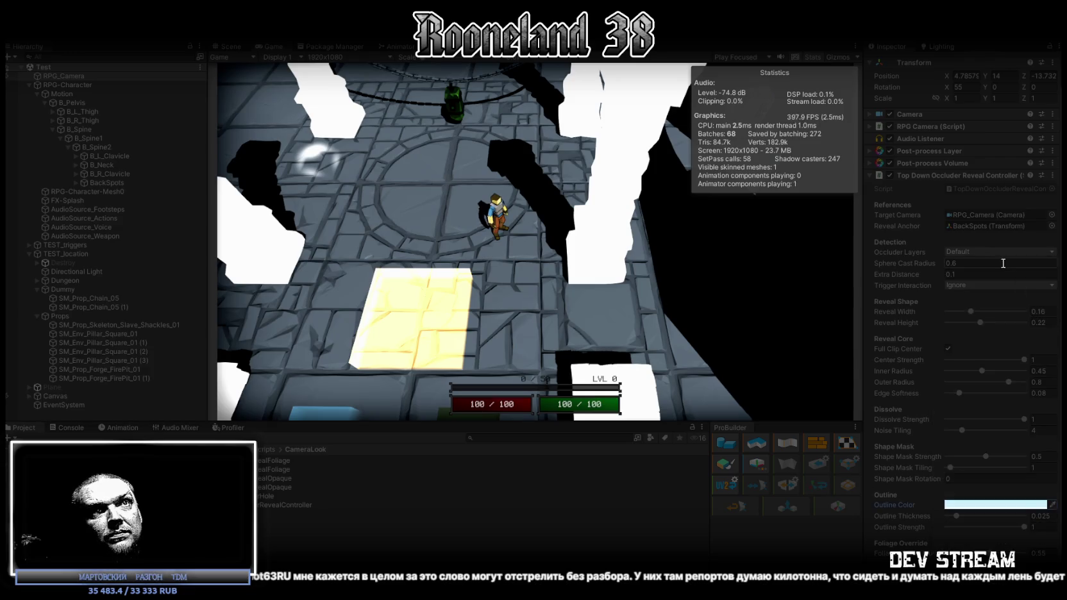
{"action": "left_click", "coordinate": [970, 311]}
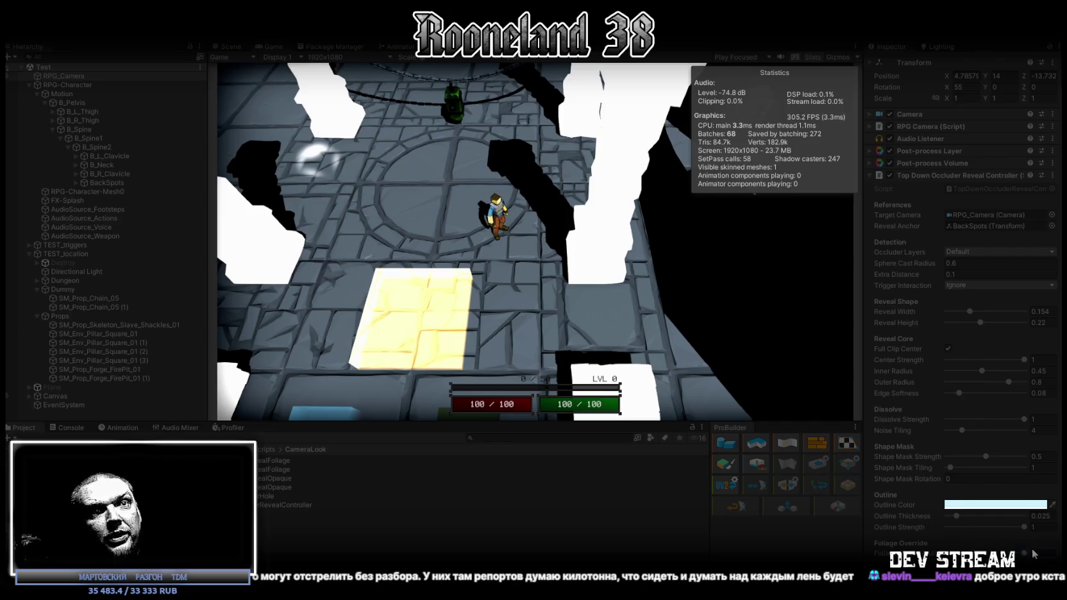
{"action": "scroll", "coordinate": [1026, 513], "scroll_direction": "up", "scroll_amount": 1}
{"action": "left_click", "coordinate": [554, 157]}
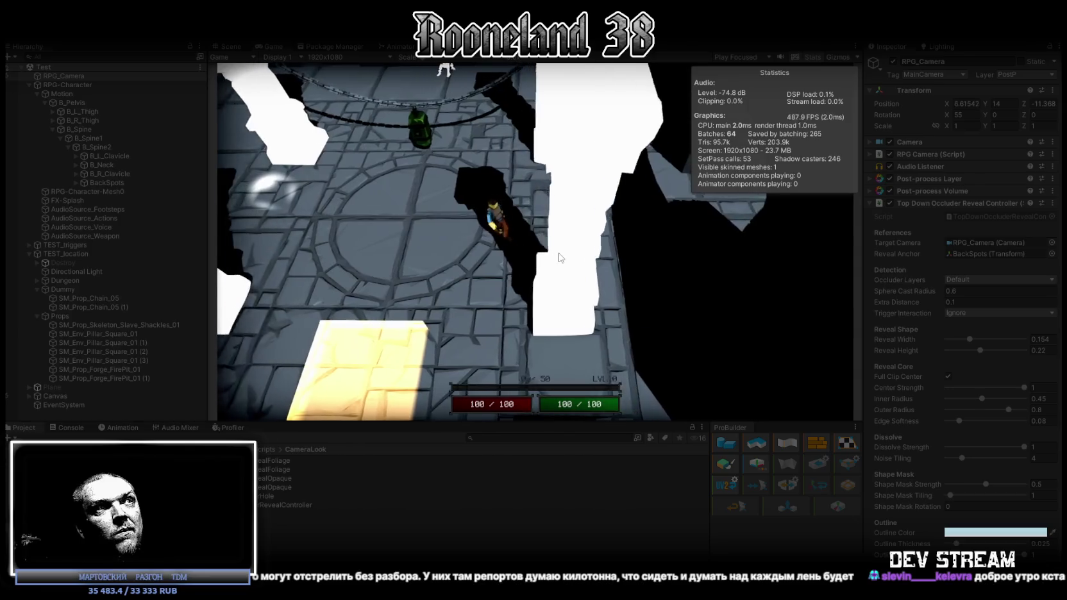
{"action": "scroll", "coordinate": [963, 428], "scroll_direction": "down", "scroll_amount": 1}
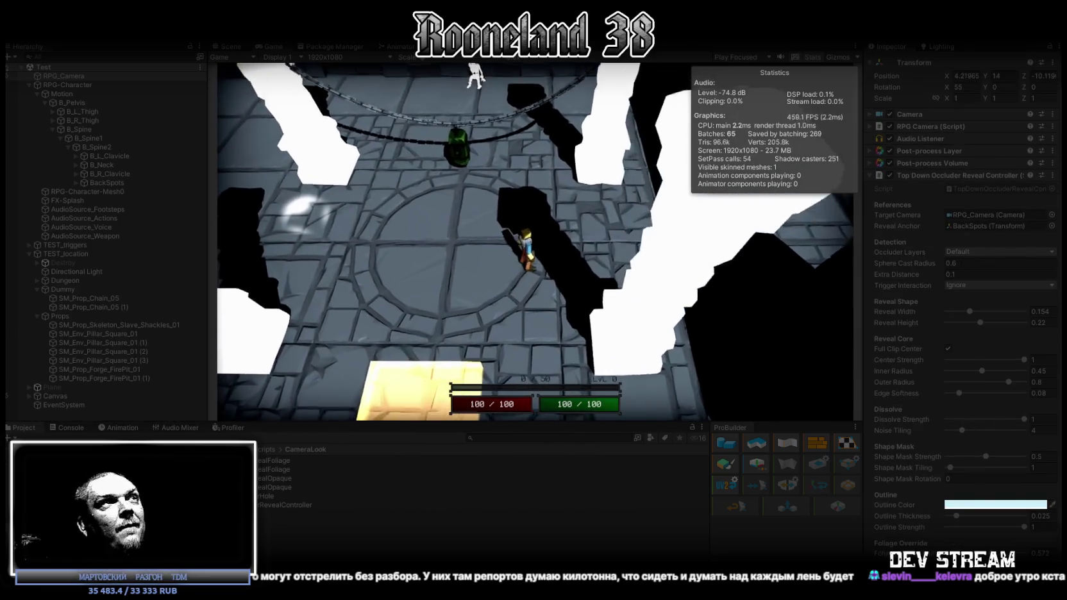
Stop the play test with Ctrl+P and show the Game view
{"action": "key", "text": "ctrl+p"}
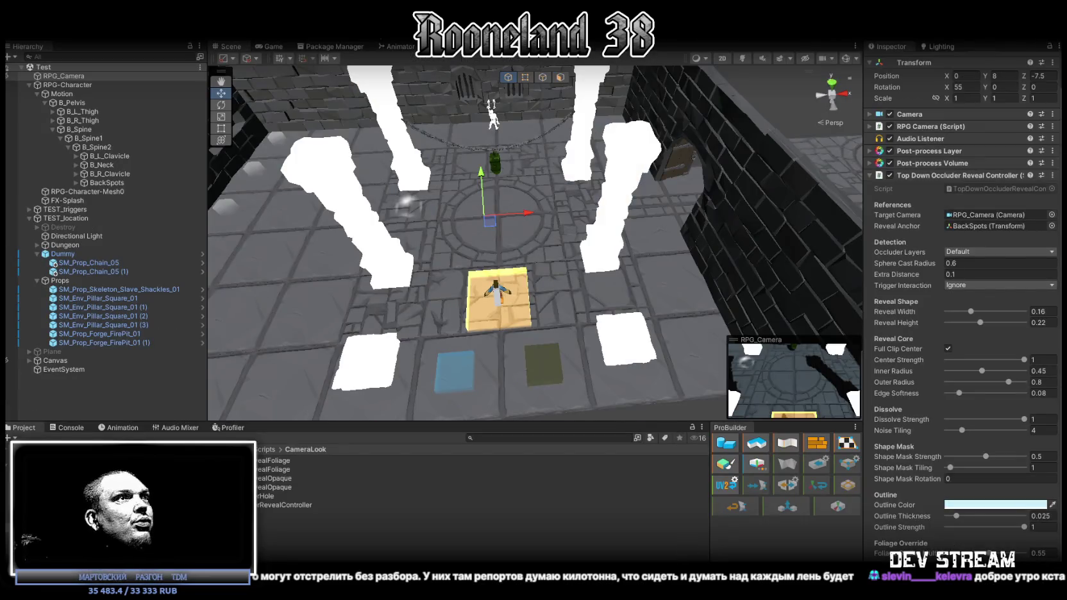
{"action": "left_click", "coordinate": [270, 47]}
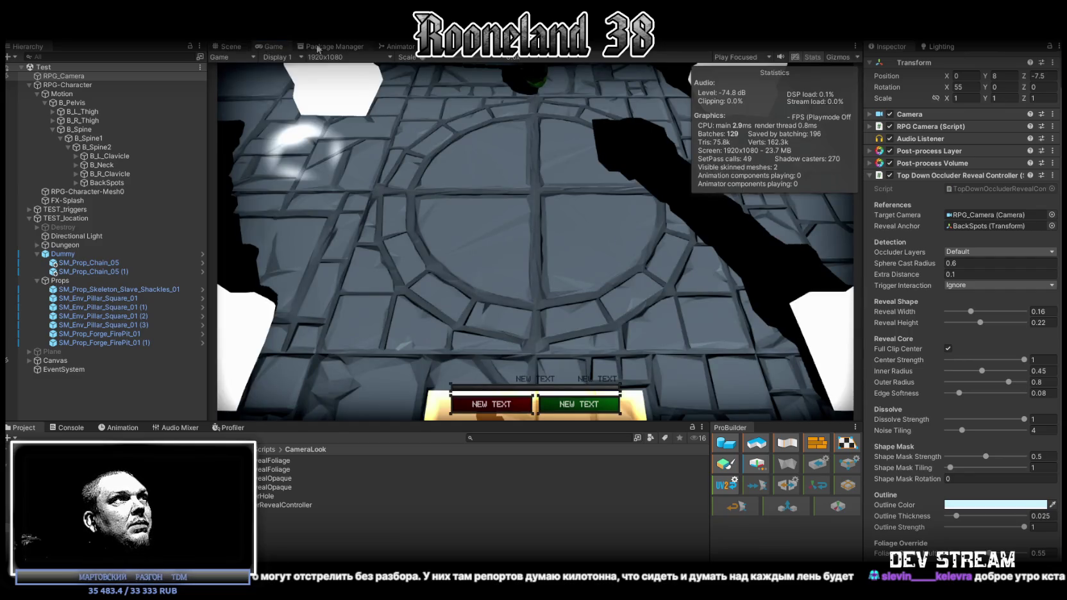
{"action": "left_click", "coordinate": [408, 49]}
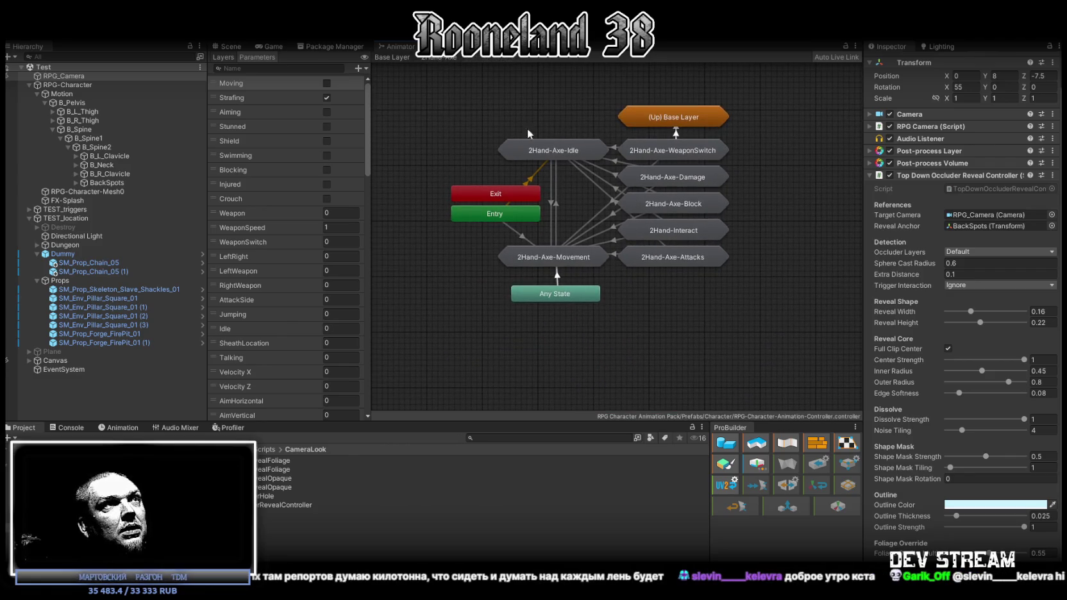
Drill from Base Layer through Armed, Armed-Movement and Armed-Traversal into the Armed-WalkRun-Blend tree
{"action": "left_click", "coordinate": [393, 59]}
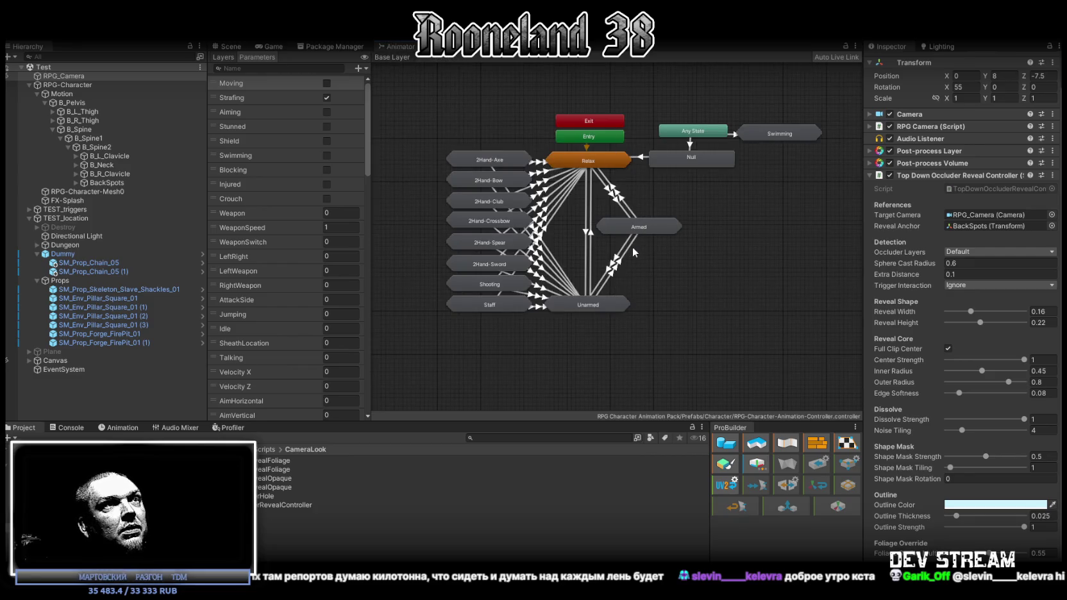
{"action": "double_click", "coordinate": [637, 227]}
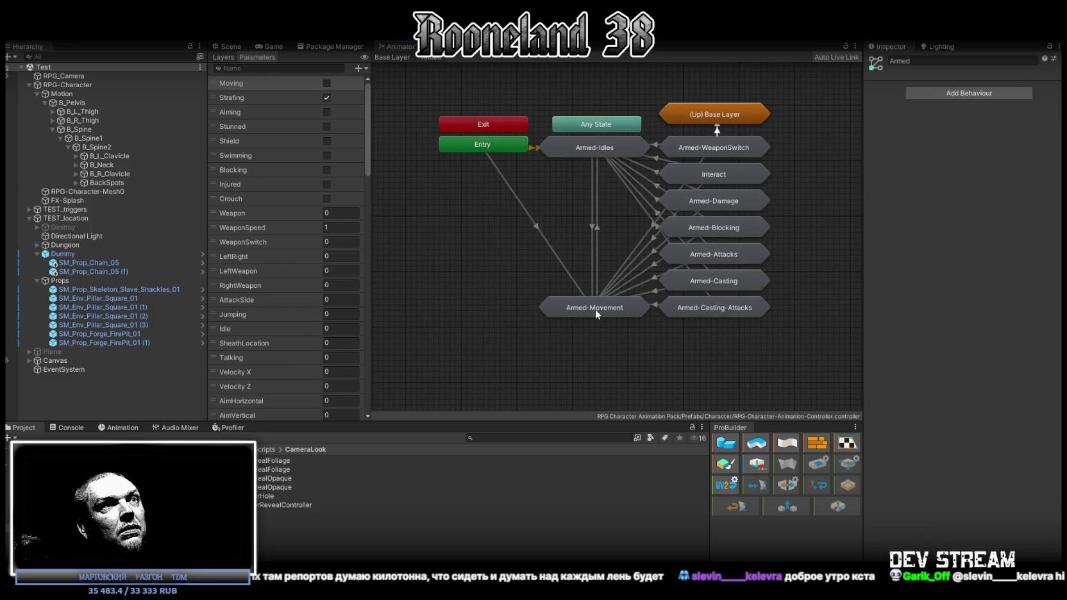
{"action": "double_click", "coordinate": [593, 309]}
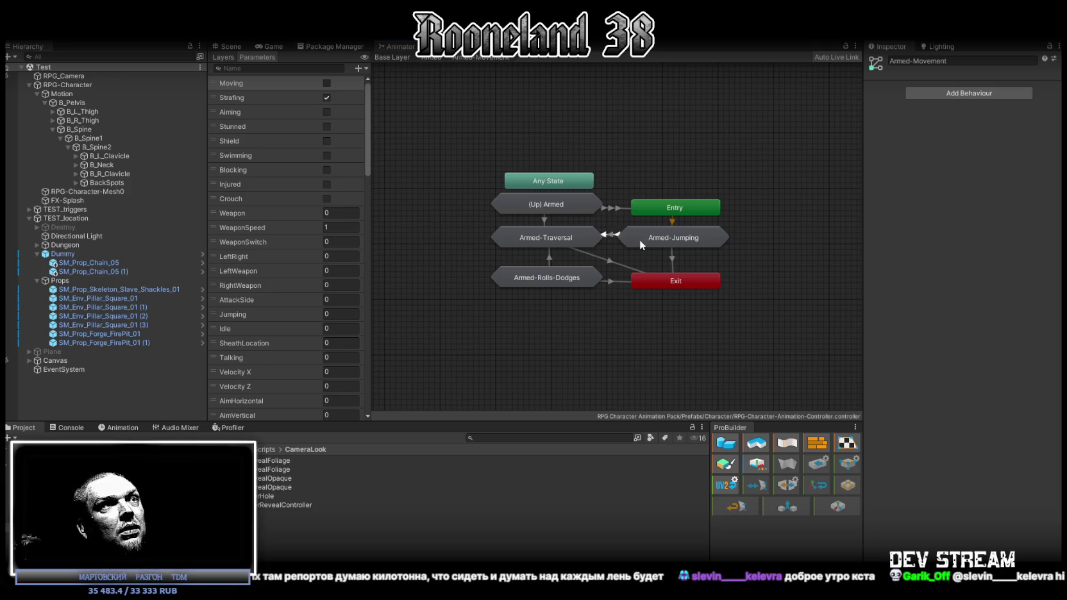
{"action": "left_click", "coordinate": [564, 202]}
{"action": "left_click", "coordinate": [562, 281]}
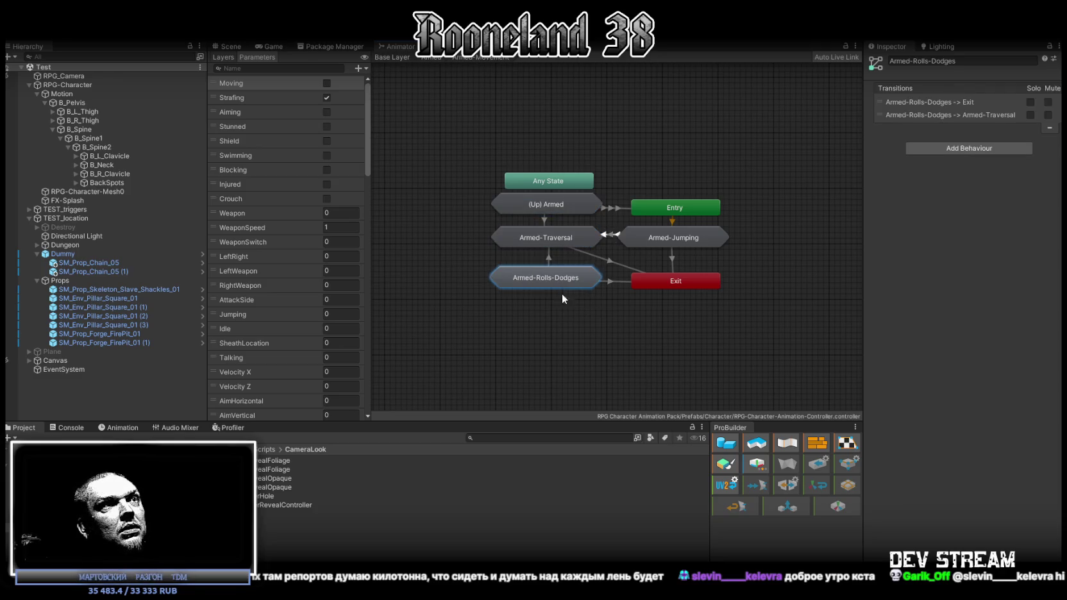
{"action": "left_click", "coordinate": [550, 237]}
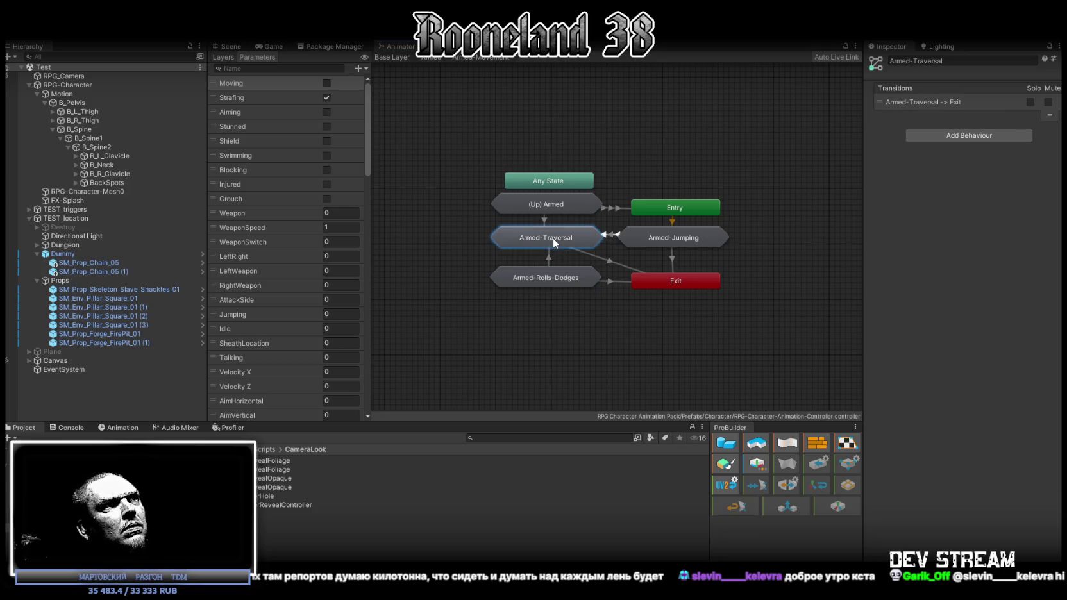
{"action": "double_click", "coordinate": [553, 237]}
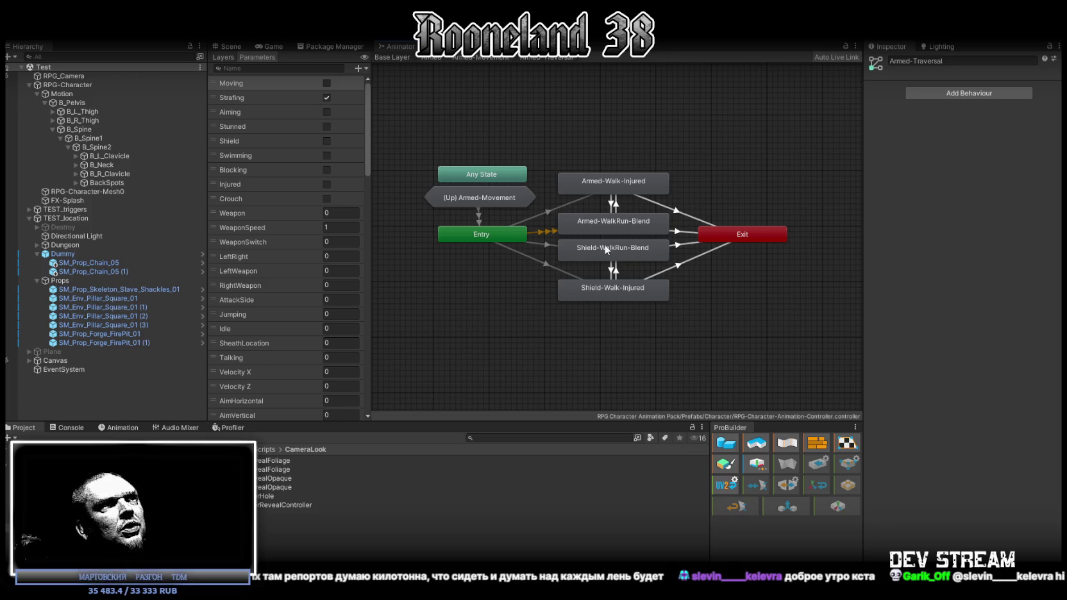
{"action": "double_click", "coordinate": [596, 221]}
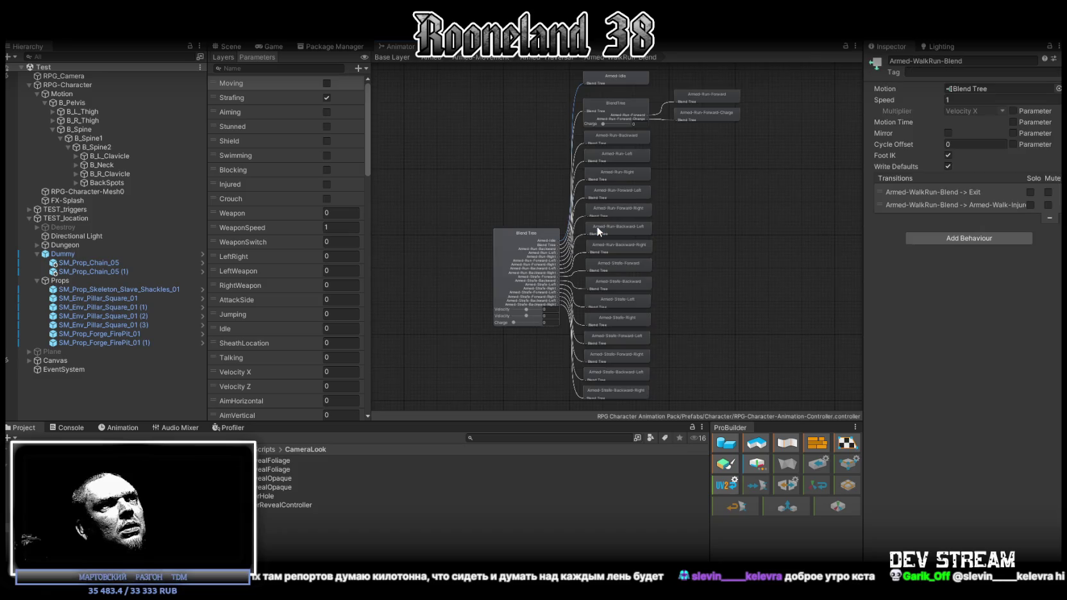
Preview Armed-WalkRun-Blend with the blend position dragged upward, then go back to Base Layer
{"action": "left_click", "coordinate": [511, 258]}
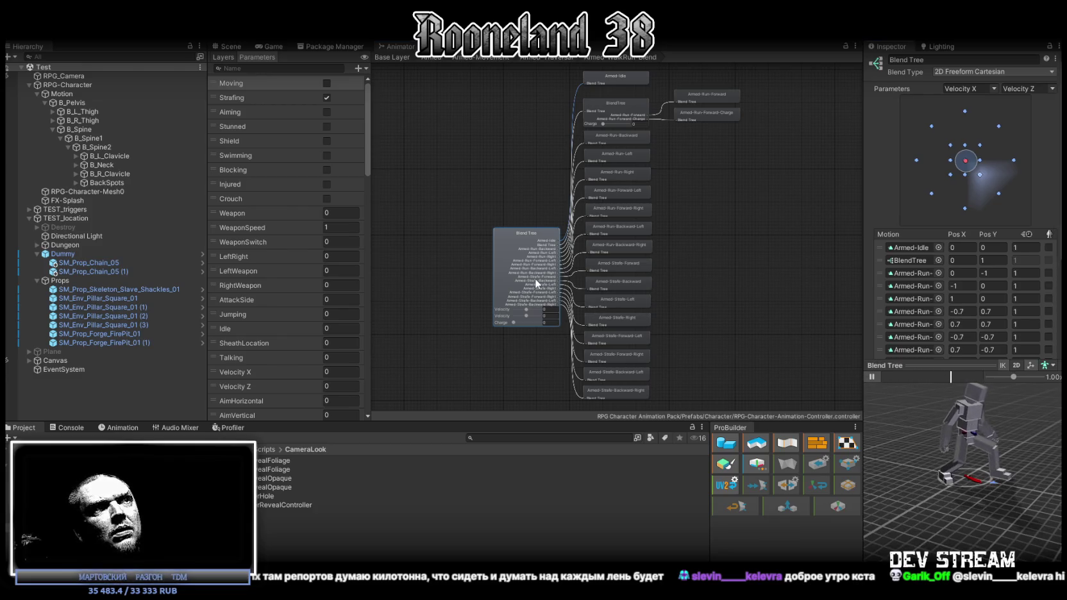
{"action": "left_click", "coordinate": [966, 166]}
{"action": "mouse_move", "coordinate": [966, 165]}
{"action": "left_mouse_down"}
{"action": "mouse_move", "coordinate": [968, 114]}
{"action": "mouse_move", "coordinate": [1000, 128]}
{"action": "mouse_move", "coordinate": [1019, 165]}
{"action": "mouse_move", "coordinate": [999, 193]}
{"action": "mouse_move", "coordinate": [946, 198]}
{"action": "mouse_move", "coordinate": [917, 160]}
{"action": "mouse_move", "coordinate": [955, 162]}
{"action": "left_mouse_up"}
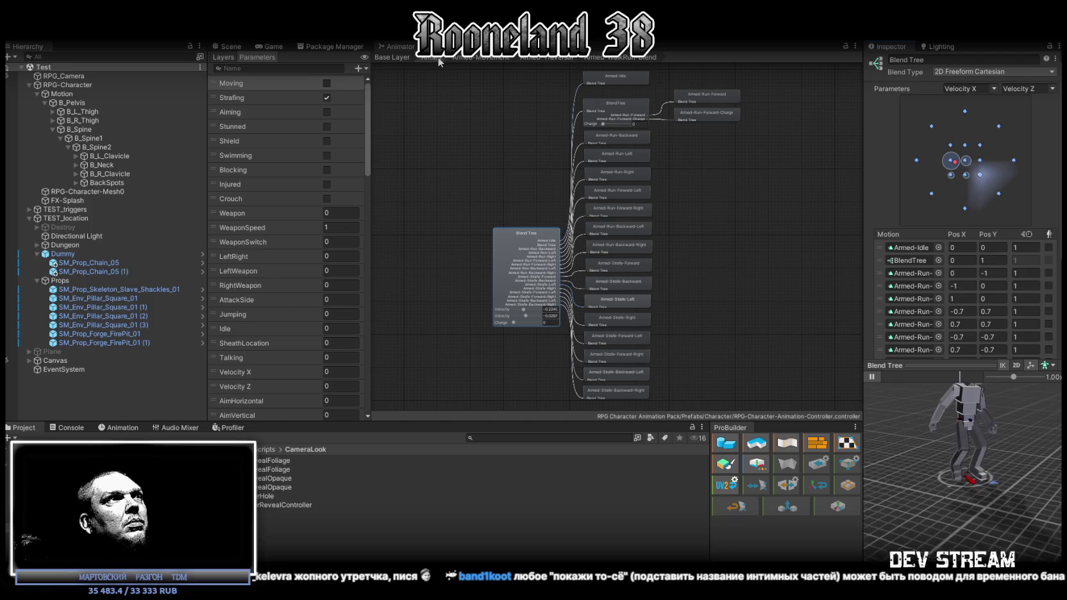
{"action": "left_click", "coordinate": [435, 57]}
{"action": "left_click", "coordinate": [391, 57]}
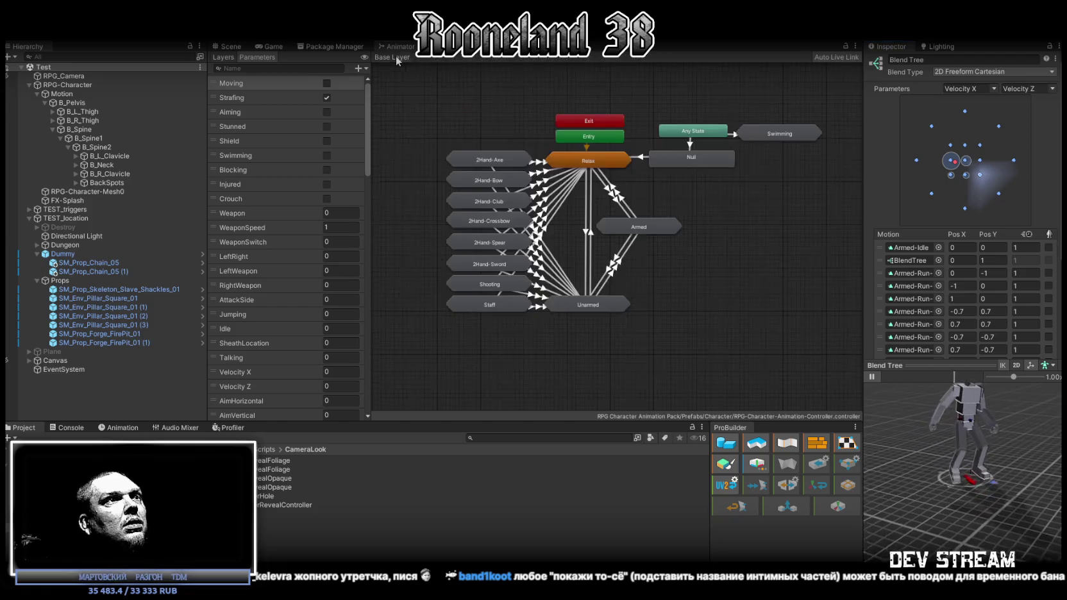
Drill into Unarmed > Unarmed-Movement to open the Unarmed-WalkRun-Blend blend tree
{"action": "double_click", "coordinate": [588, 304]}
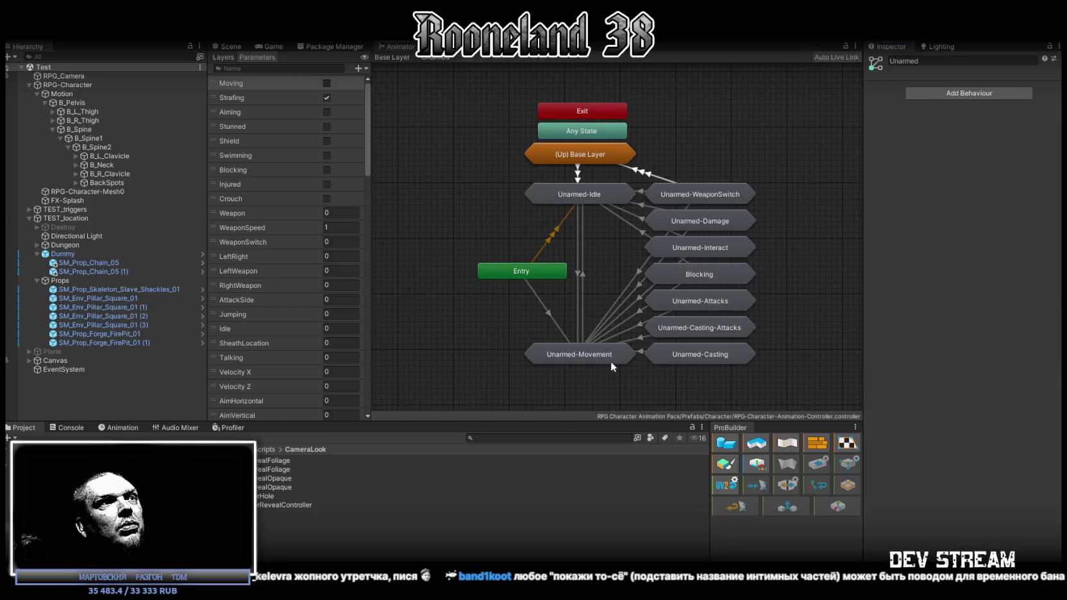
{"action": "double_click", "coordinate": [611, 362]}
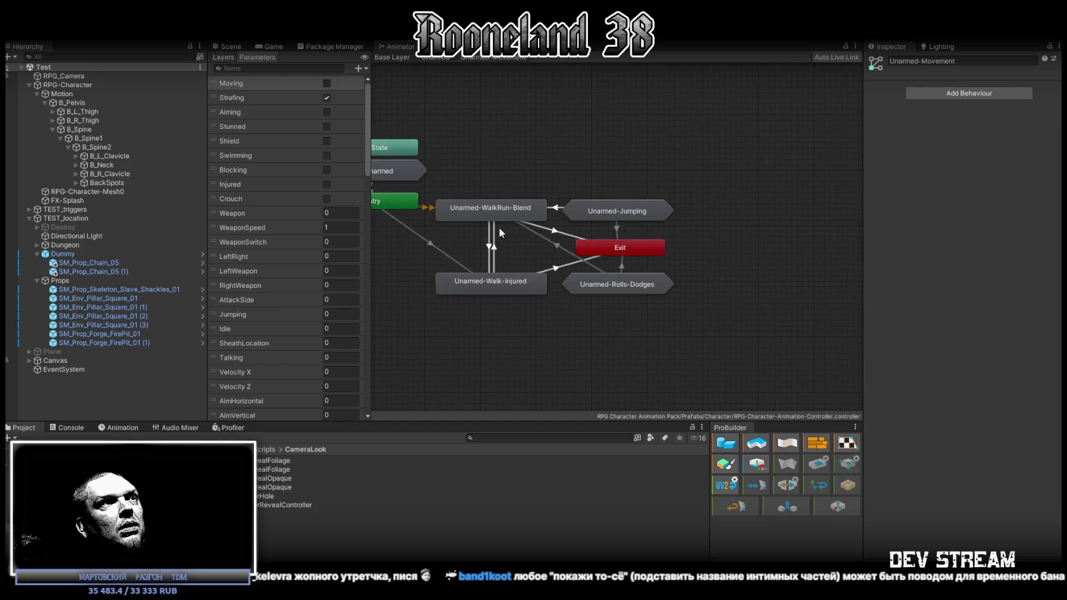
{"action": "double_click", "coordinate": [492, 210]}
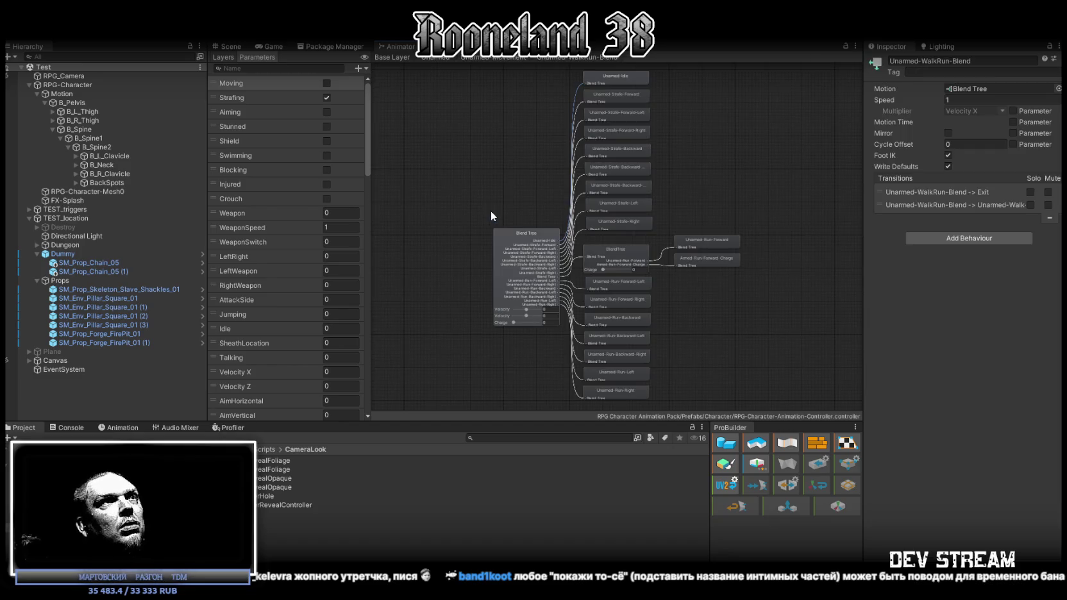
Play the preview with the blend position at upper right, below centre and right of centre
{"action": "left_click", "coordinate": [872, 377]}
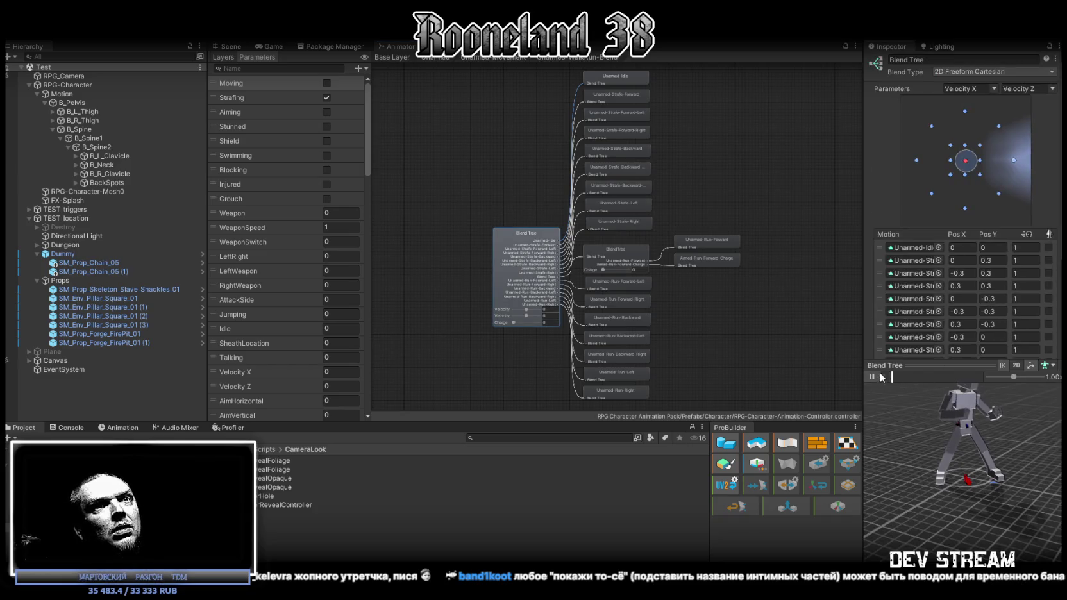
{"action": "left_click", "coordinate": [1001, 127]}
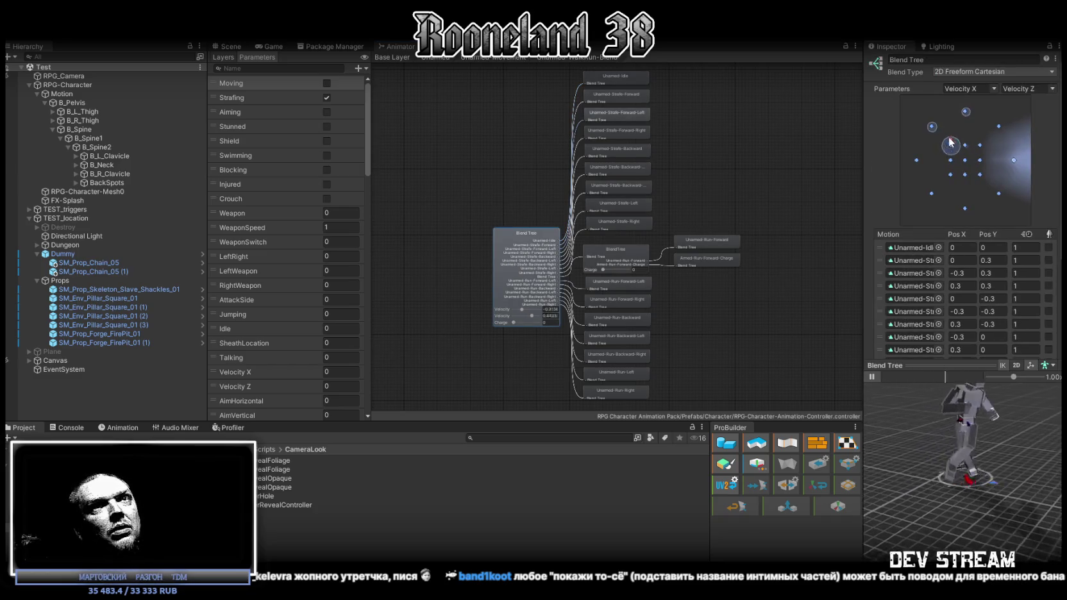
{"action": "mouse_move", "coordinate": [1001, 127]}
{"action": "left_mouse_down"}
{"action": "mouse_move", "coordinate": [990, 204]}
{"action": "mouse_move", "coordinate": [980, 125]}
{"action": "mouse_move", "coordinate": [980, 189]}
{"action": "left_mouse_up"}
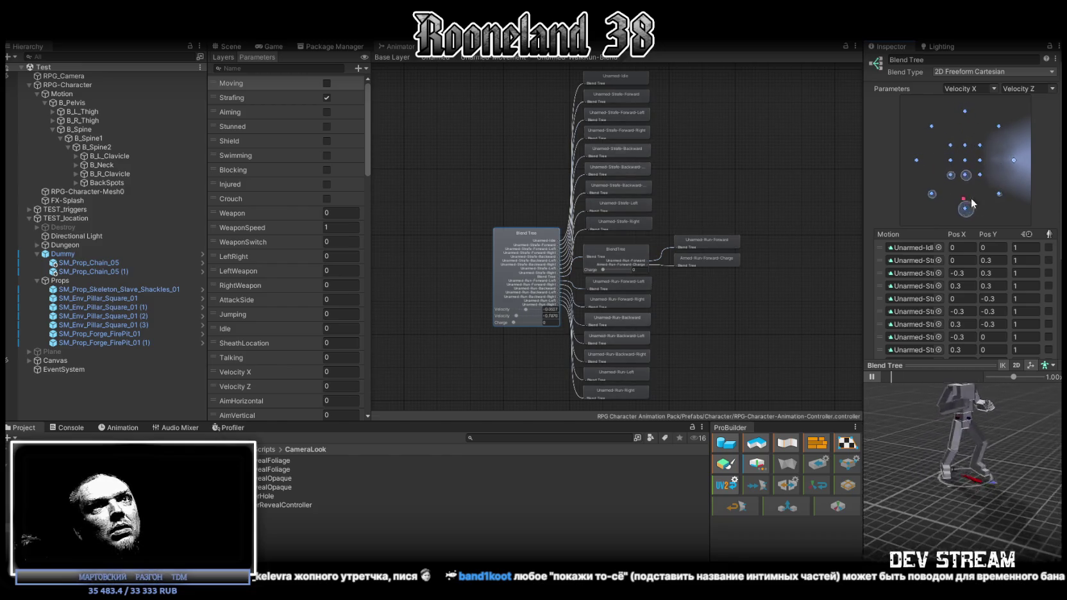
{"action": "left_click", "coordinate": [991, 156]}
{"action": "right_click", "coordinate": [500, 270]}
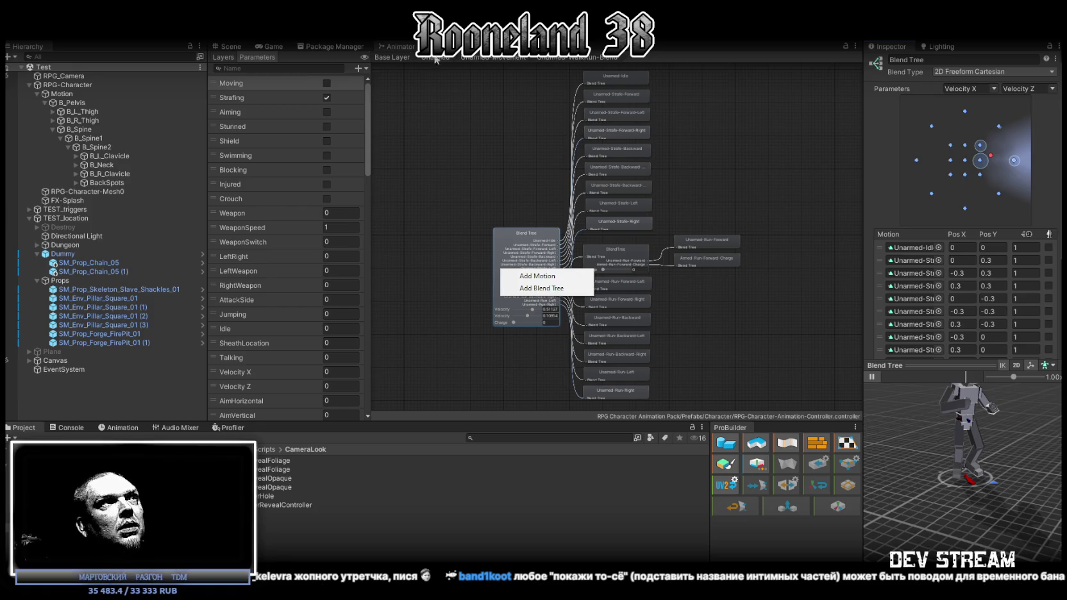
{"action": "left_click", "coordinate": [510, 59]}
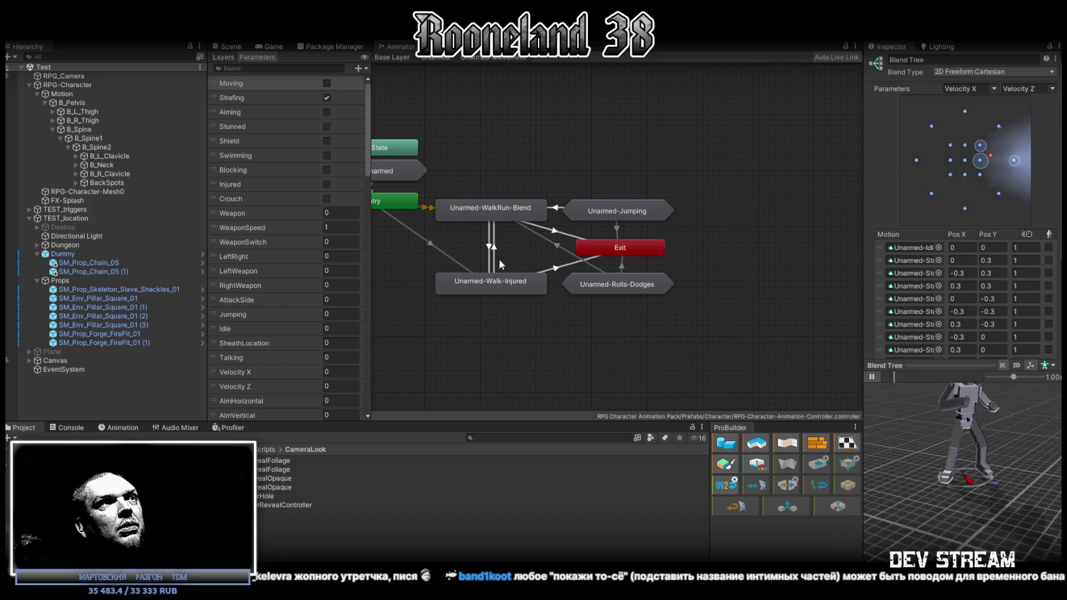
Select Unarmed-WalkRun-Blend, then navigate to Base Layer > Relax > Relax-Movement
{"action": "left_click", "coordinate": [485, 209]}
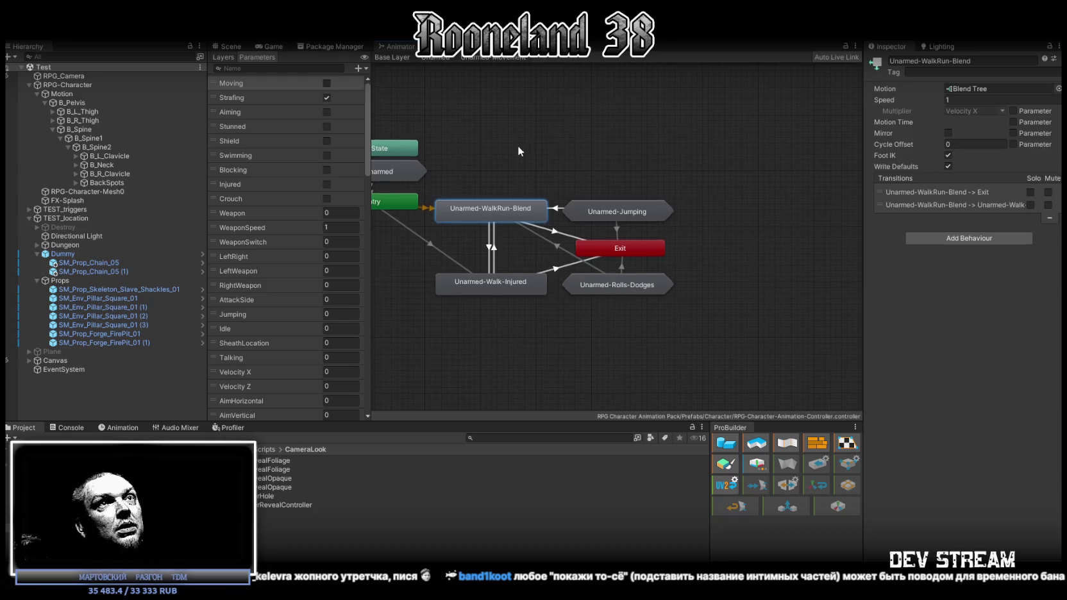
{"action": "key", "text": "f"}
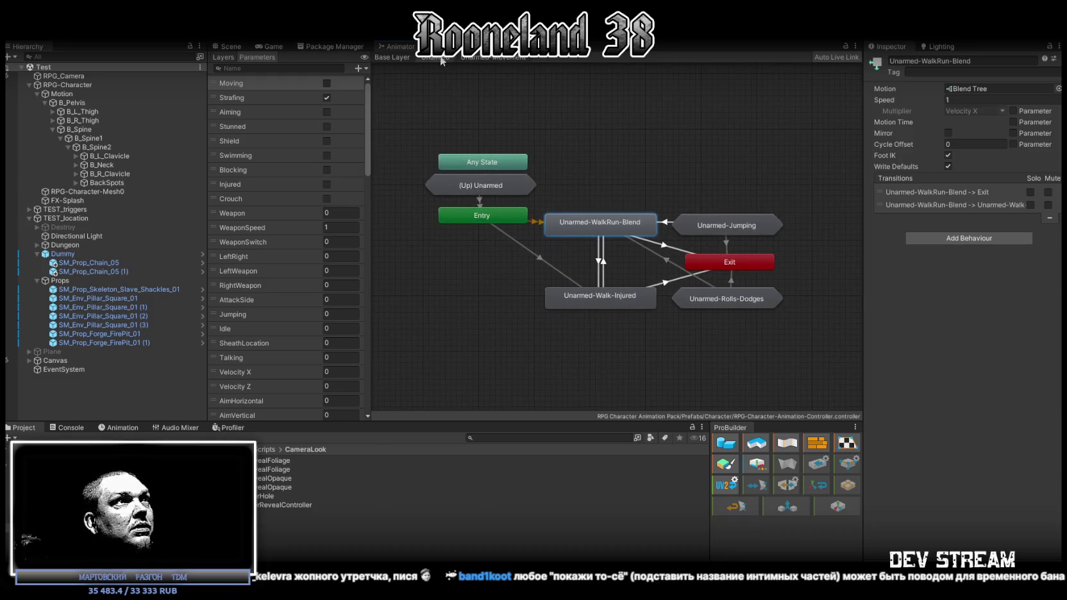
{"action": "left_click", "coordinate": [440, 58]}
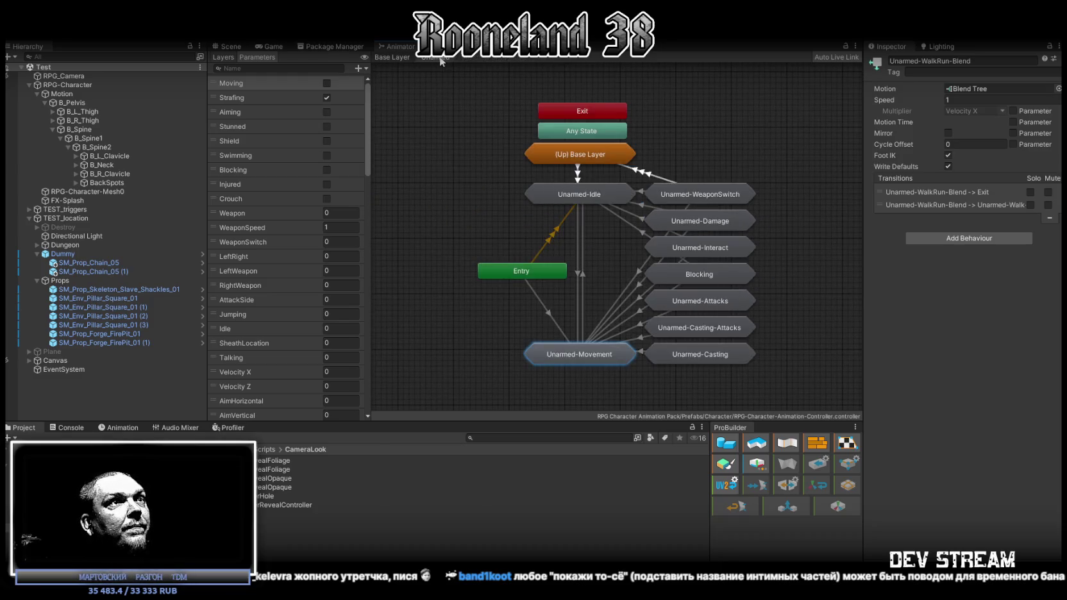
{"action": "left_click", "coordinate": [398, 58]}
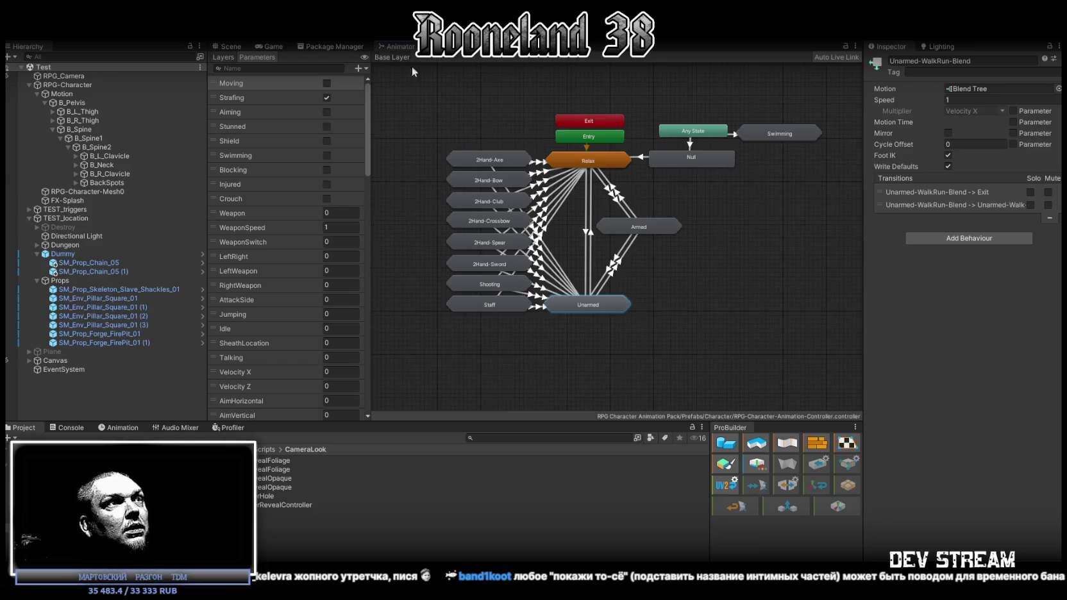
{"action": "double_click", "coordinate": [578, 159]}
{"action": "mouse_move", "coordinate": [606, 267]}
{"action": "left_mouse_down"}
{"action": "mouse_move", "coordinate": [588, 222]}
{"action": "mouse_move", "coordinate": [423, 200]}
{"action": "left_mouse_up"}
{"action": "double_click", "coordinate": [588, 282]}
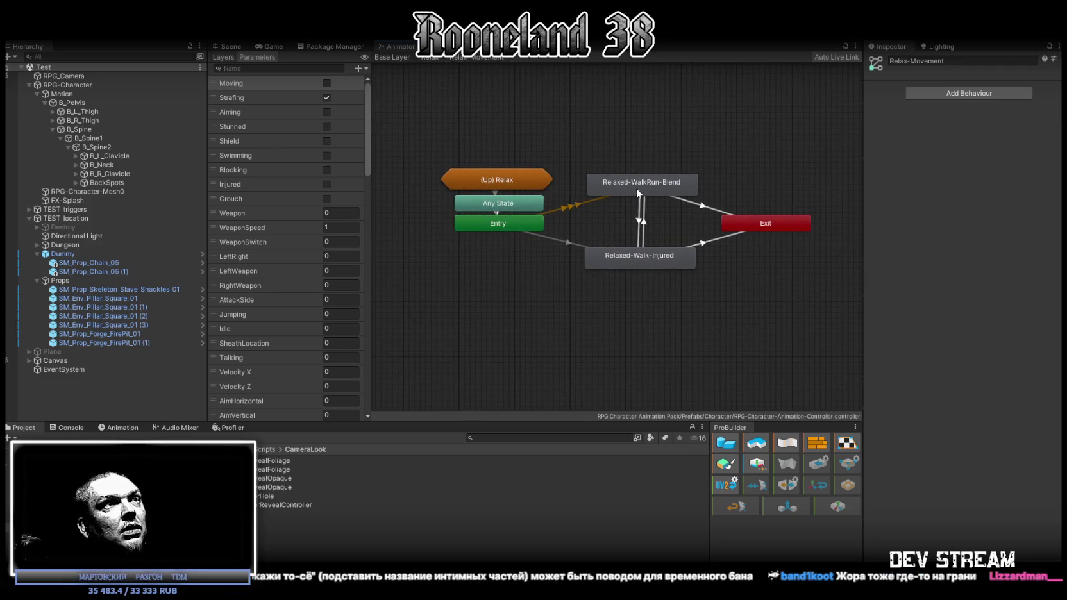
Inspect the Relaxed-WalkRun-Blend blend tree, then paste Unarmed-WalkRun-Blend into Relax-Movement
{"action": "double_click", "coordinate": [652, 184]}
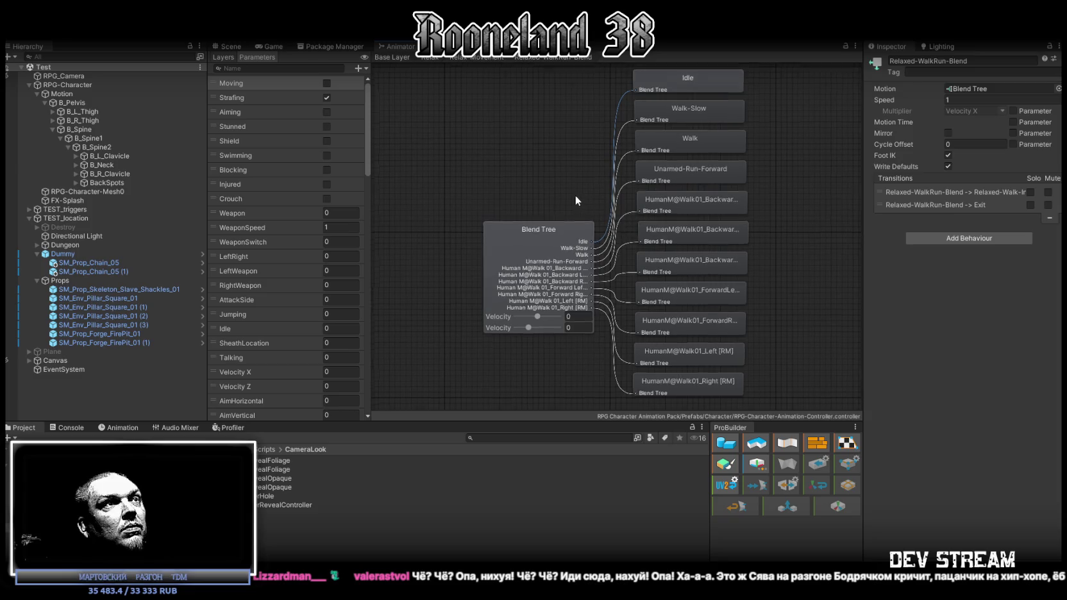
{"action": "left_click_drag", "start_coordinate": [576, 196], "coordinate": [575, 240]}
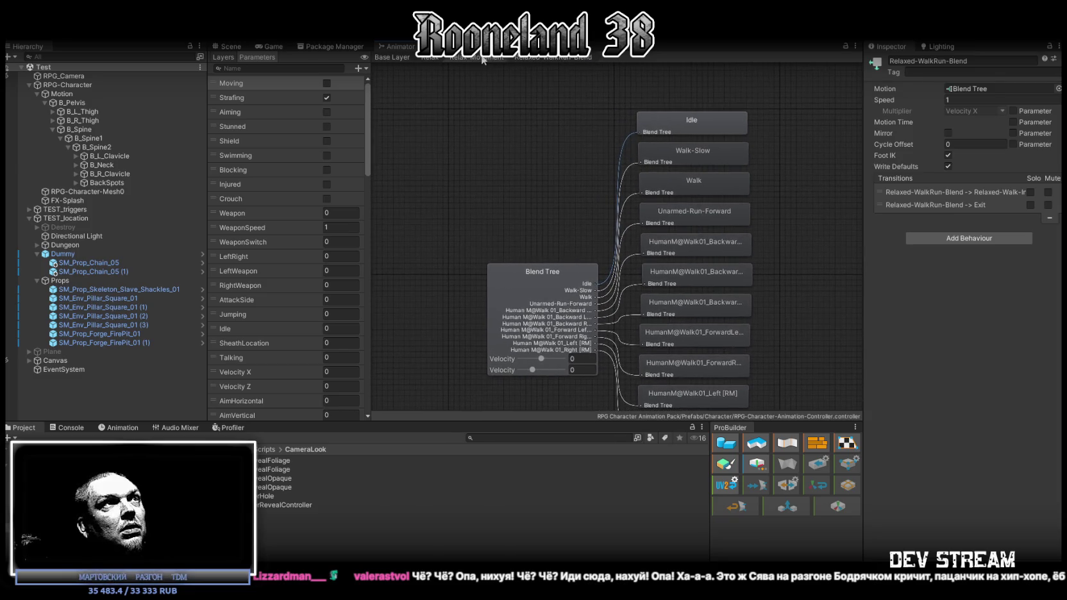
{"action": "left_click", "coordinate": [482, 58]}
{"action": "left_click", "coordinate": [575, 209]}
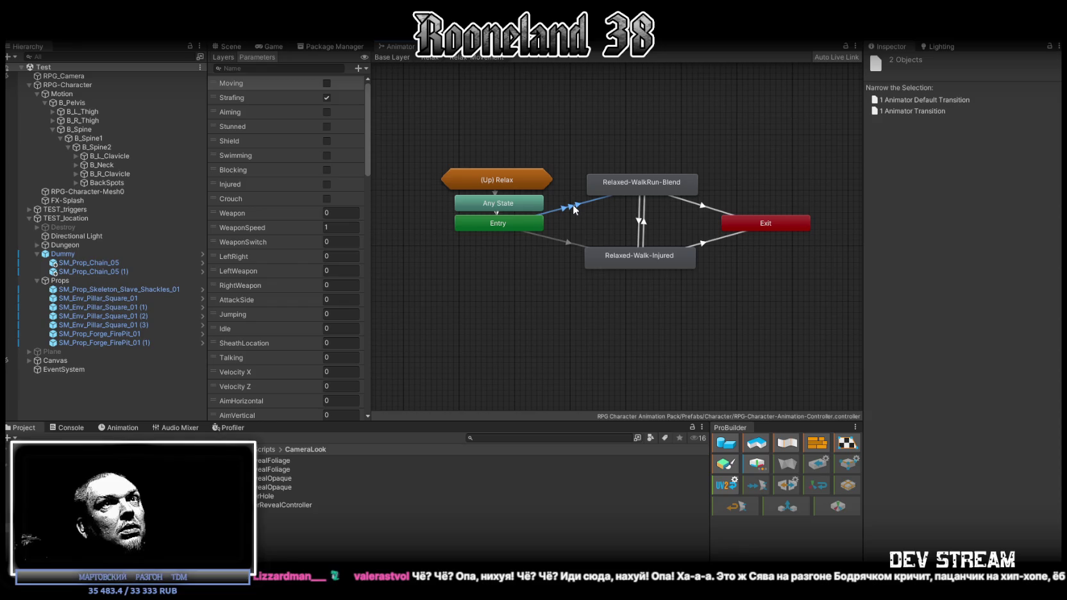
{"action": "double_click", "coordinate": [636, 184]}
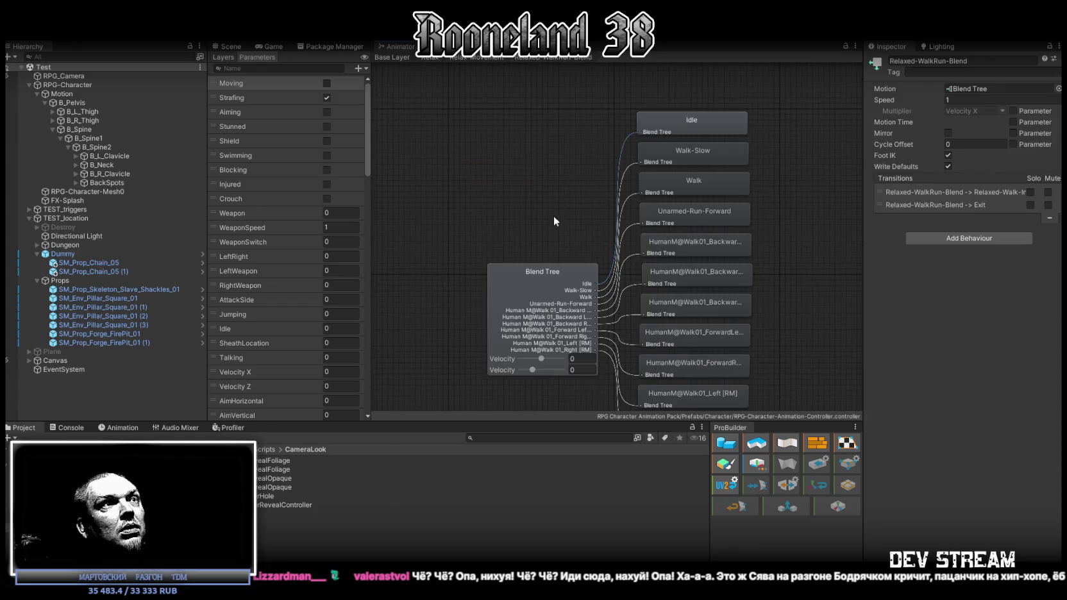
{"action": "left_click_drag", "start_coordinate": [555, 213], "coordinate": [594, 172]}
{"action": "scroll", "coordinate": [553, 189], "scroll_direction": "down", "scroll_amount": 3}
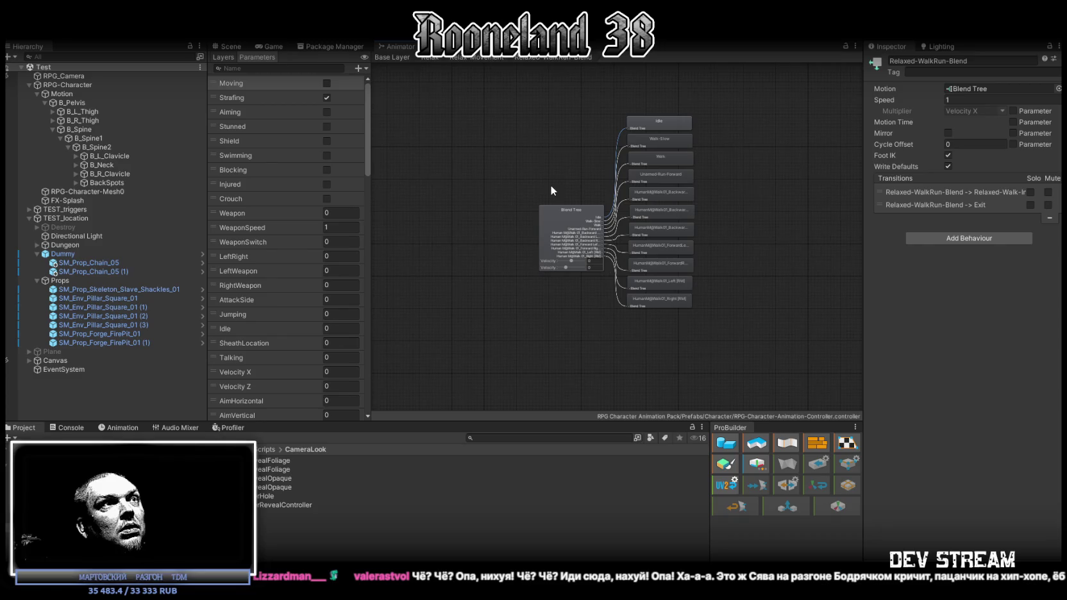
{"action": "left_click", "coordinate": [486, 58]}
{"action": "key", "text": "ctrl+v"}
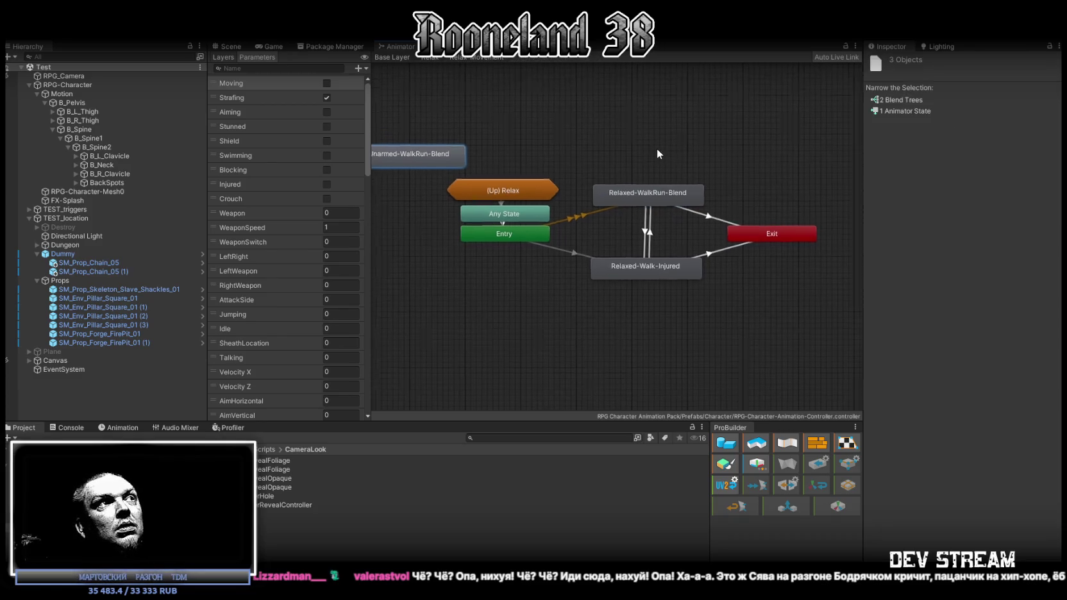
Move the pasted Unarmed-WalkRun-Blend above Relaxed-WalkRun-Blend and check its idle, strafe and run blend tree
{"action": "left_click_drag", "start_coordinate": [671, 152], "coordinate": [677, 169]}
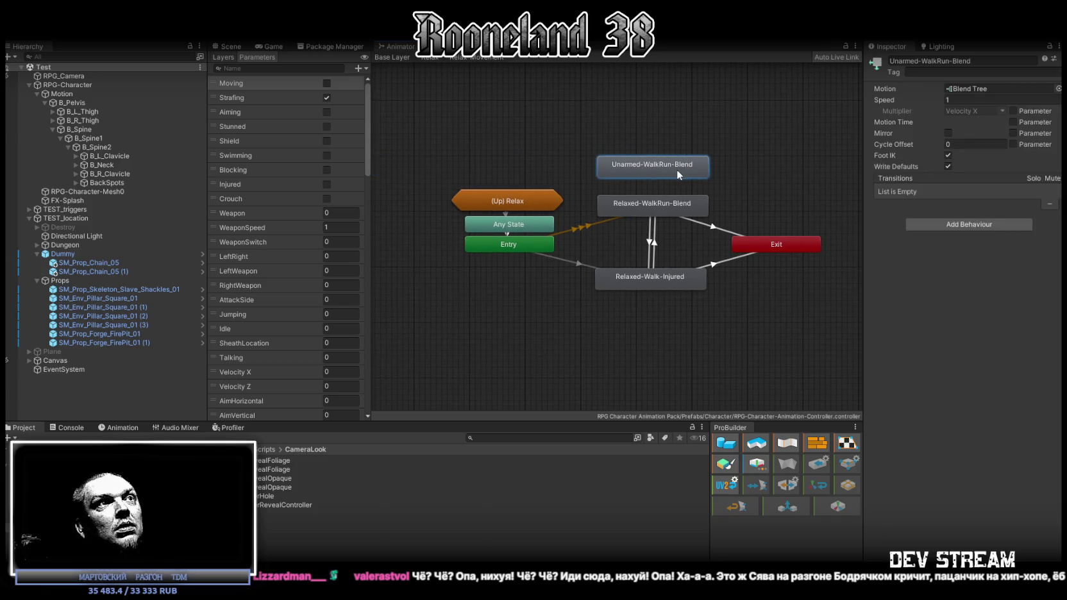
{"action": "double_click", "coordinate": [654, 164]}
{"action": "right_click", "coordinate": [502, 231]}
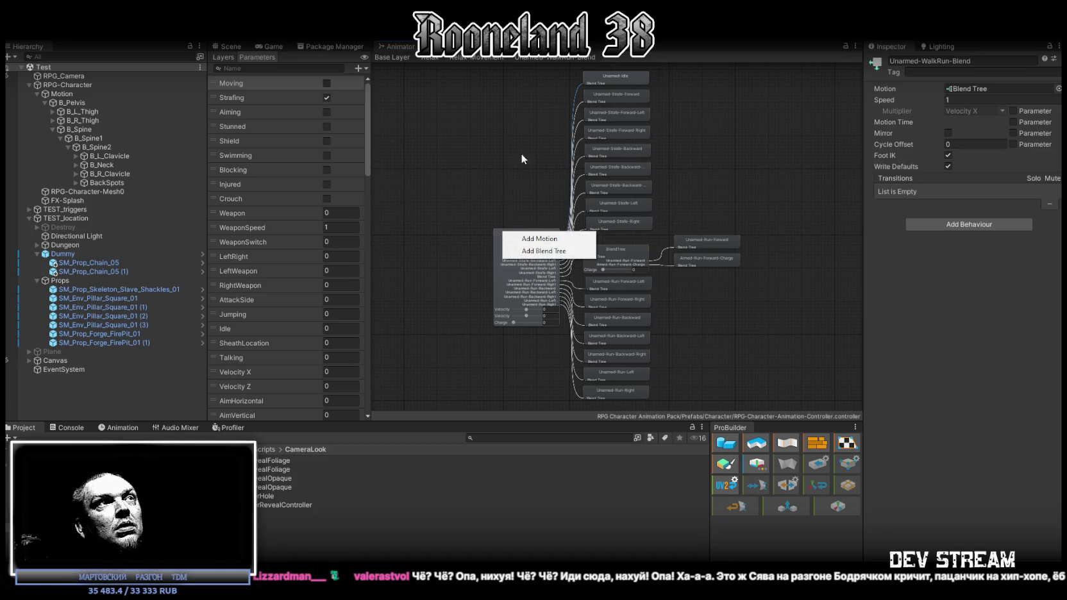
{"action": "left_click", "coordinate": [488, 57]}
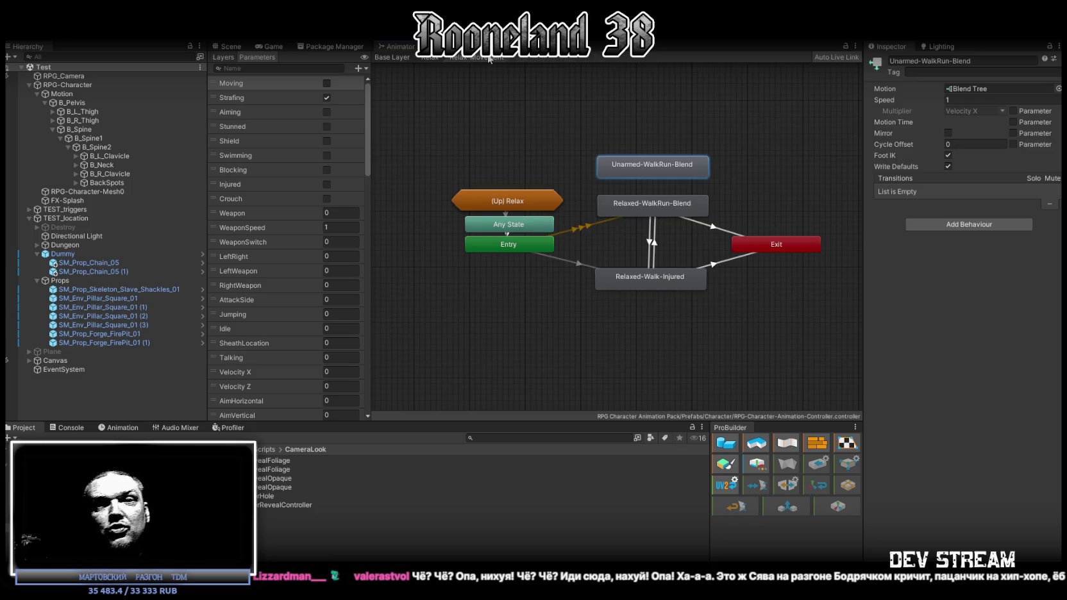
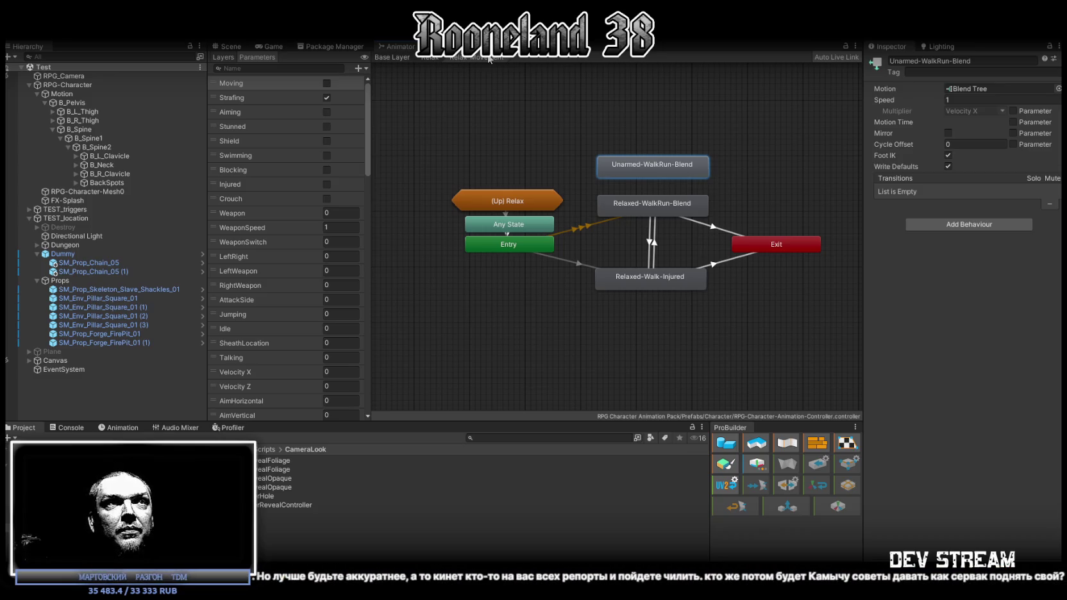
Look inside the Relaxed-WalkRun-Blend blend tree, then return to the movement state graph
{"action": "mouse_move", "coordinate": [550, 142]}
{"action": "left_mouse_down"}
{"action": "mouse_move", "coordinate": [542, 134]}
{"action": "mouse_move", "coordinate": [526, 147]}
{"action": "left_mouse_up"}
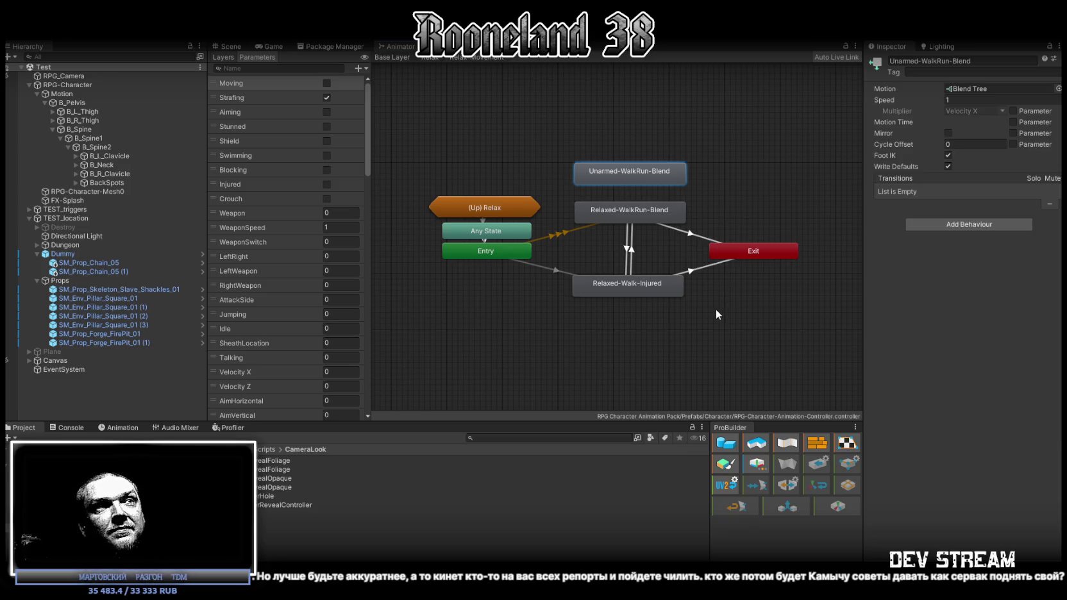
{"action": "scroll", "coordinate": [715, 309], "scroll_direction": "up", "scroll_amount": 3}
{"action": "scroll", "coordinate": [640, 210], "scroll_direction": "down", "scroll_amount": 2}
{"action": "mouse_move", "coordinate": [627, 209]}
{"action": "left_mouse_down"}
{"action": "mouse_move", "coordinate": [667, 275]}
{"action": "mouse_move", "coordinate": [679, 263]}
{"action": "left_mouse_up"}
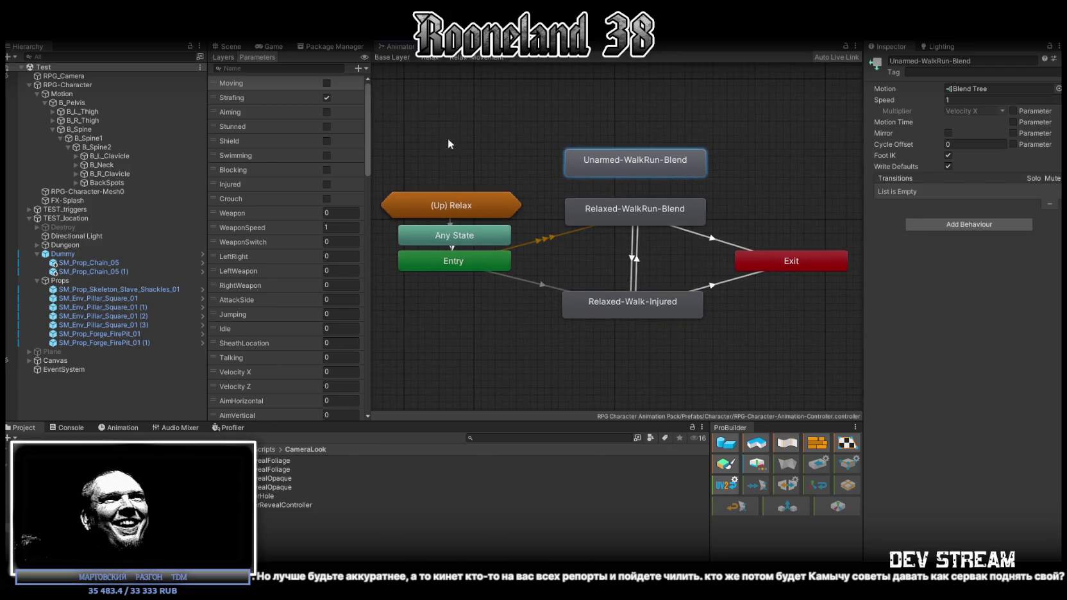
{"action": "left_click_drag", "start_coordinate": [546, 138], "coordinate": [525, 130]}
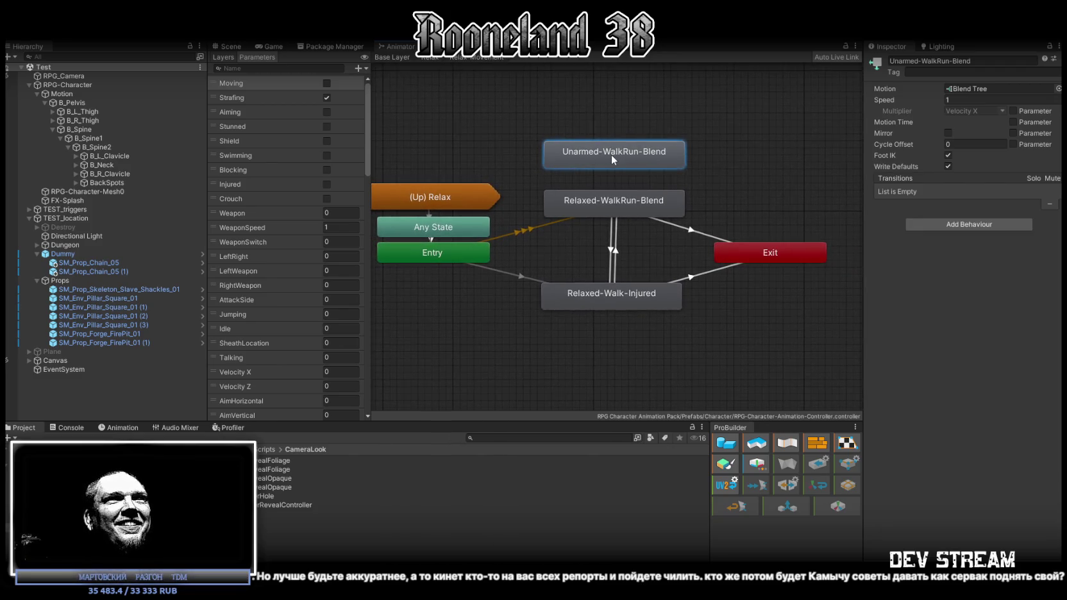
{"action": "left_click", "coordinate": [607, 204]}
{"action": "double_click", "coordinate": [606, 206]}
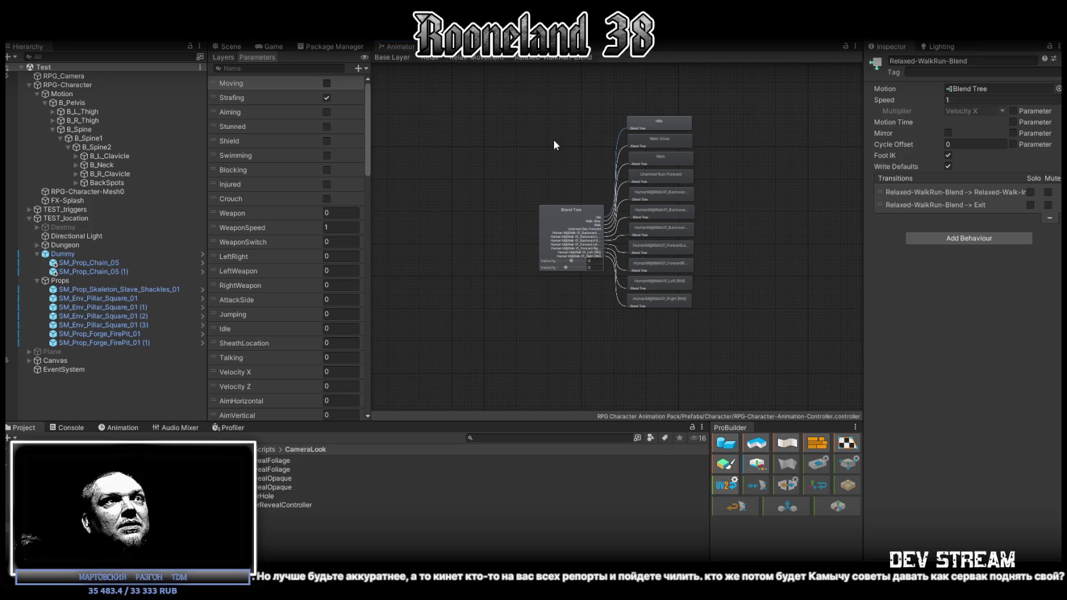
{"action": "left_click", "coordinate": [485, 61]}
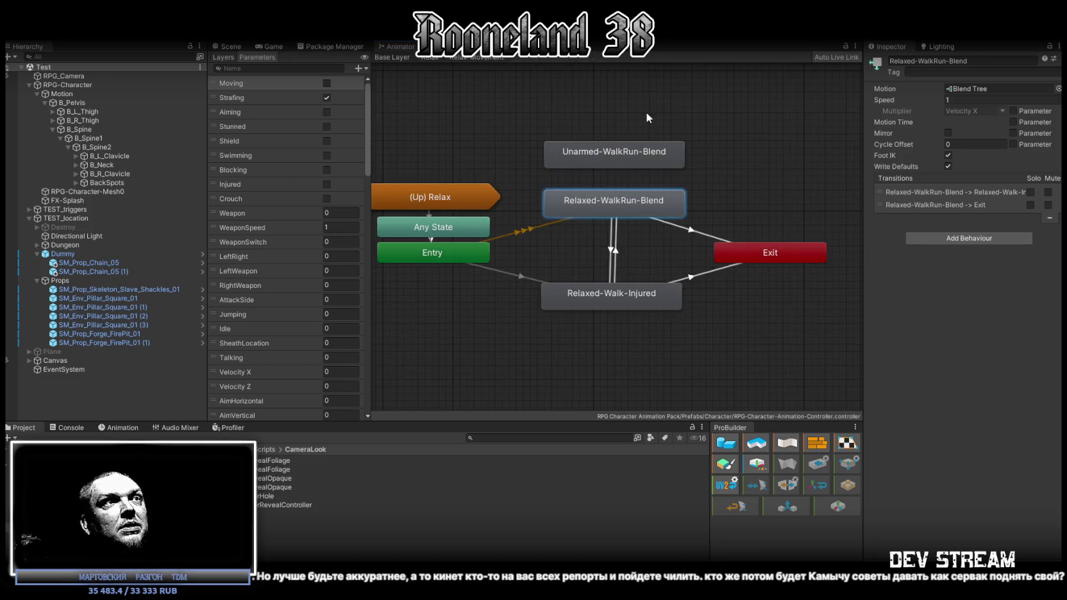
Check the Injured conditions on the Entry transitions, including Entry to Relaxed-WalkRun-Blend
{"action": "left_click", "coordinate": [596, 153]}
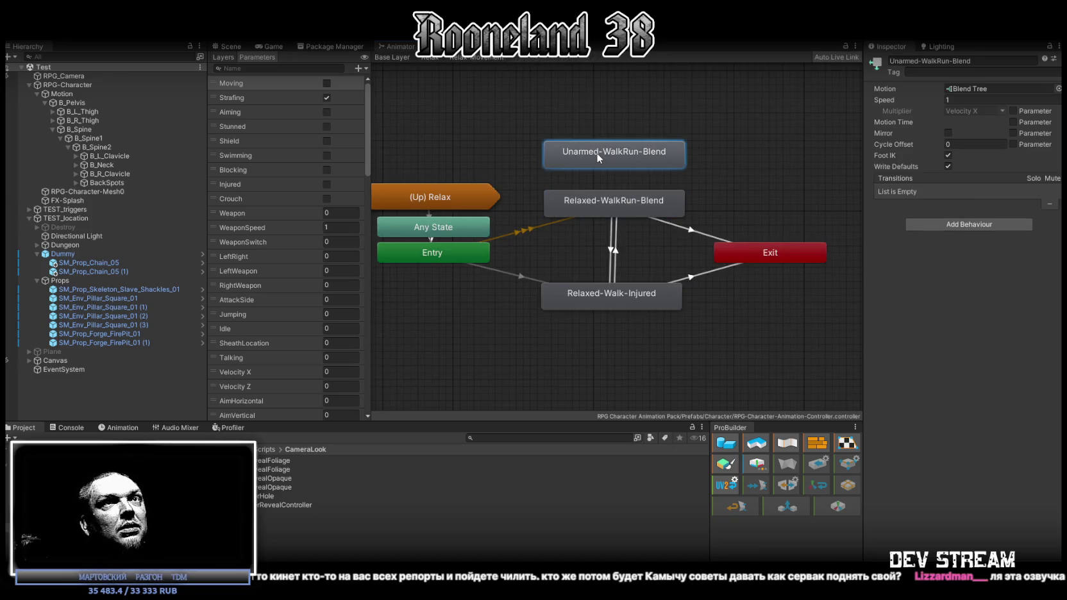
{"action": "left_click", "coordinate": [534, 233]}
{"action": "left_click", "coordinate": [908, 100]}
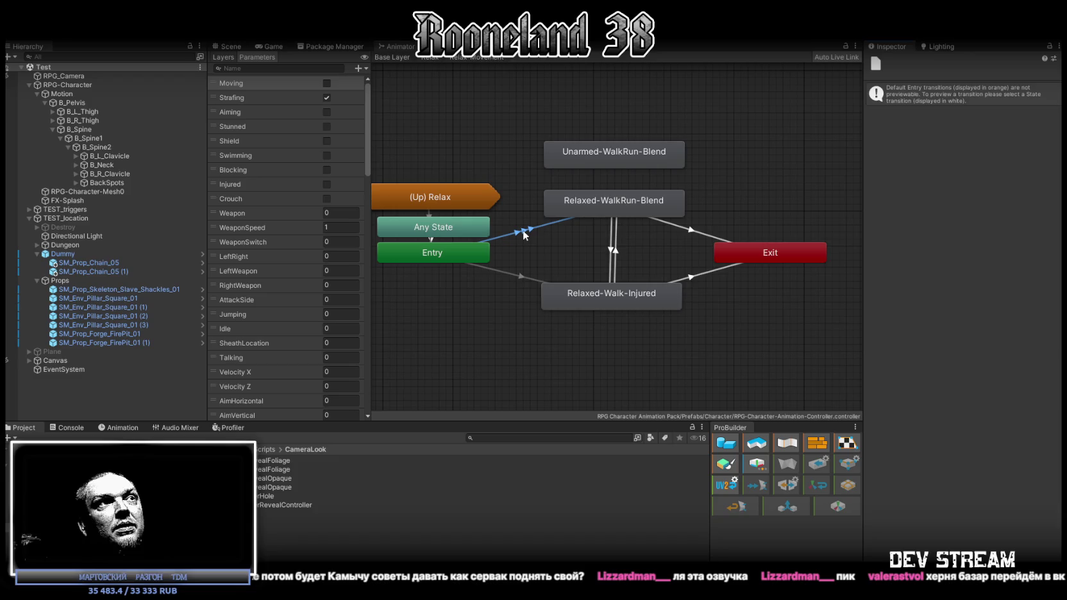
{"action": "left_click", "coordinate": [522, 229]}
{"action": "left_click", "coordinate": [909, 111]}
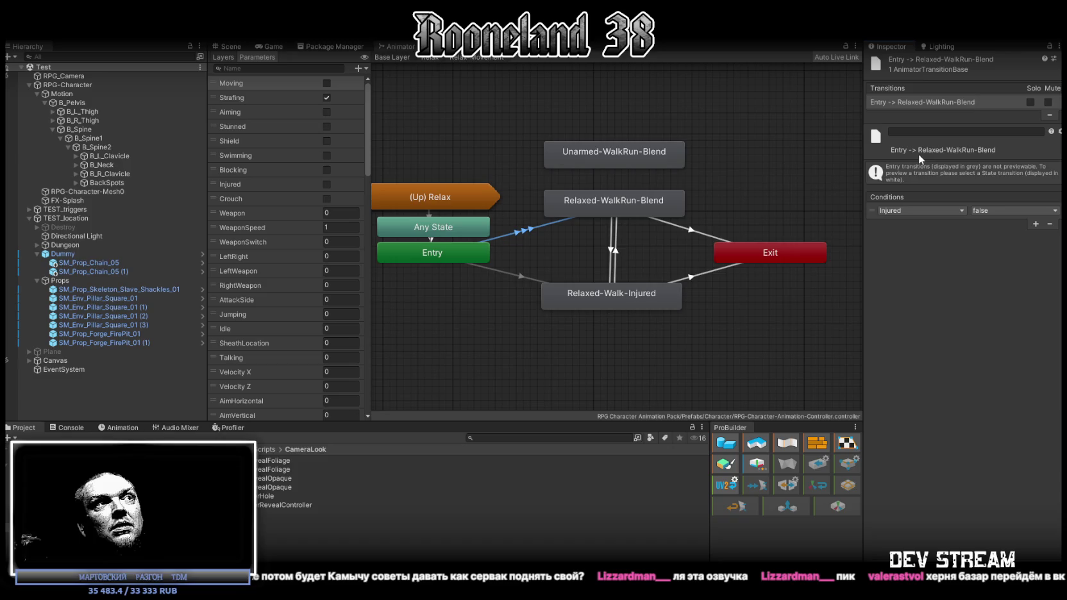
Move the Any State node below the Entry node
{"action": "left_click", "coordinate": [442, 206]}
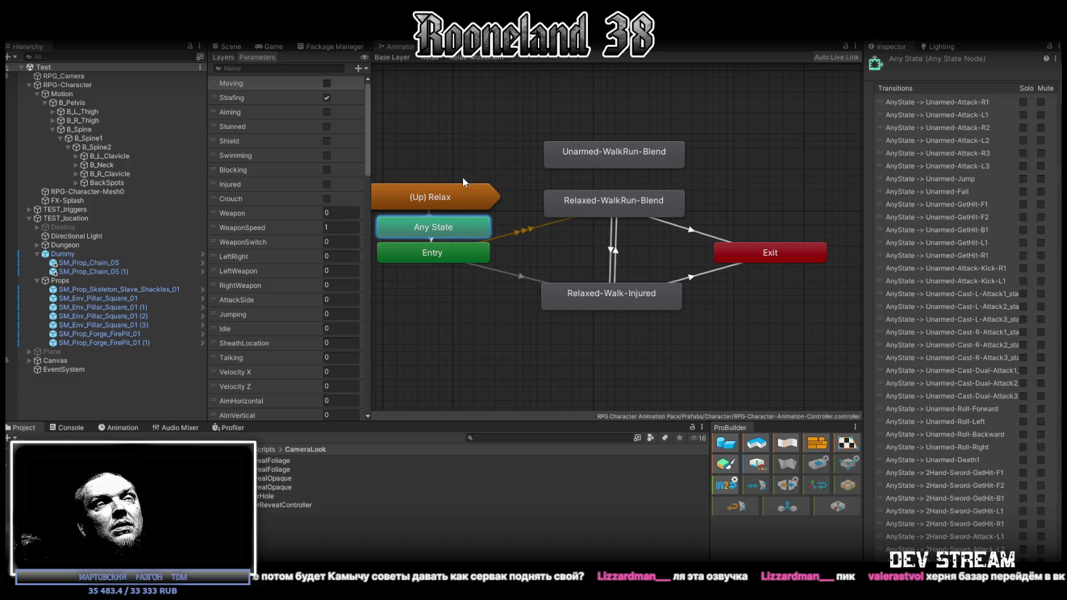
{"action": "left_click_drag", "start_coordinate": [475, 156], "coordinate": [611, 146]}
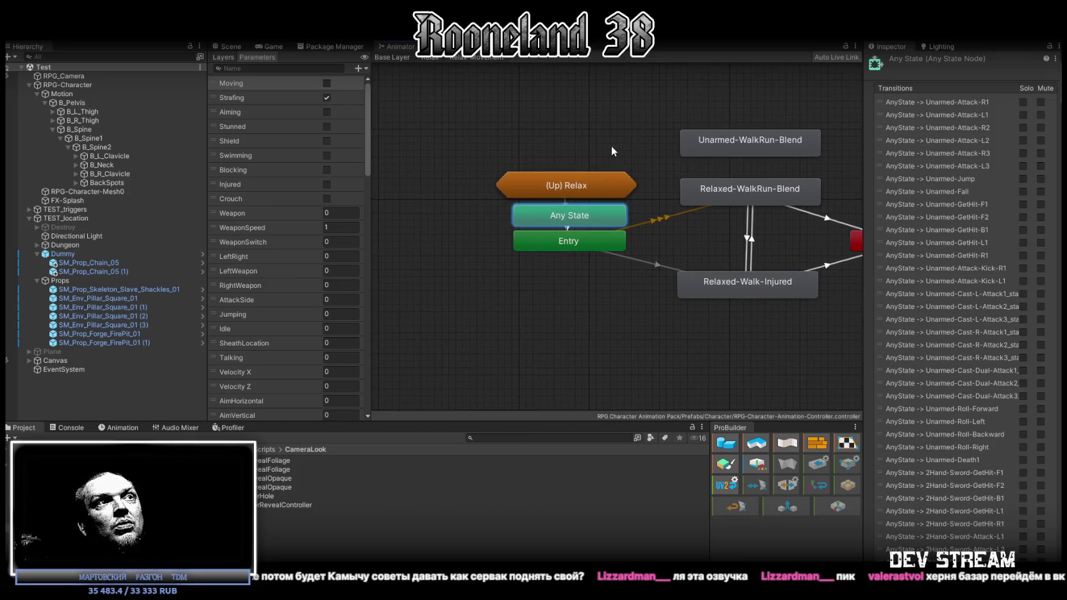
{"action": "mouse_move", "coordinate": [562, 218]}
{"action": "left_mouse_down"}
{"action": "mouse_move", "coordinate": [423, 204]}
{"action": "mouse_move", "coordinate": [425, 271]}
{"action": "mouse_move", "coordinate": [538, 333]}
{"action": "mouse_move", "coordinate": [565, 320]}
{"action": "left_mouse_up"}
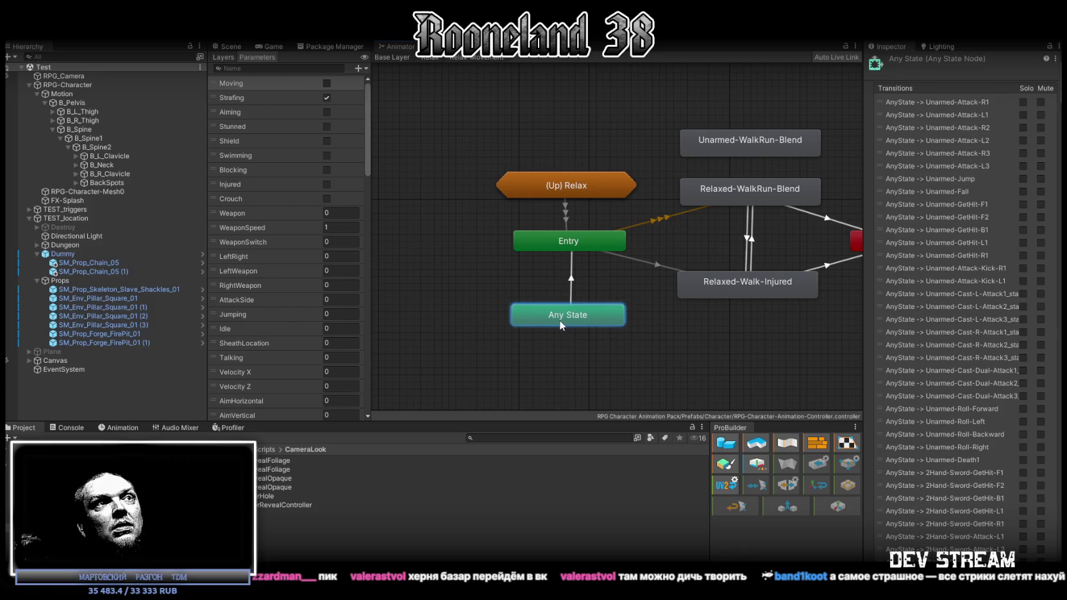
{"action": "left_click_drag", "start_coordinate": [681, 230], "coordinate": [576, 208]}
Inspect the transitions linking Relaxed-WalkRun-Blend and Relaxed-Walk-Injured in both directions
{"action": "left_click", "coordinate": [557, 239]}
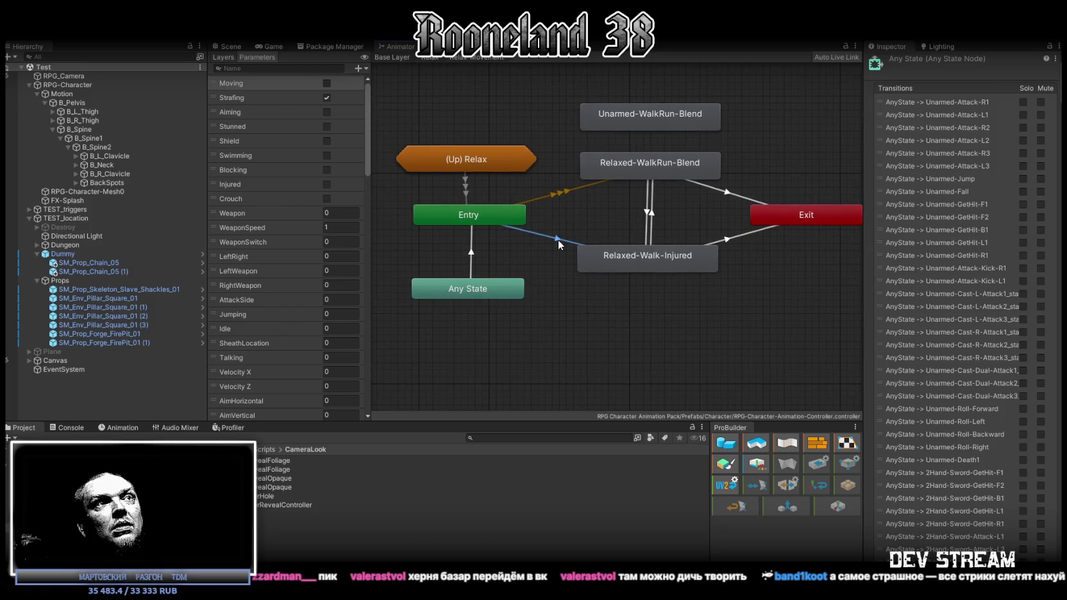
{"action": "left_click_drag", "start_coordinate": [649, 213], "coordinate": [588, 219]}
{"action": "left_click", "coordinate": [588, 220]}
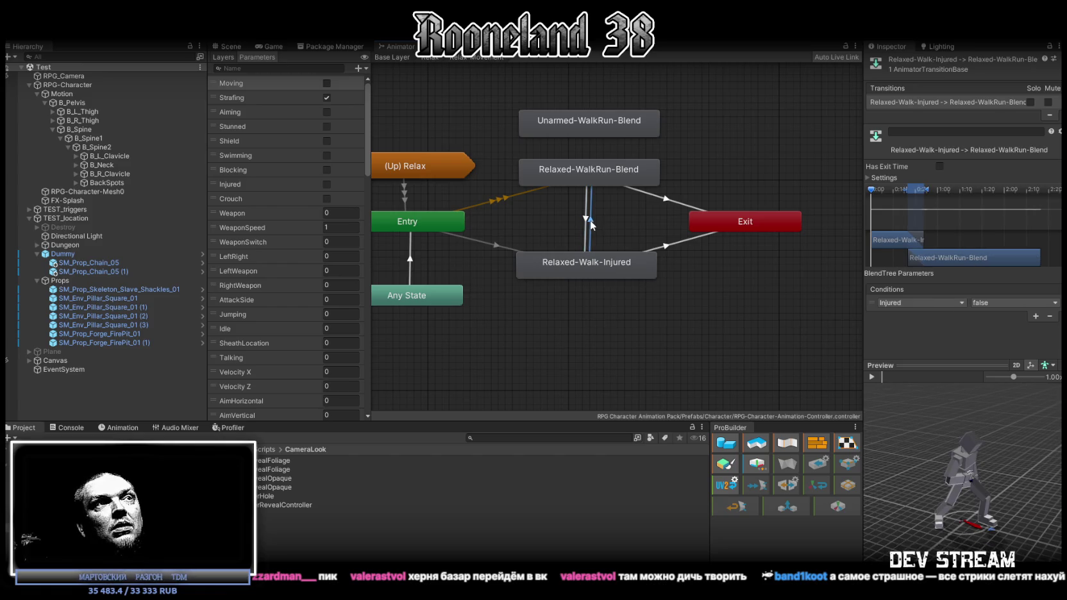
{"action": "left_click", "coordinate": [590, 221]}
{"action": "left_click", "coordinate": [592, 134]}
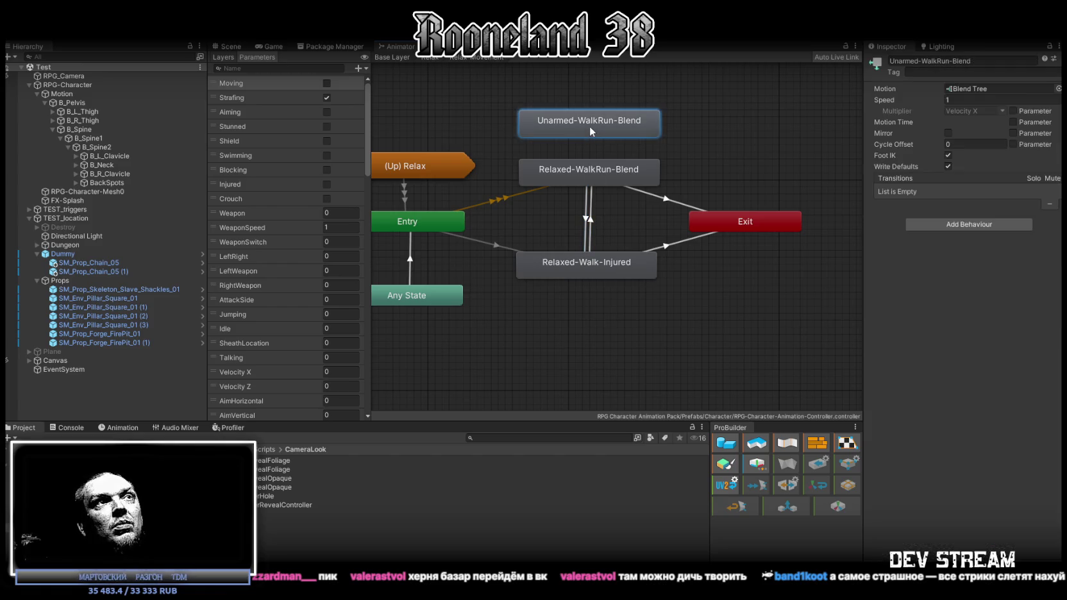
Open the Unarmed-WalkRun-Blend blend tree and select its root Blend Tree node
{"action": "double_click", "coordinate": [589, 126]}
{"action": "left_click_drag", "start_coordinate": [532, 131], "coordinate": [494, 105]}
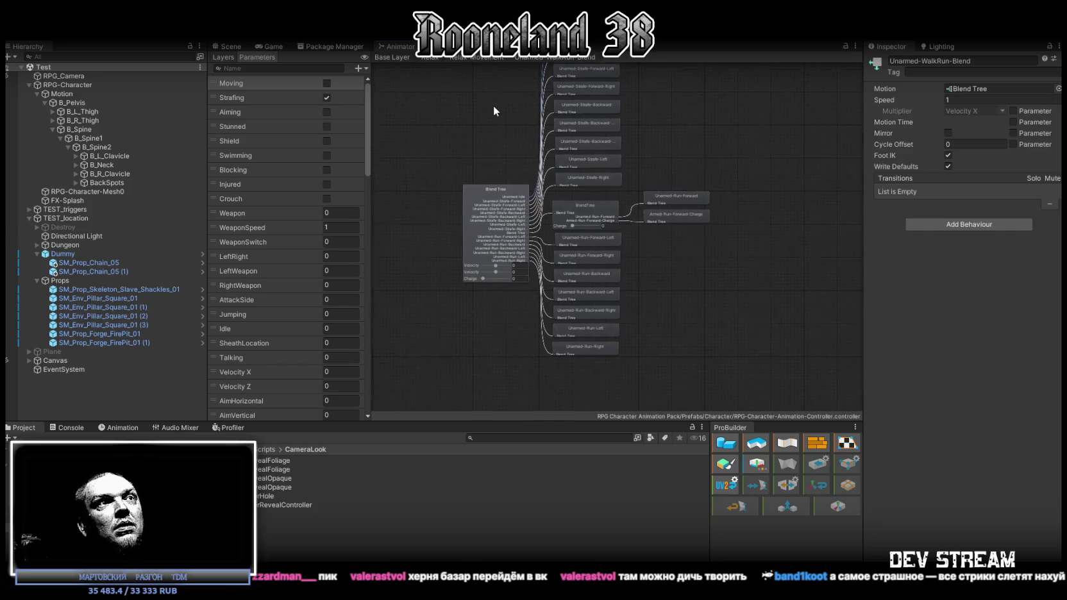
{"action": "left_click", "coordinate": [477, 220]}
{"action": "scroll", "coordinate": [641, 210], "scroll_direction": "up", "scroll_amount": 3}
{"action": "scroll", "coordinate": [654, 202], "scroll_direction": "up", "scroll_amount": 2}
{"action": "scroll", "coordinate": [680, 190], "scroll_direction": "down", "scroll_amount": 2}
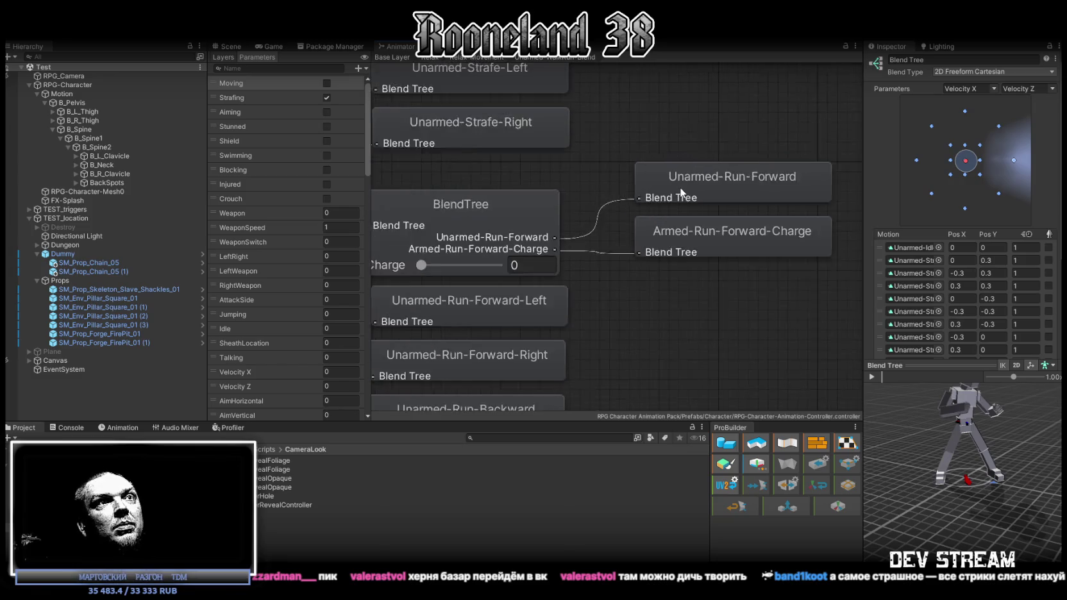
{"action": "scroll", "coordinate": [678, 224], "scroll_direction": "down", "scroll_amount": 3}
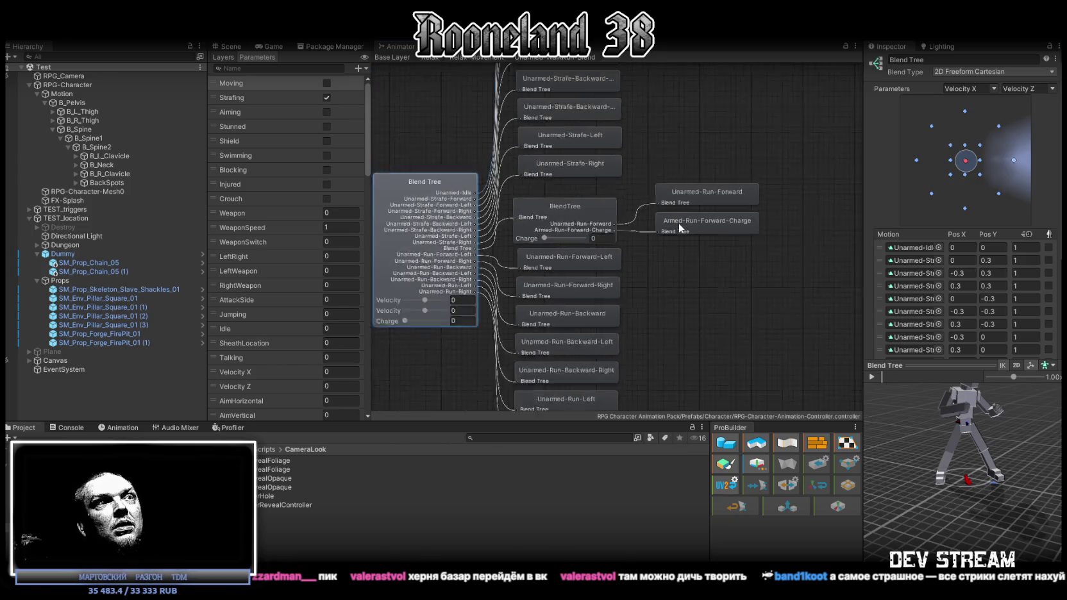
Review the Motion list's positions and copy/paste options, then open the Package Manager
{"action": "scroll", "coordinate": [678, 225], "scroll_direction": "up", "scroll_amount": 2}
{"action": "scroll", "coordinate": [677, 223], "scroll_direction": "down", "scroll_amount": 2}
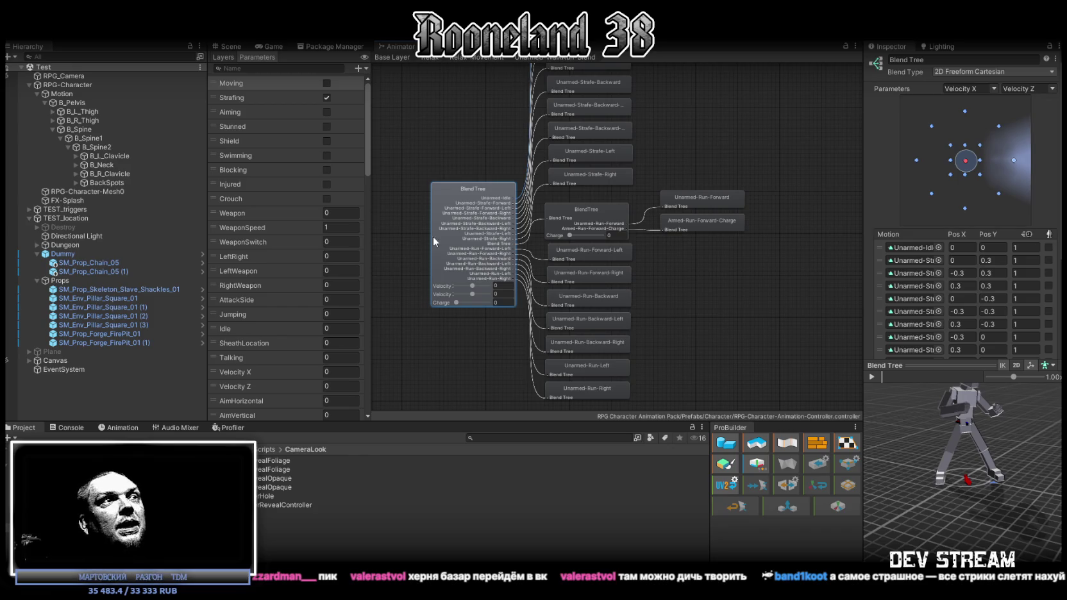
{"action": "scroll", "coordinate": [637, 181], "scroll_direction": "down", "scroll_amount": 3}
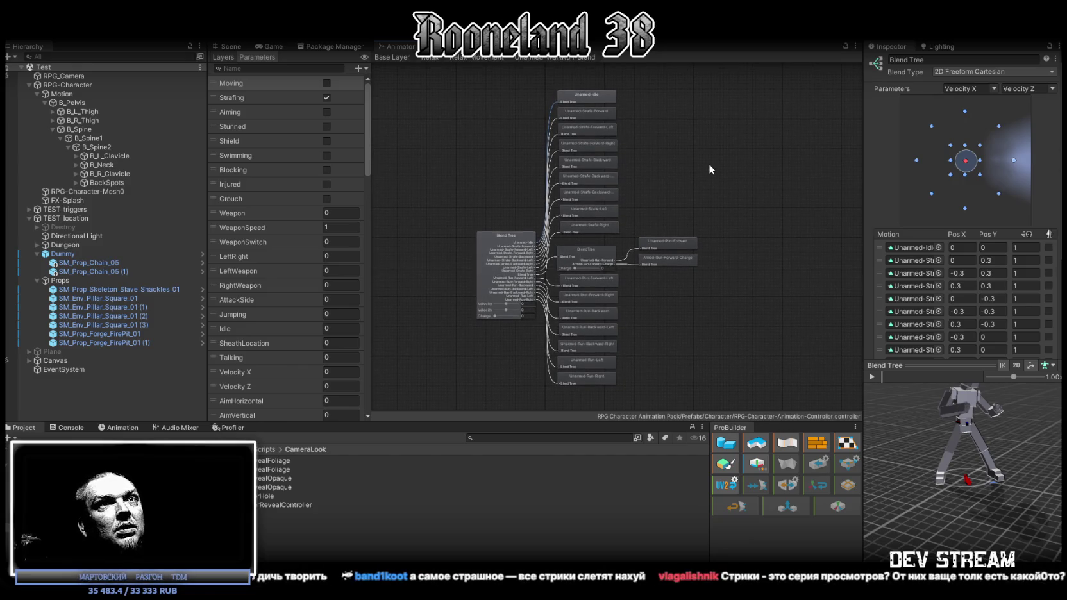
{"action": "scroll", "coordinate": [949, 218], "scroll_direction": "down", "scroll_amount": 3}
{"action": "scroll", "coordinate": [968, 231], "scroll_direction": "up", "scroll_amount": 3}
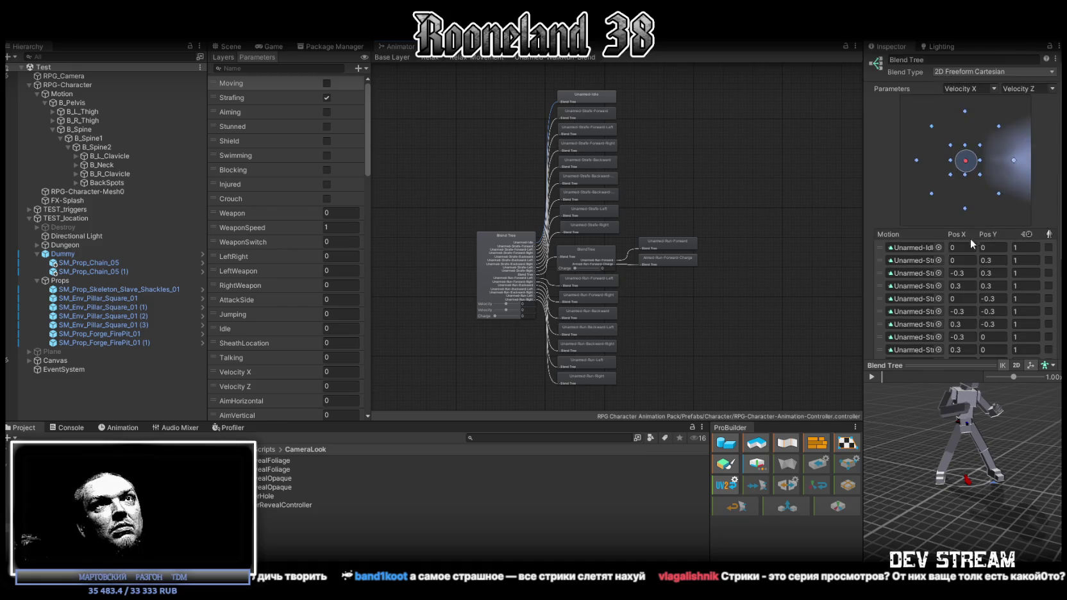
{"action": "right_click", "coordinate": [897, 237]}
{"action": "scroll", "coordinate": [960, 276], "scroll_direction": "down", "scroll_amount": 3}
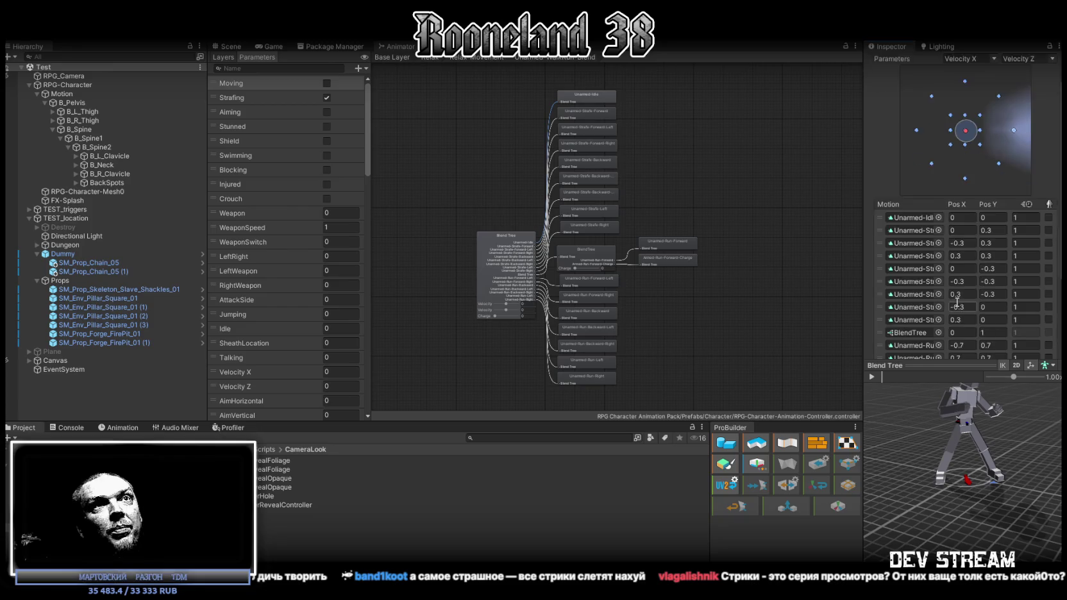
{"action": "scroll", "coordinate": [960, 309], "scroll_direction": "down", "scroll_amount": 1}
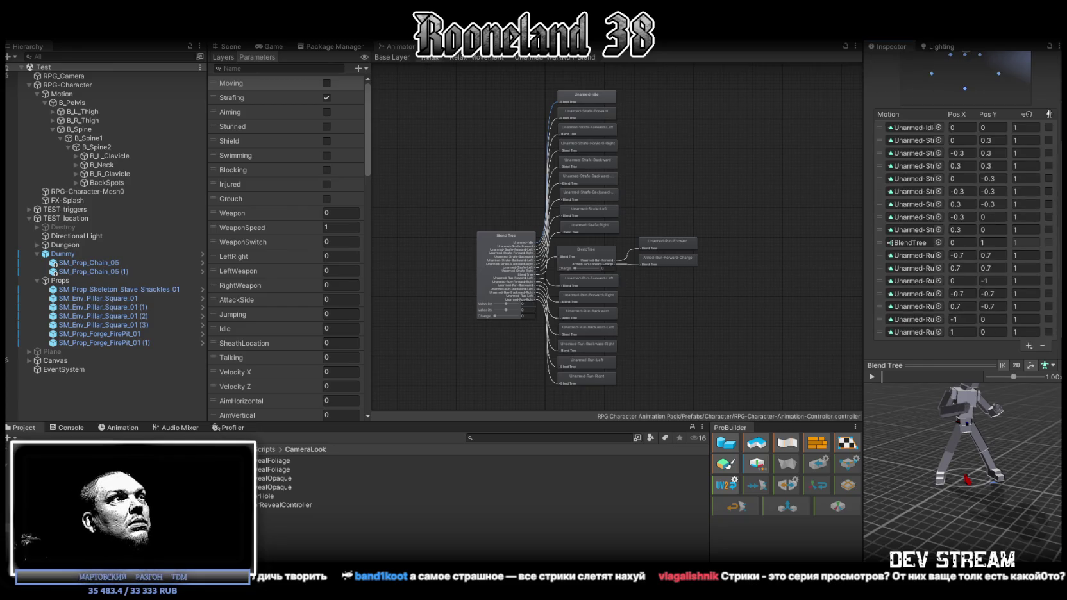
{"action": "left_click", "coordinate": [351, 48]}
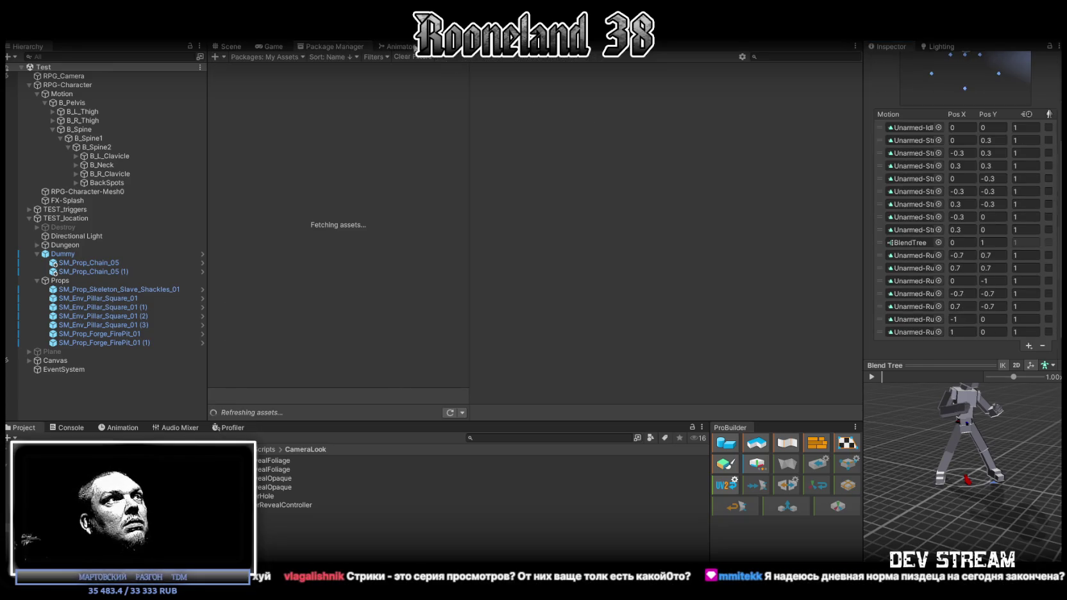
Go back to the movement graph, open Relaxed-WalkRun-Blend and select its Blend Tree node
{"action": "left_click", "coordinate": [399, 47]}
{"action": "left_click", "coordinate": [475, 57]}
{"action": "double_click", "coordinate": [583, 167]}
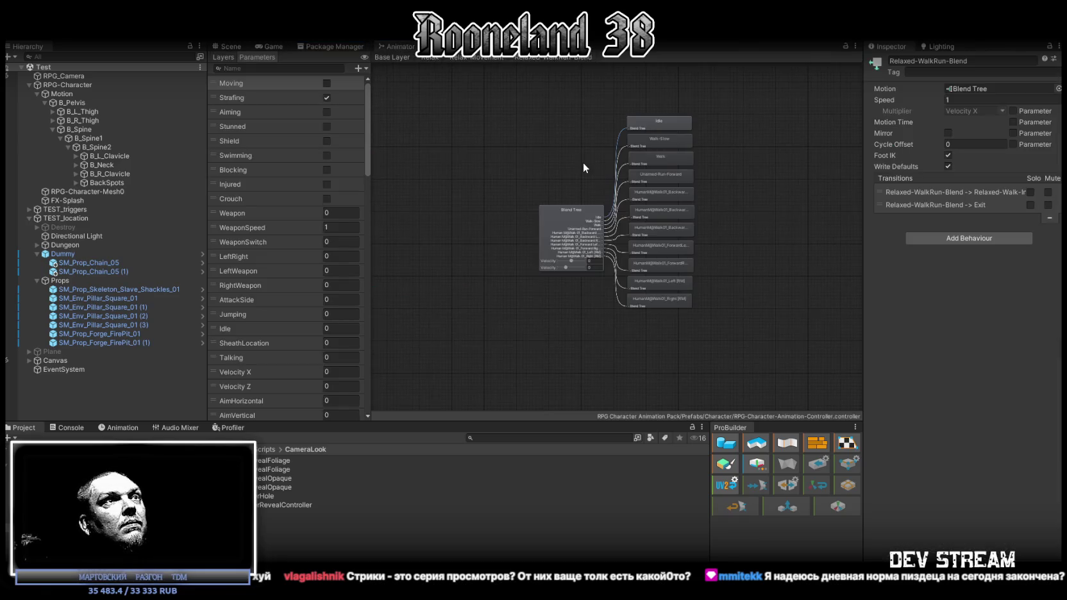
{"action": "left_click", "coordinate": [564, 222]}
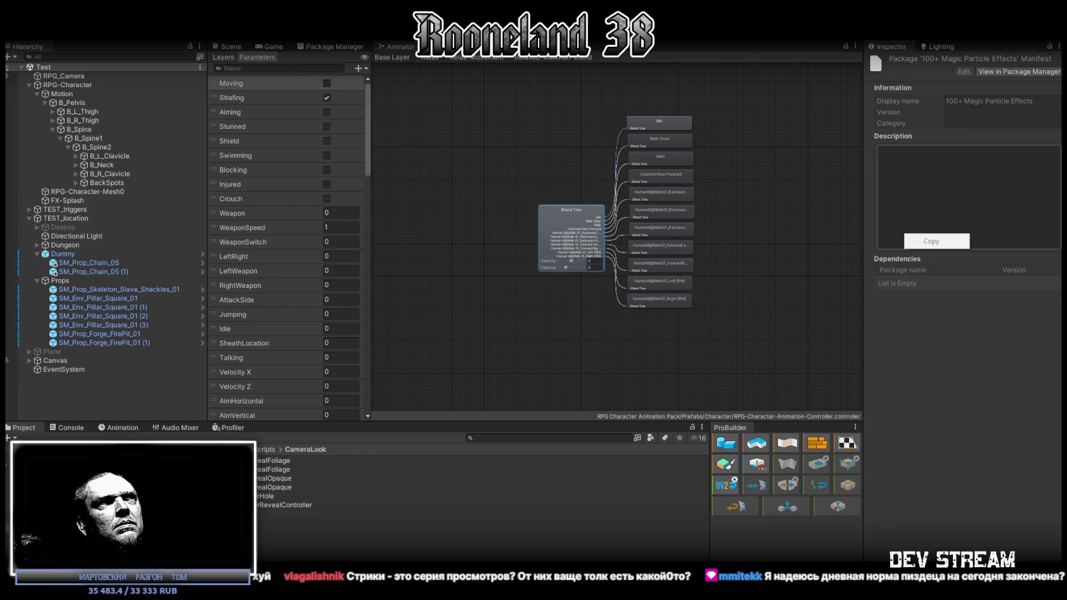
{"action": "left_click", "coordinate": [566, 223]}
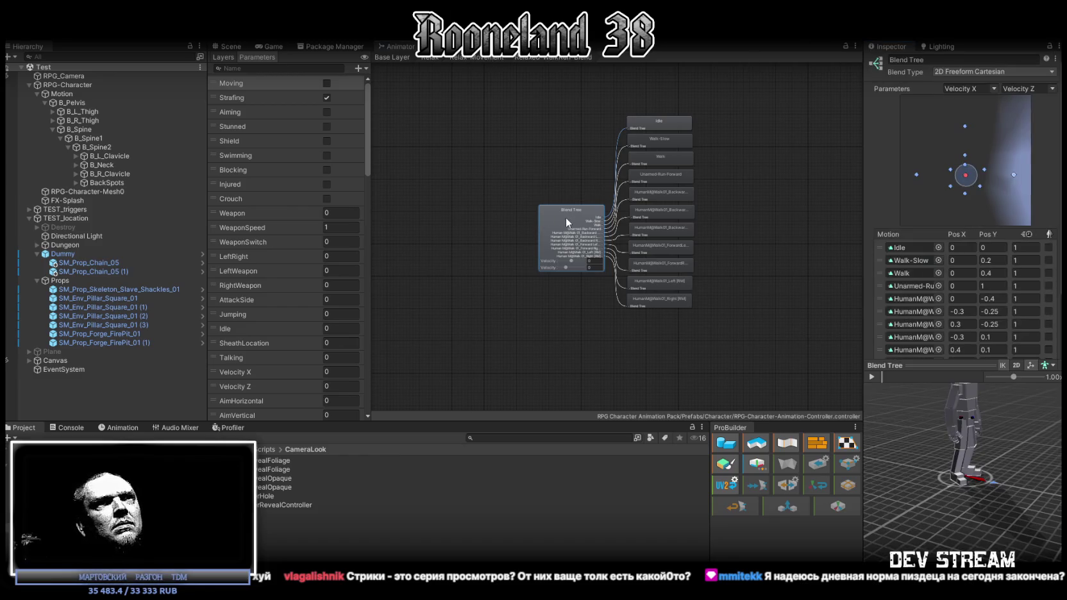
Bring up the Motion and Pos X paste options and edit the eighth motion's -0.3 Pos X
{"action": "right_click", "coordinate": [881, 233]}
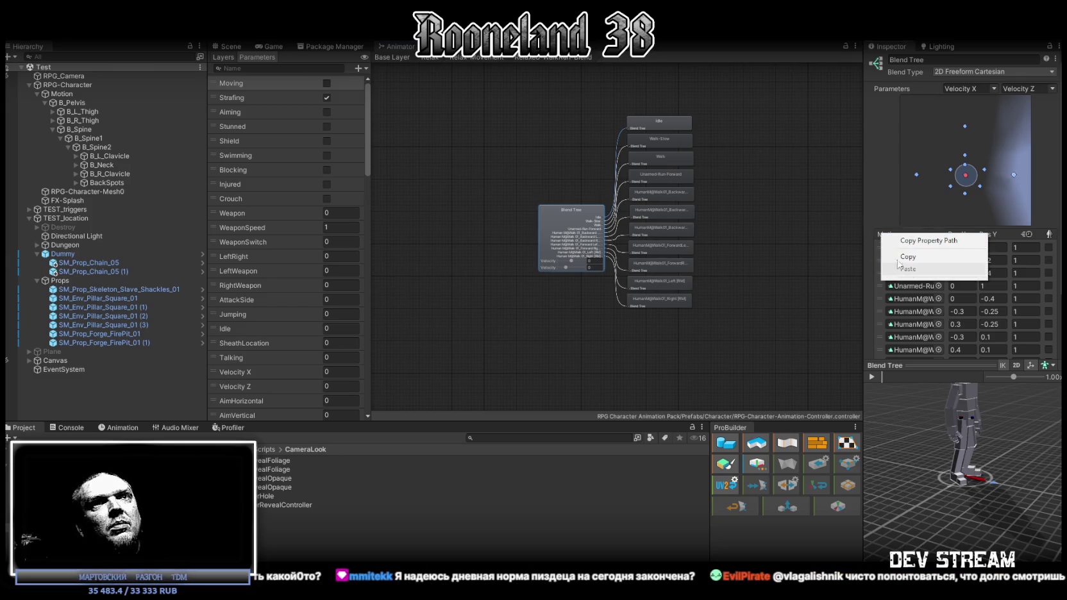
{"action": "scroll", "coordinate": [1056, 155], "scroll_direction": "down", "scroll_amount": 3}
{"action": "scroll", "coordinate": [965, 193], "scroll_direction": "down", "scroll_amount": 3}
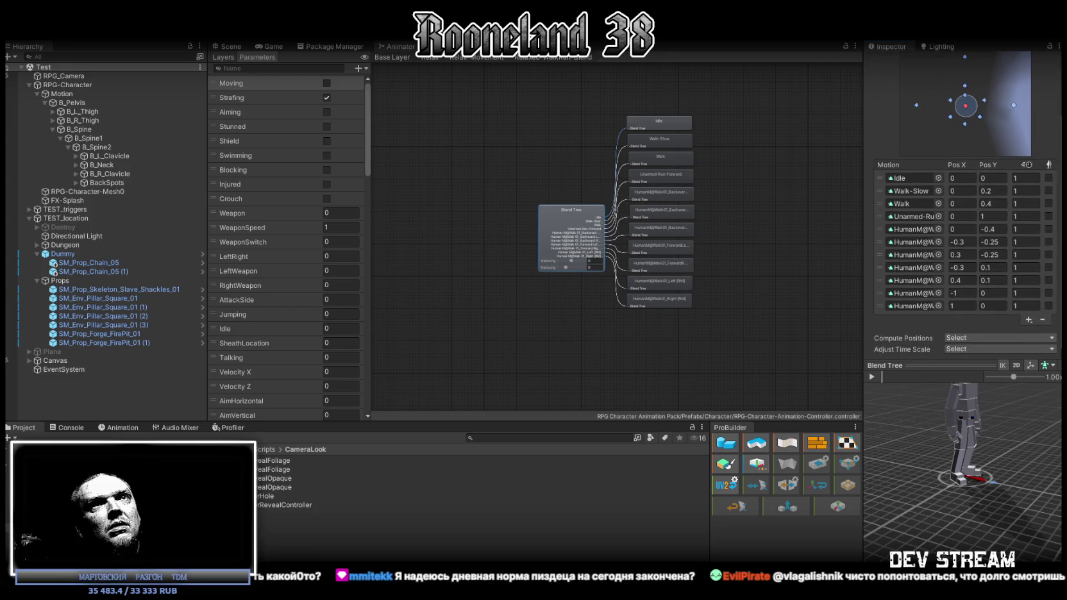
{"action": "right_click", "coordinate": [961, 165]}
{"action": "left_click", "coordinate": [960, 268]}
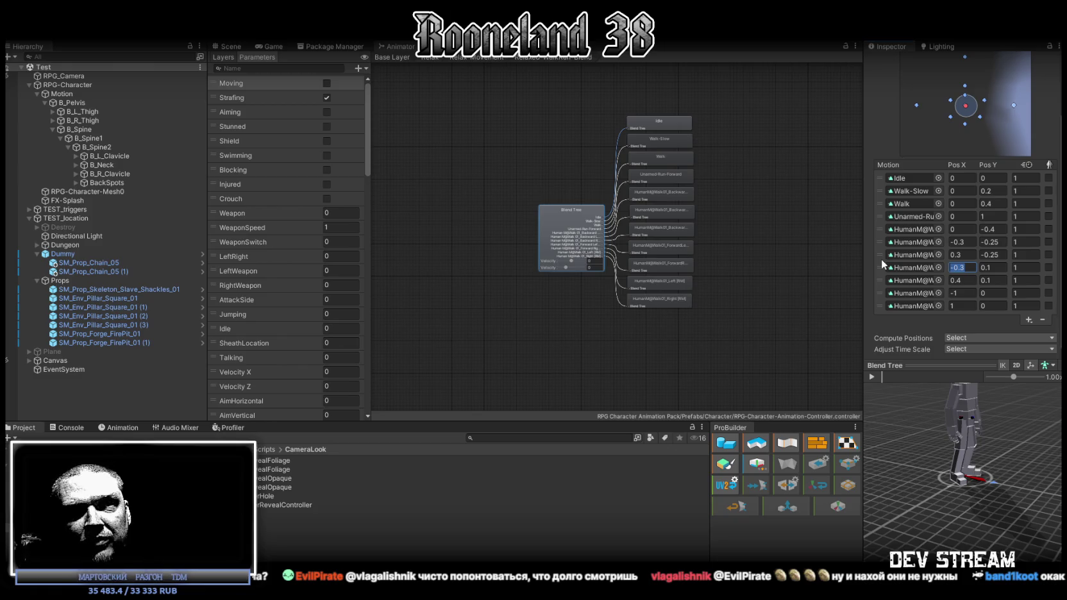
{"action": "mouse_move", "coordinate": [709, 309]}
{"action": "left_mouse_down"}
{"action": "mouse_move", "coordinate": [652, 322]}
{"action": "mouse_move", "coordinate": [659, 379]}
{"action": "left_mouse_up"}
{"action": "scroll", "coordinate": [689, 296], "scroll_direction": "down", "scroll_amount": 2}
{"action": "scroll", "coordinate": [984, 256], "scroll_direction": "up", "scroll_amount": 1}
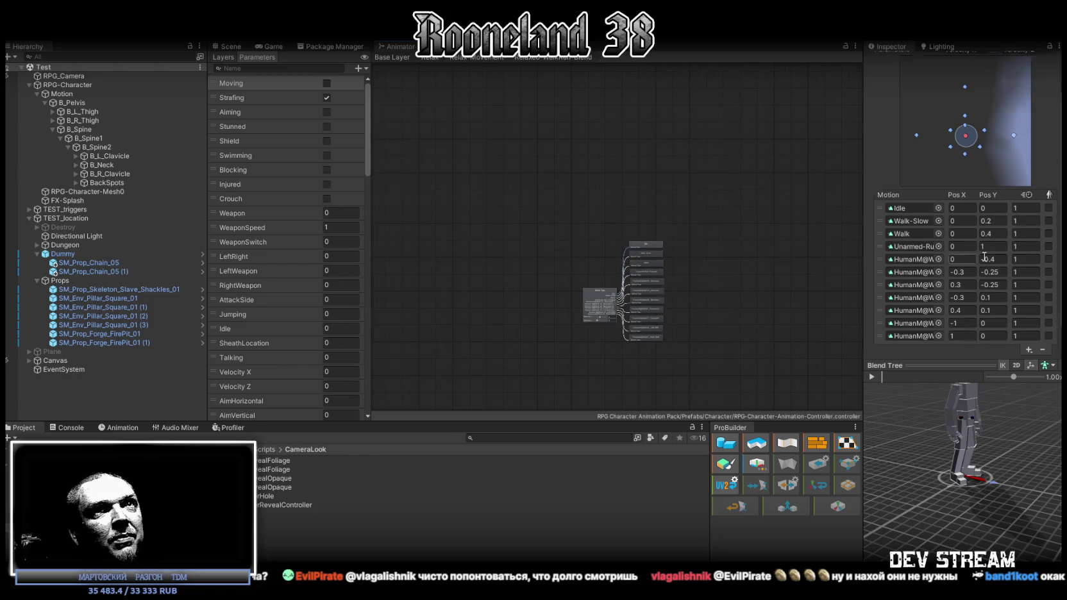
{"action": "scroll", "coordinate": [984, 257], "scroll_direction": "down", "scroll_amount": 1}
{"action": "mouse_move", "coordinate": [719, 236]}
{"action": "left_mouse_down"}
{"action": "mouse_move", "coordinate": [700, 211]}
{"action": "mouse_move", "coordinate": [613, 189]}
{"action": "mouse_move", "coordinate": [669, 225]}
{"action": "left_mouse_up"}
{"action": "scroll", "coordinate": [636, 230], "scroll_direction": "up", "scroll_amount": 2}
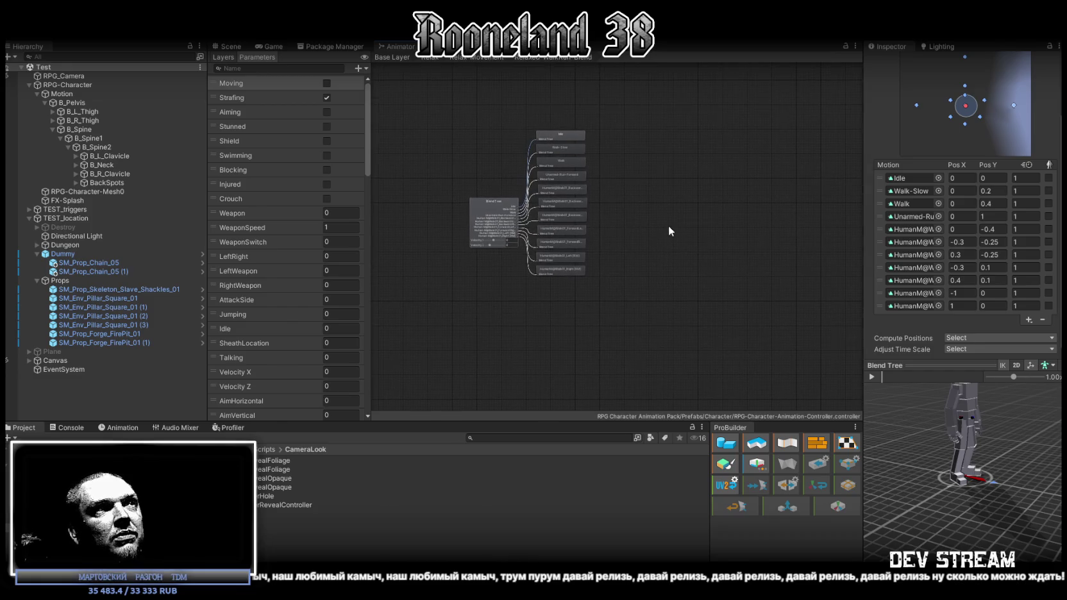
{"action": "scroll", "coordinate": [510, 196], "scroll_direction": "up", "scroll_amount": 2}
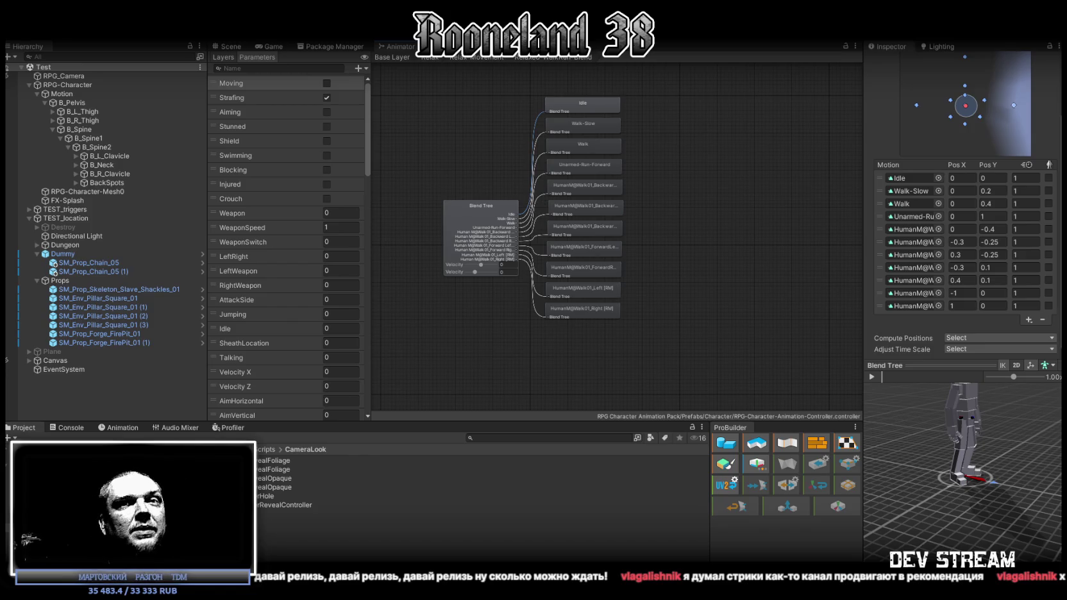
{"action": "left_click_drag", "start_coordinate": [465, 317], "coordinate": [484, 338]}
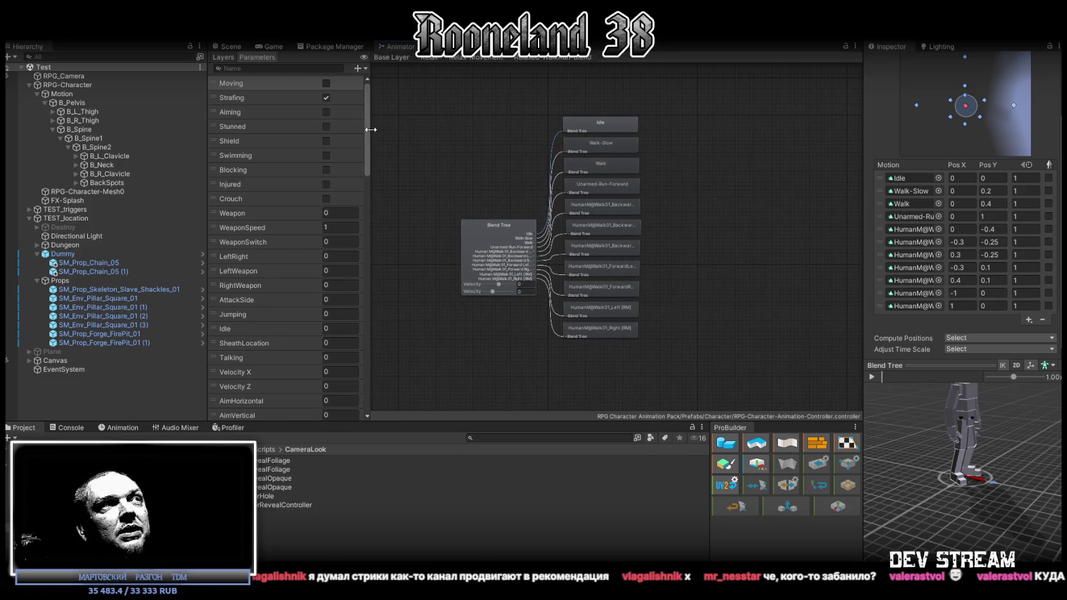
{"action": "left_click_drag", "start_coordinate": [372, 130], "coordinate": [373, 127]}
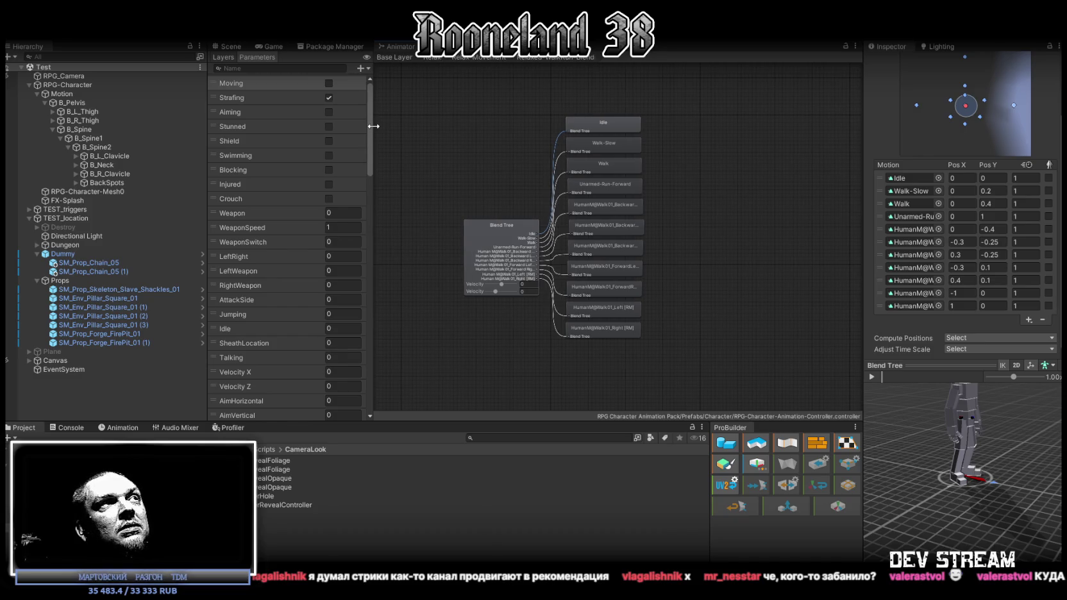
{"action": "left_click_drag", "start_coordinate": [453, 170], "coordinate": [439, 199]}
{"action": "left_click", "coordinate": [457, 254]}
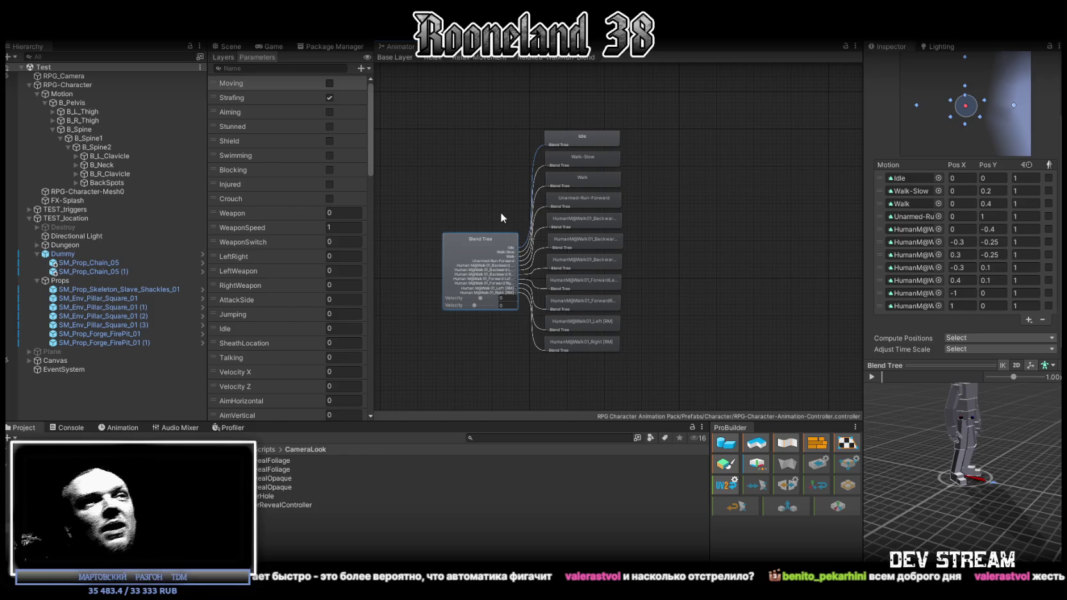
Leave the blend tree using the Relax Movement breadcrumb to reach the state machine
{"action": "left_click_drag", "start_coordinate": [680, 208], "coordinate": [667, 216]}
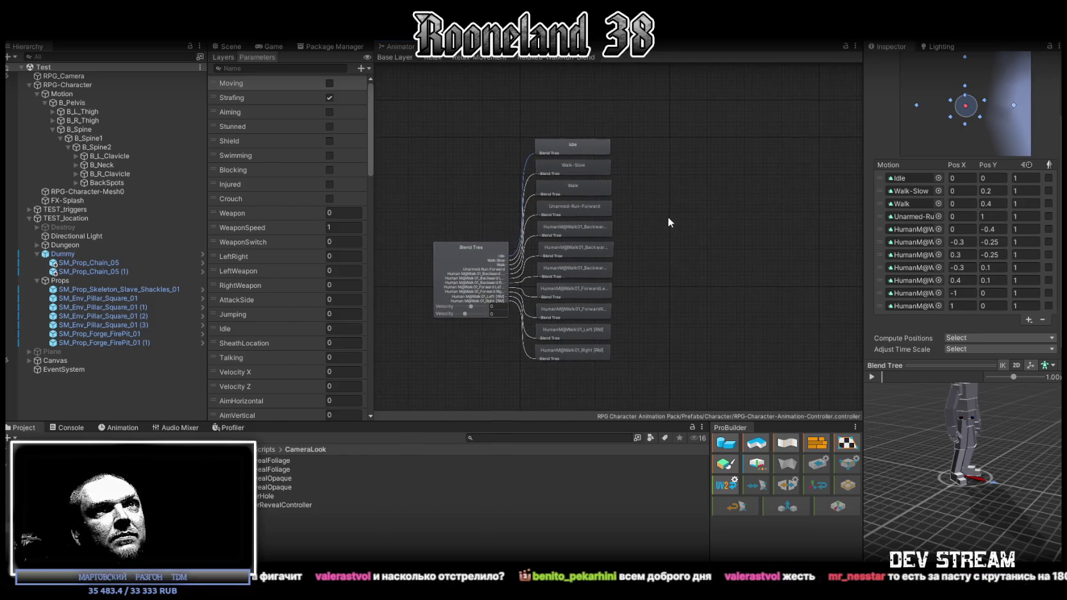
{"action": "left_click", "coordinate": [476, 58]}
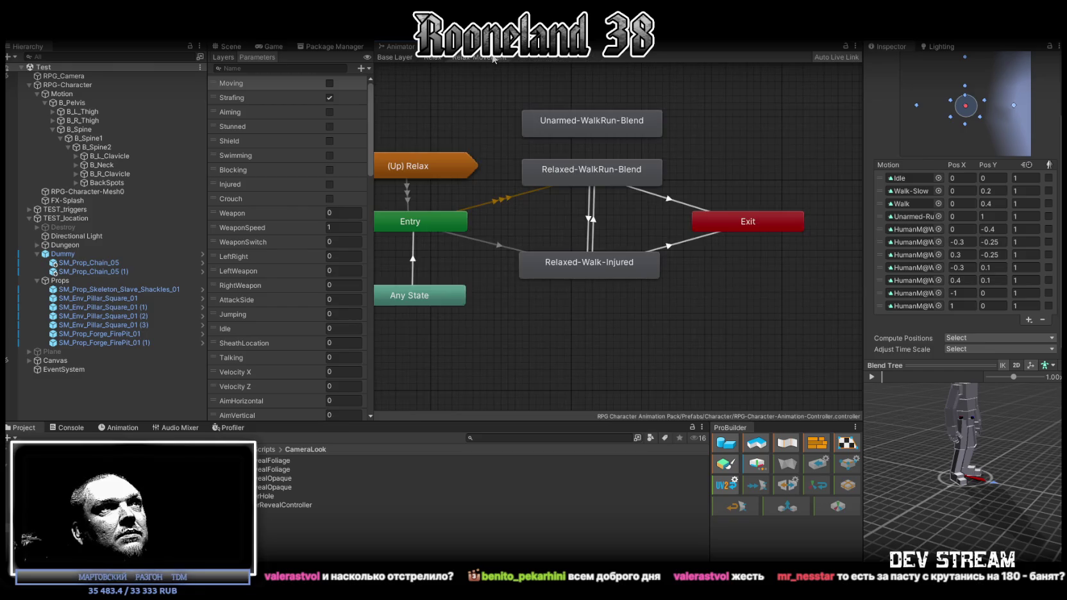
Inspect the Unarmed-WalkRun-Blend and Relaxed-WalkRun-Blend states and the transition to Exit
{"action": "left_click", "coordinate": [572, 131]}
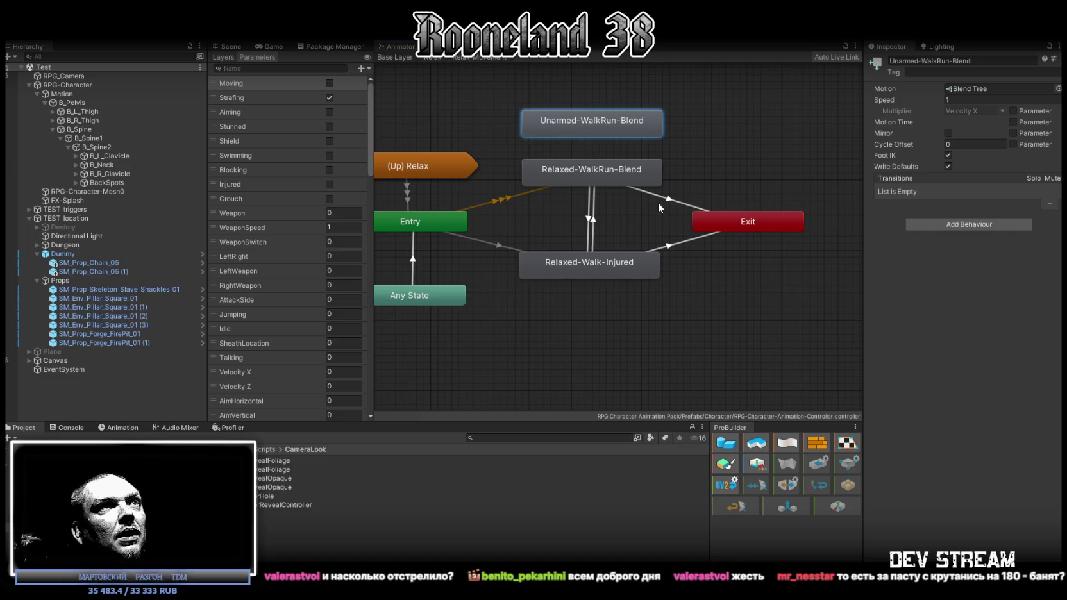
{"action": "left_click", "coordinate": [670, 202]}
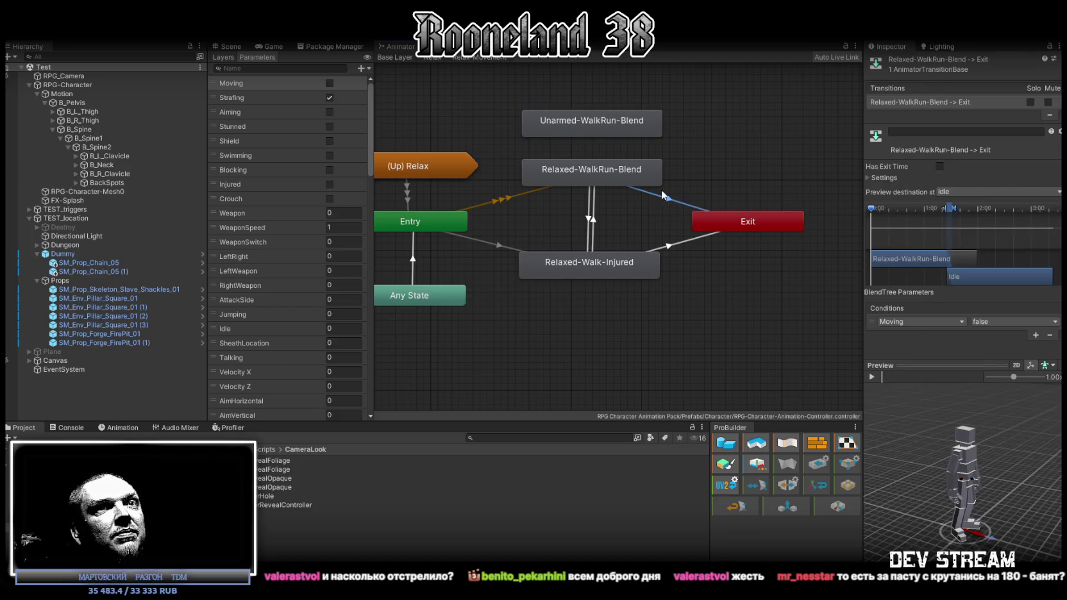
{"action": "left_click", "coordinate": [592, 123]}
{"action": "left_click", "coordinate": [590, 176]}
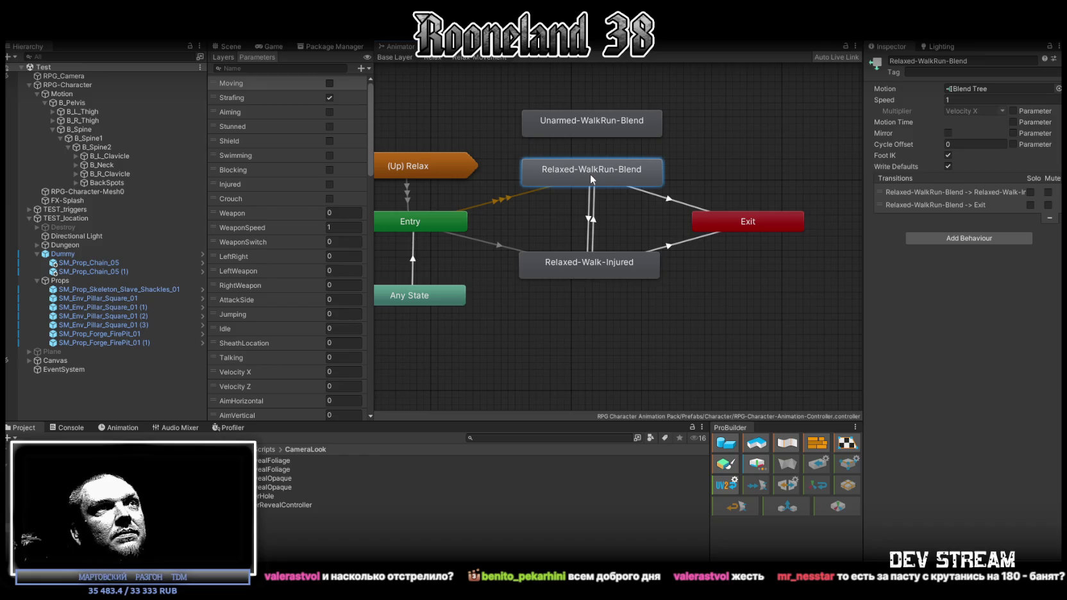
{"action": "left_click", "coordinate": [584, 125]}
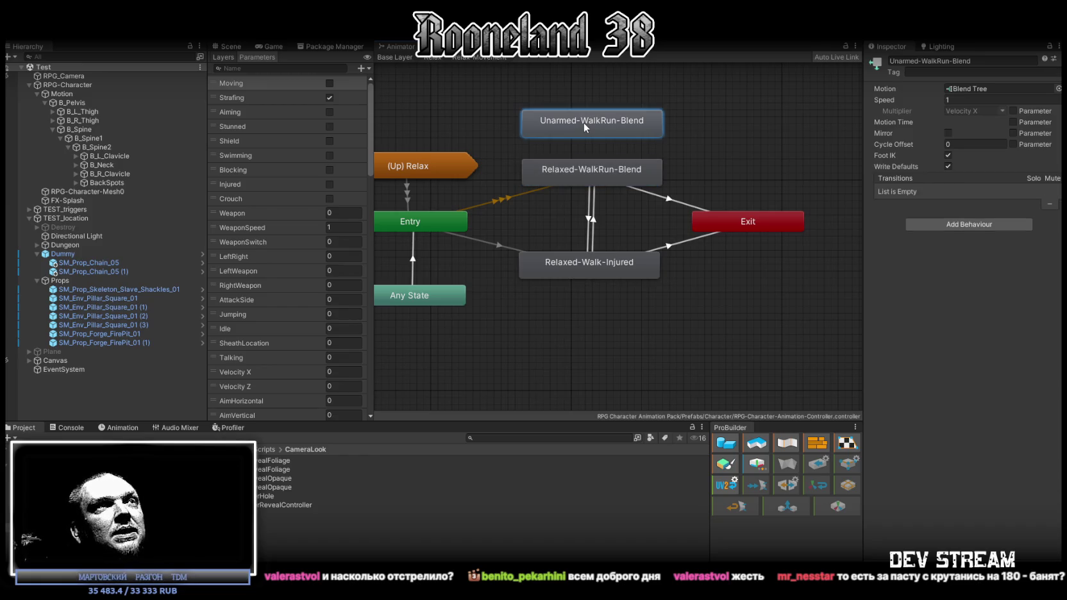
Open the Unarmed-WalkRun-Blend blend tree, check the Unarmed-Idle clip and its motion list
{"action": "double_click", "coordinate": [583, 122]}
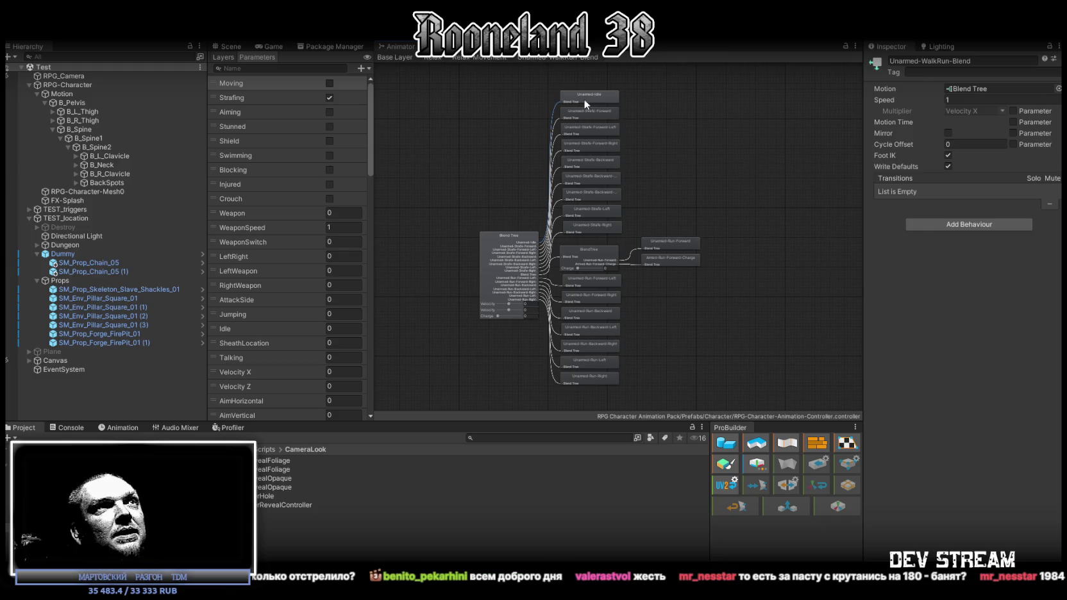
{"action": "left_click", "coordinate": [583, 98]}
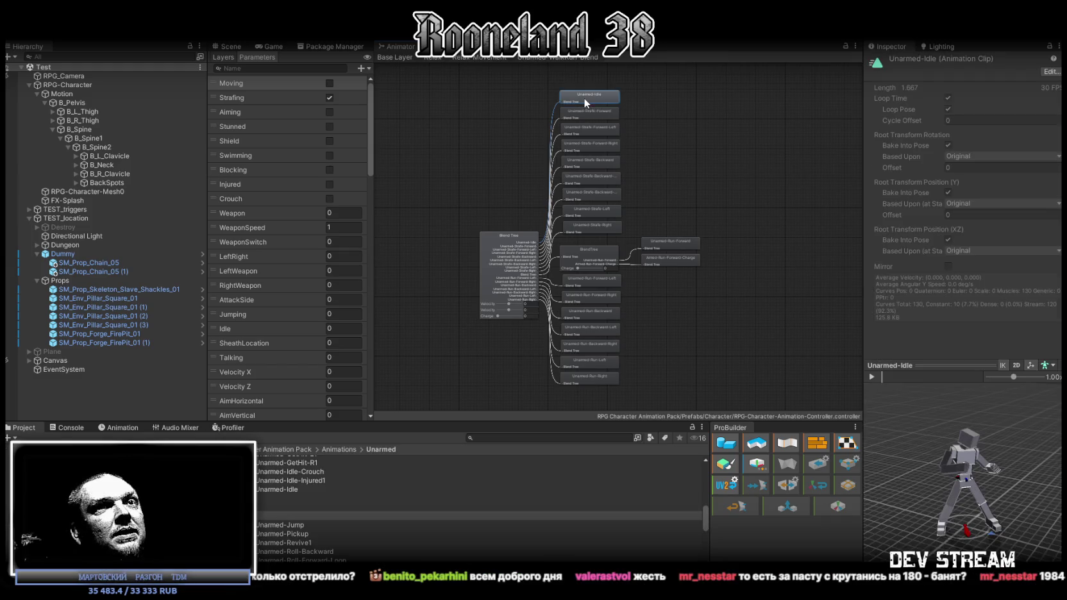
{"action": "left_click", "coordinate": [488, 252]}
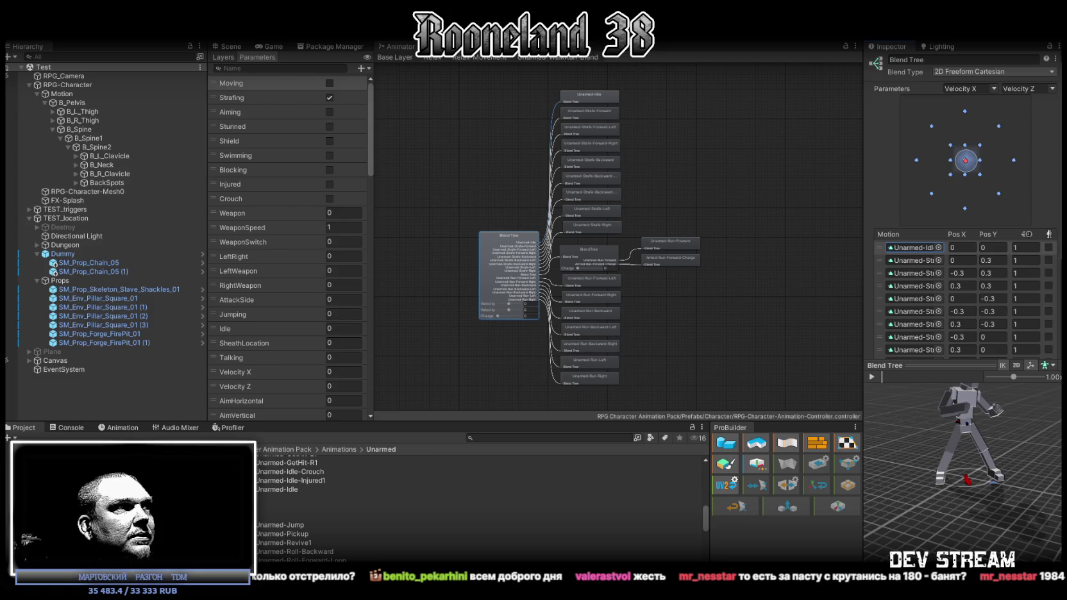
{"action": "scroll", "coordinate": [264, 494], "scroll_direction": "down", "scroll_amount": 3}
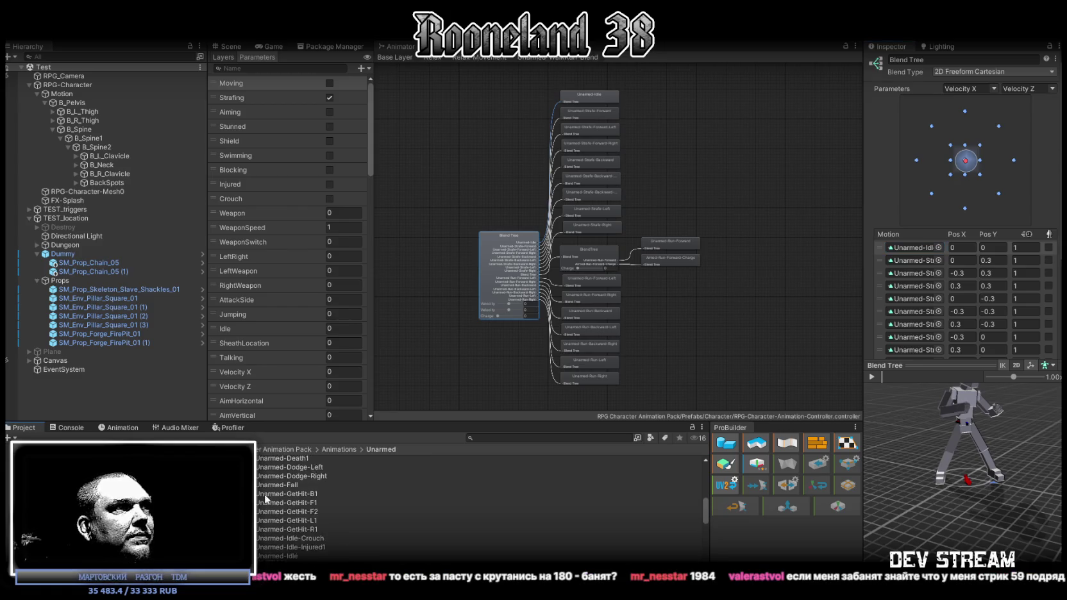
{"action": "scroll", "coordinate": [264, 494], "scroll_direction": "down", "scroll_amount": 2}
{"action": "scroll", "coordinate": [263, 493], "scroll_direction": "down", "scroll_amount": 10}
{"action": "scroll", "coordinate": [260, 492], "scroll_direction": "up", "scroll_amount": 15}
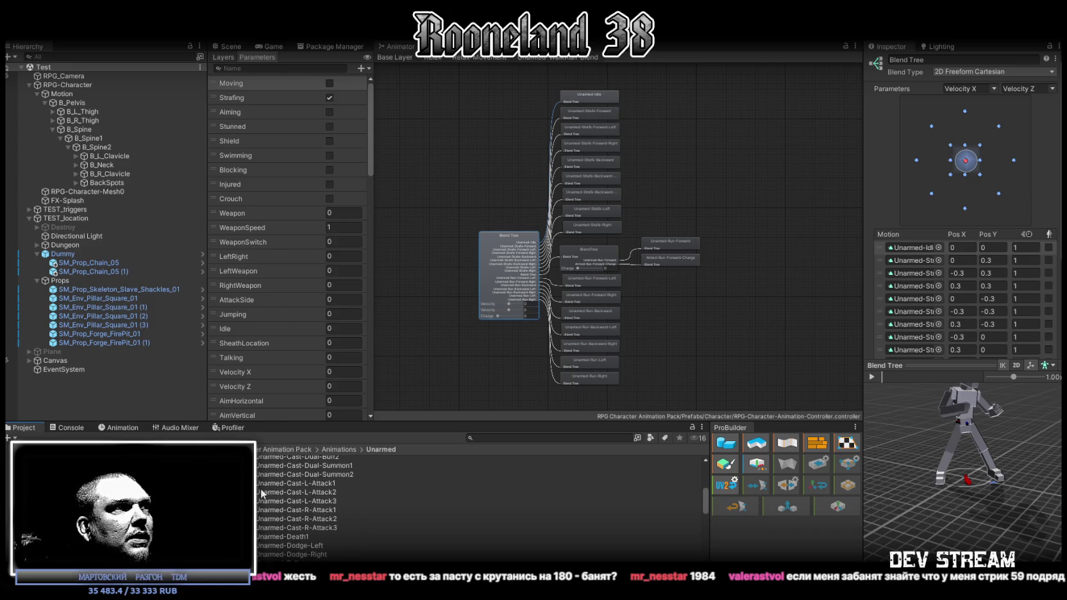
{"action": "scroll", "coordinate": [260, 489], "scroll_direction": "down", "scroll_amount": 4}
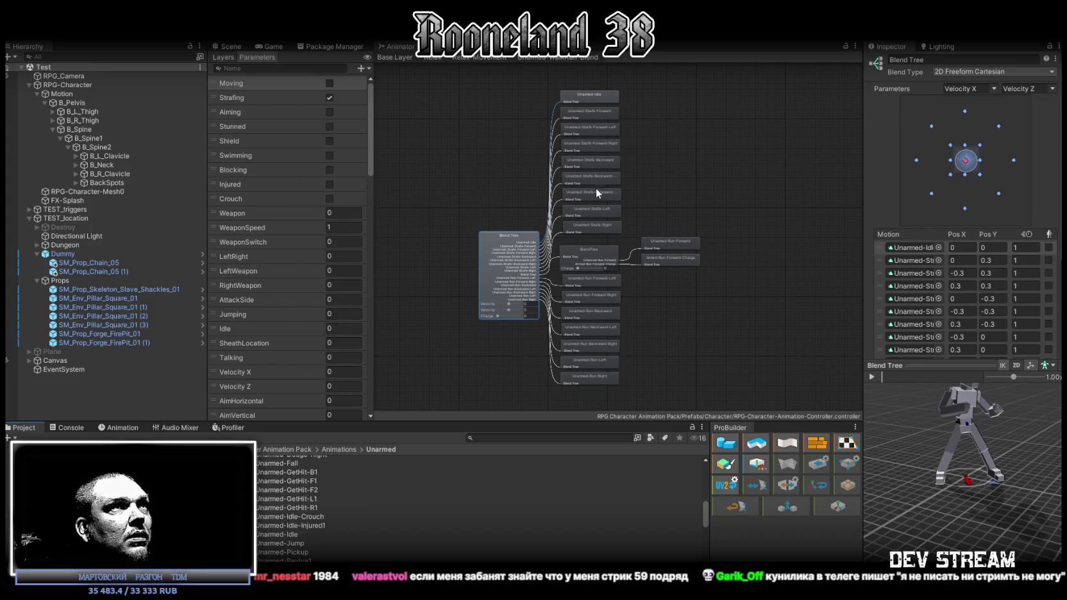
Locate the third motion's clip, browse the Relax and Unarmed animation folders, then return to Relax Movement
{"action": "left_click", "coordinate": [908, 274]}
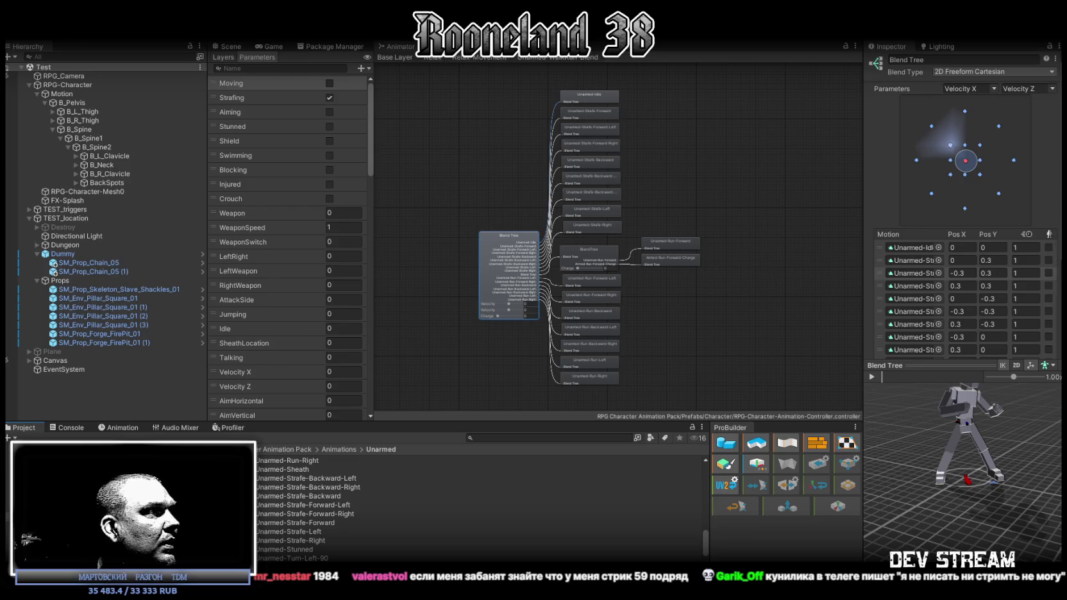
{"action": "left_click", "coordinate": [244, 487]}
{"action": "scroll", "coordinate": [275, 496], "scroll_direction": "down", "scroll_amount": 3}
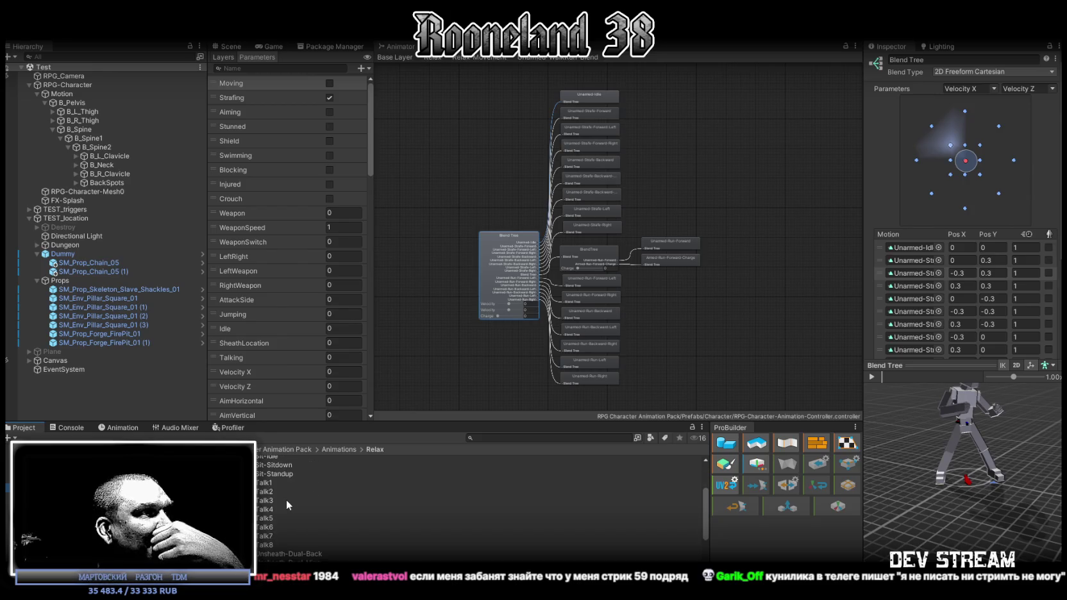
{"action": "scroll", "coordinate": [286, 501], "scroll_direction": "up", "scroll_amount": 2}
{"action": "scroll", "coordinate": [285, 500], "scroll_direction": "down", "scroll_amount": 2}
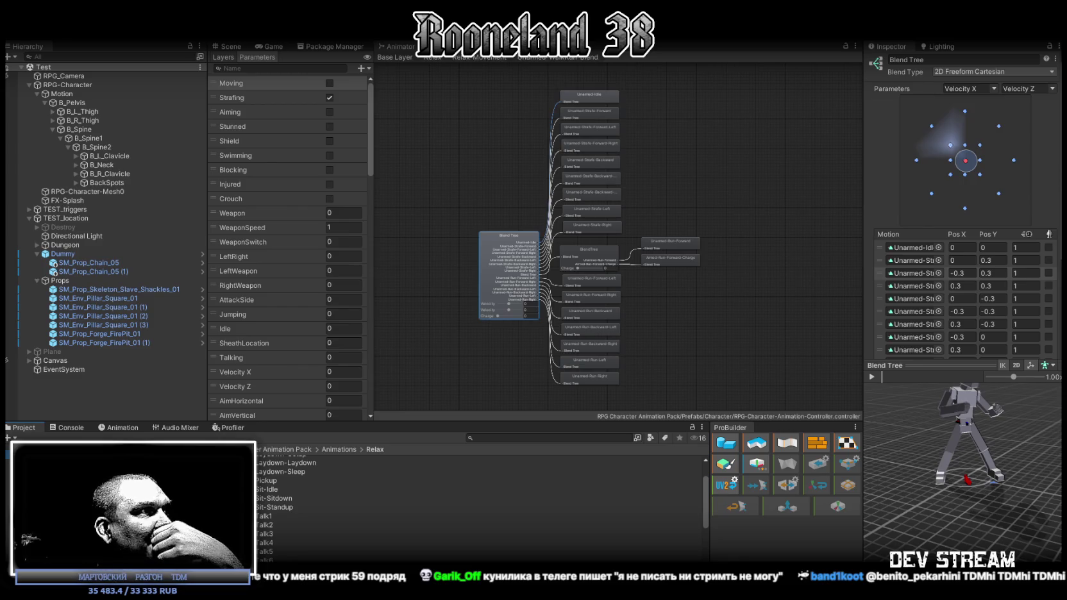
{"action": "left_click", "coordinate": [77, 516]}
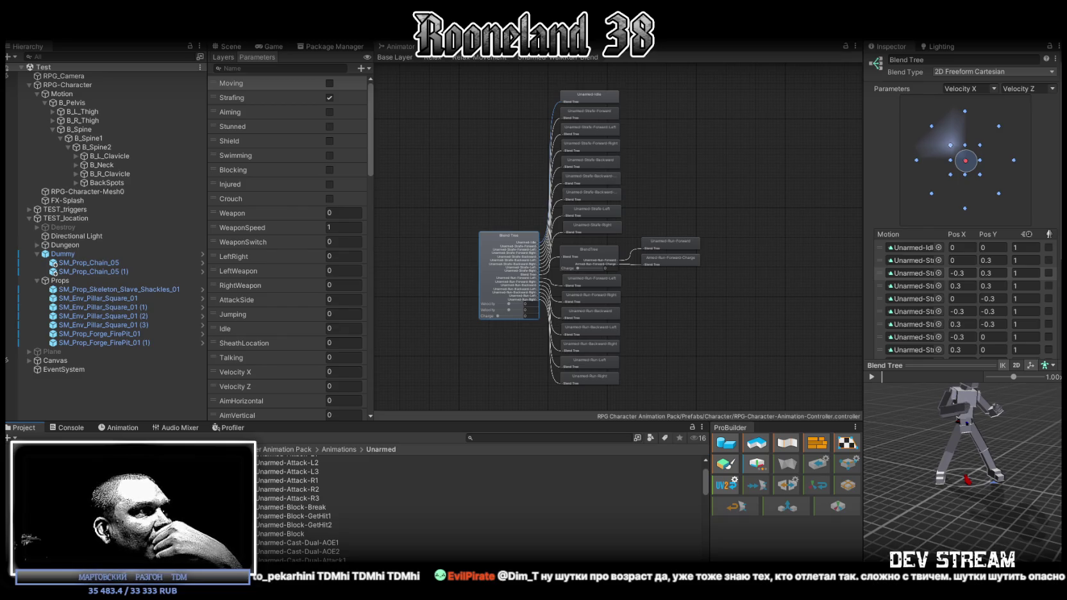
{"action": "scroll", "coordinate": [297, 504], "scroll_direction": "down", "scroll_amount": 3}
{"action": "scroll", "coordinate": [299, 502], "scroll_direction": "down", "scroll_amount": 10}
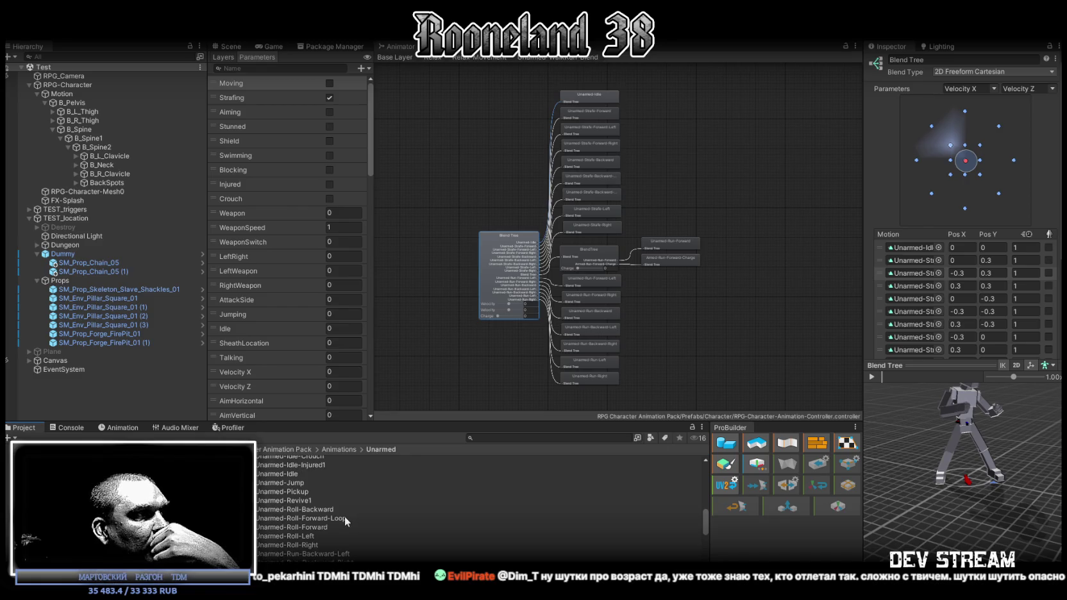
{"action": "scroll", "coordinate": [344, 516], "scroll_direction": "down", "scroll_amount": 3}
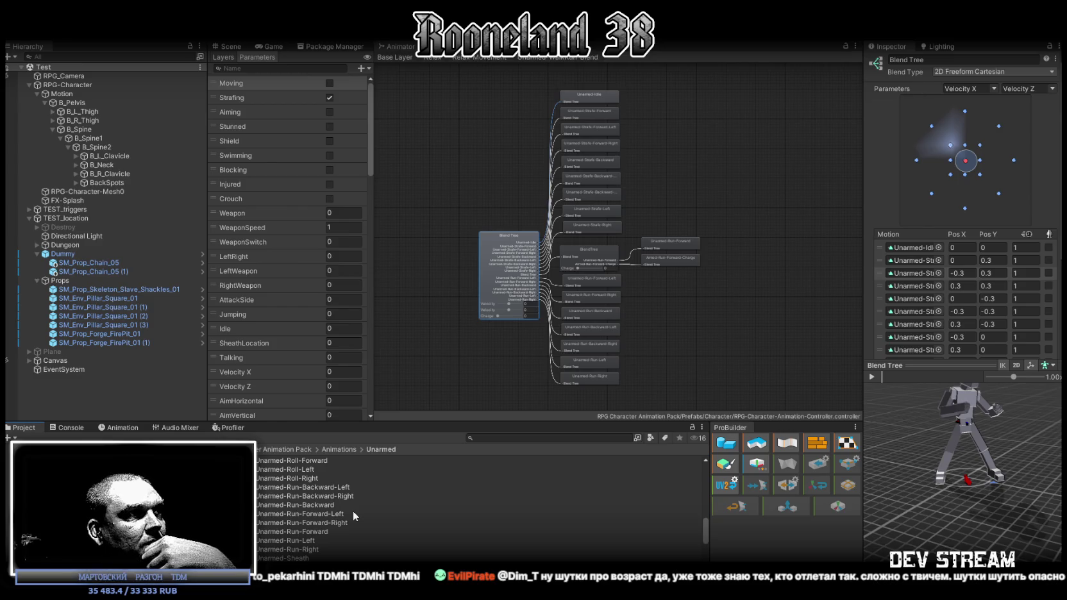
{"action": "left_click", "coordinate": [492, 57]}
Open Relaxed-WalkRun-Blend, preview the Idle clip and move the blend sample point to Walk
{"action": "left_click", "coordinate": [614, 130]}
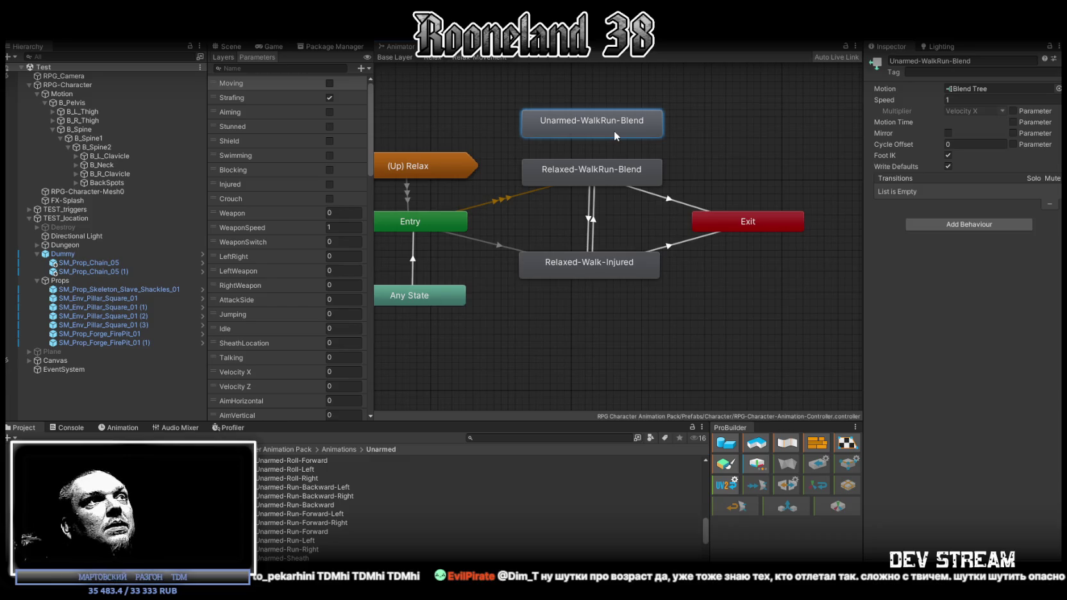
{"action": "double_click", "coordinate": [582, 176]}
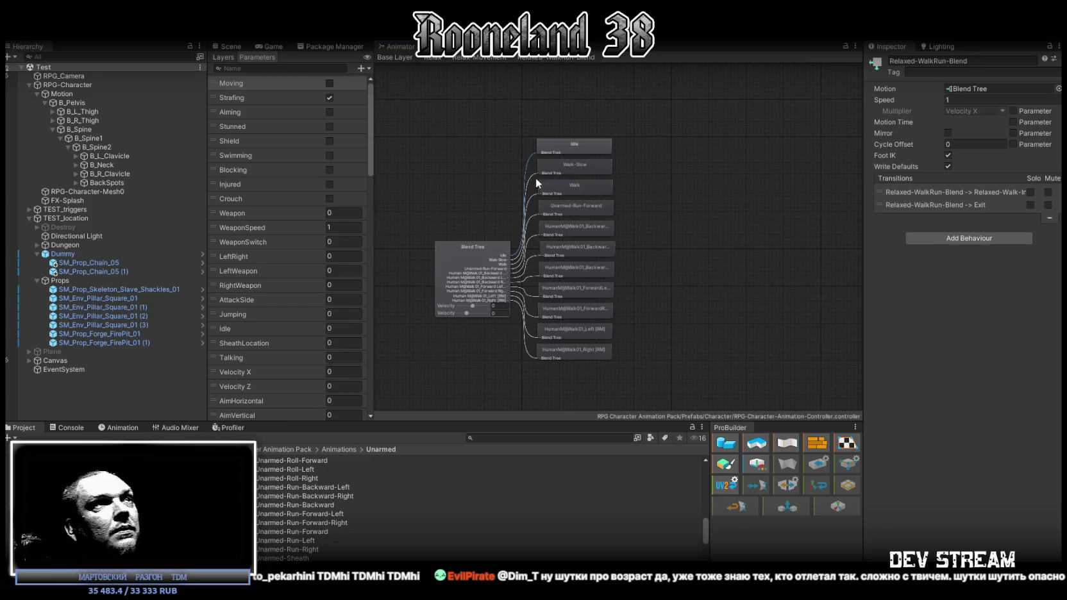
{"action": "left_click", "coordinate": [575, 151]}
{"action": "left_click", "coordinate": [871, 377]}
{"action": "left_click", "coordinate": [455, 260]}
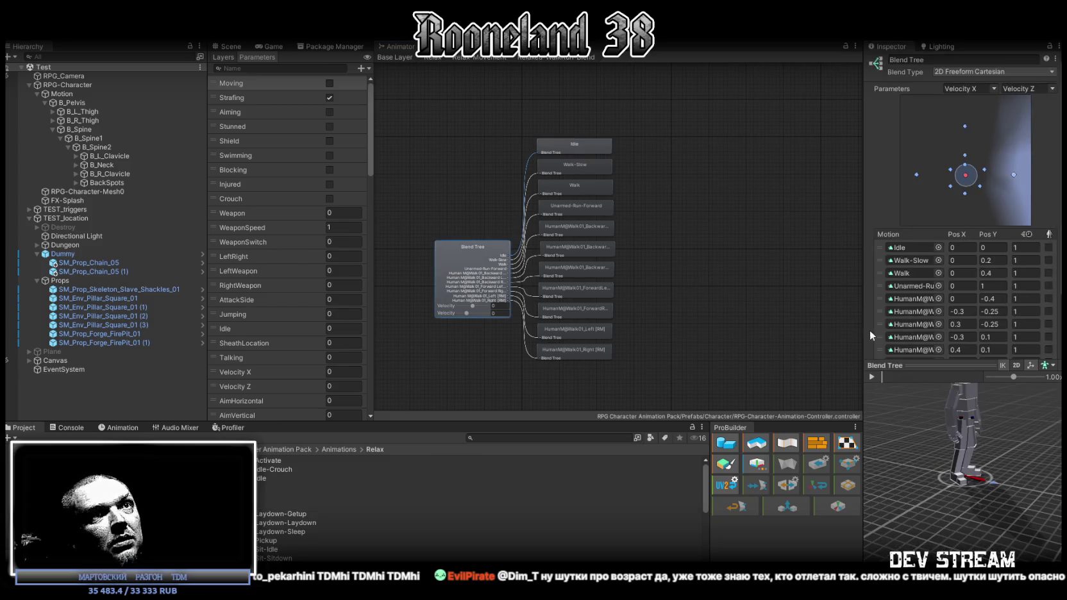
{"action": "mouse_move", "coordinate": [966, 174]}
{"action": "left_mouse_down"}
{"action": "mouse_move", "coordinate": [966, 141]}
{"action": "mouse_move", "coordinate": [1013, 180]}
{"action": "mouse_move", "coordinate": [963, 170]}
{"action": "left_mouse_up"}
Open the Unarmed animation clips folder in the Project window
{"action": "scroll", "coordinate": [928, 313], "scroll_direction": "down", "scroll_amount": 3}
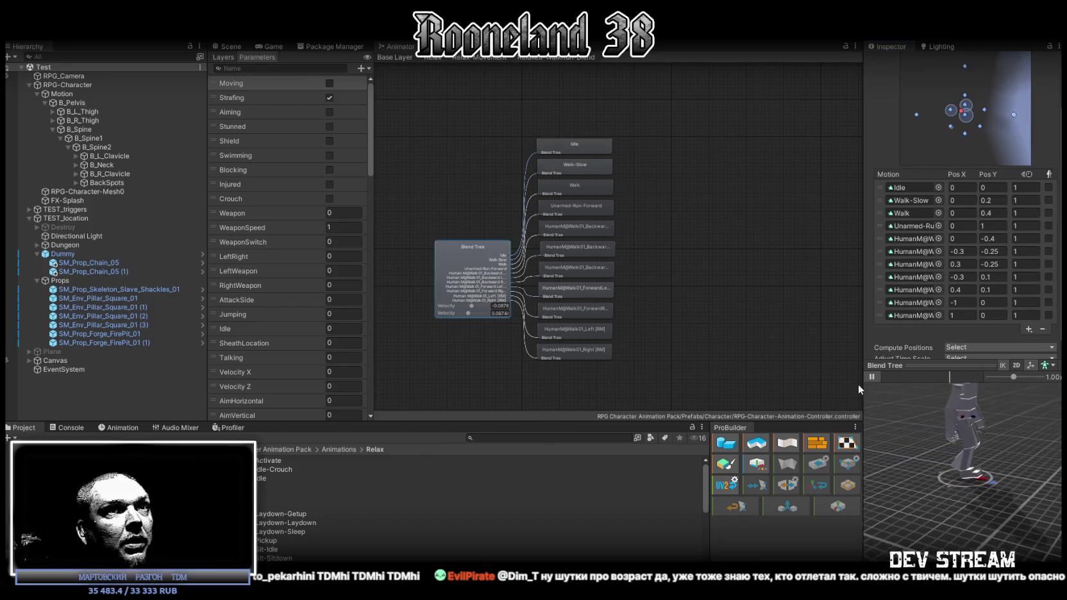
{"action": "scroll", "coordinate": [277, 527], "scroll_direction": "down", "scroll_amount": 5}
{"action": "scroll", "coordinate": [277, 525], "scroll_direction": "down", "scroll_amount": 2}
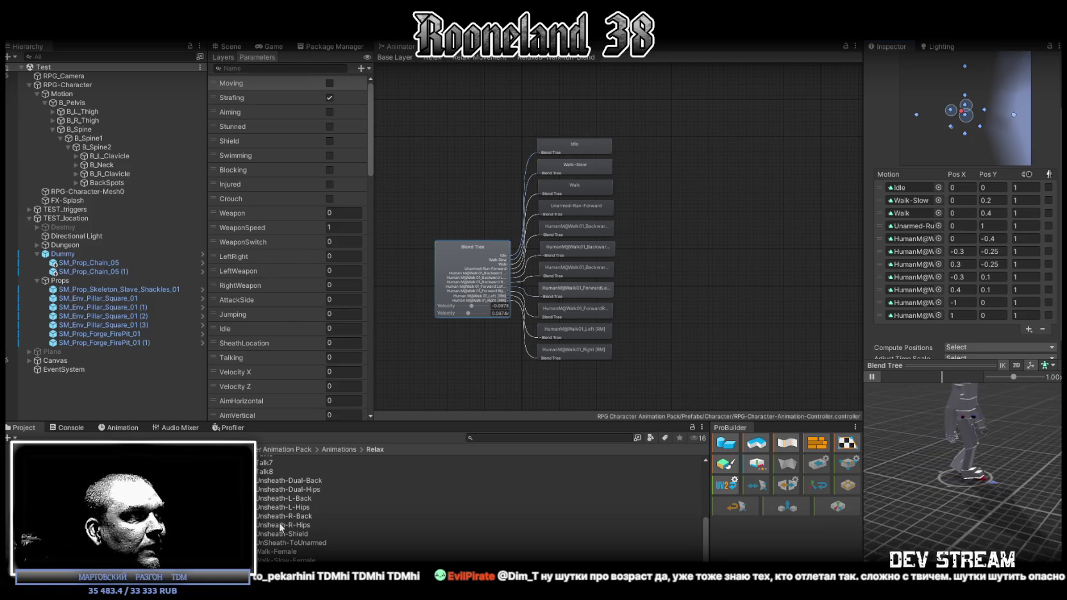
{"action": "scroll", "coordinate": [297, 533], "scroll_direction": "down", "scroll_amount": 1}
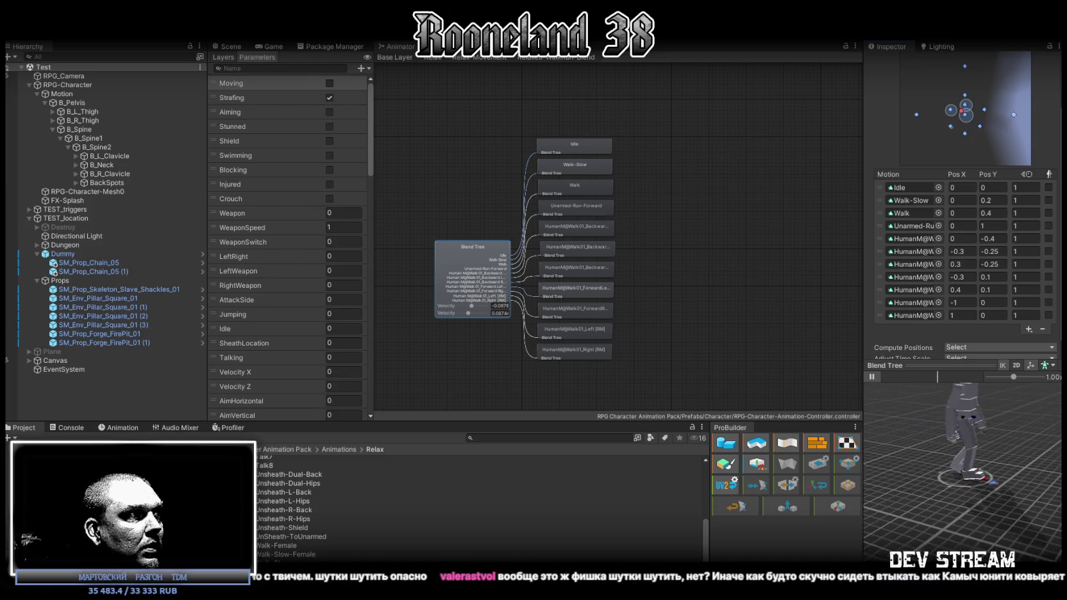
{"action": "key", "text": "Down"}
{"action": "key", "text": "Down"}
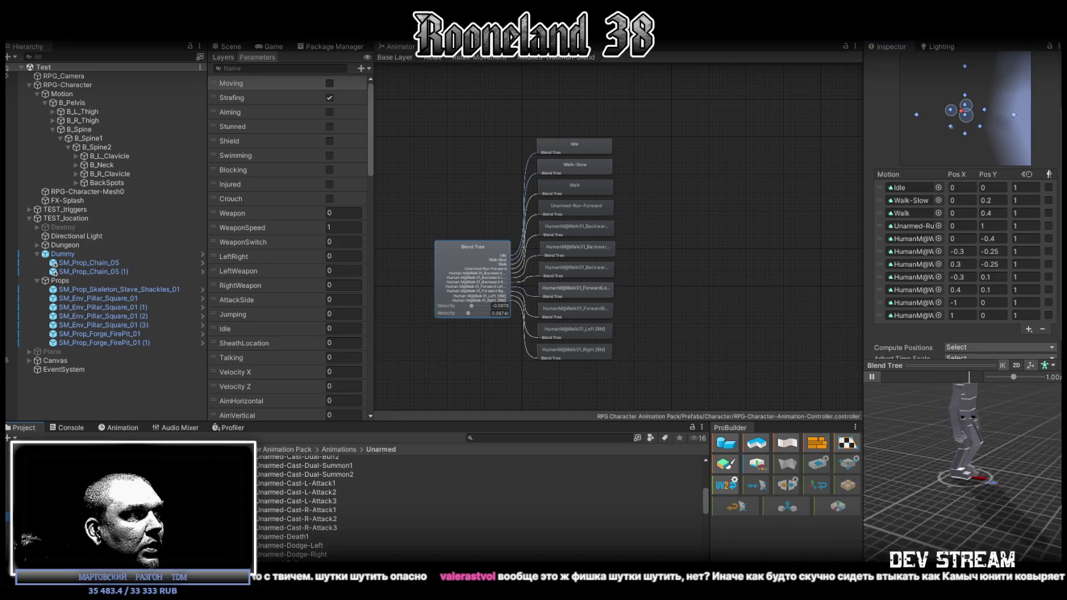
{"action": "scroll", "coordinate": [263, 525], "scroll_direction": "down", "scroll_amount": 10}
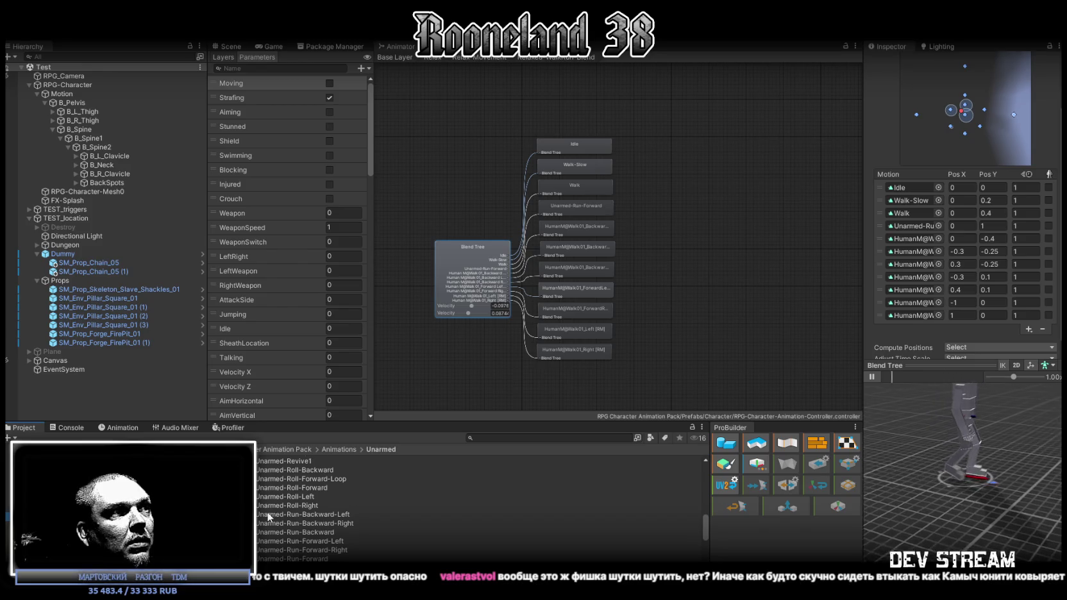
Assign Unarmed-Run-Backward-Left, Unarmed-Run-Backward-Right and Unarmed-Run-Backward to the backward motion slots
{"action": "mouse_move", "coordinate": [277, 512]}
{"action": "left_mouse_down"}
{"action": "mouse_move", "coordinate": [289, 468]}
{"action": "mouse_move", "coordinate": [911, 287]}
{"action": "mouse_move", "coordinate": [910, 220]}
{"action": "mouse_move", "coordinate": [918, 230]}
{"action": "mouse_move", "coordinate": [818, 270]}
{"action": "left_mouse_up"}
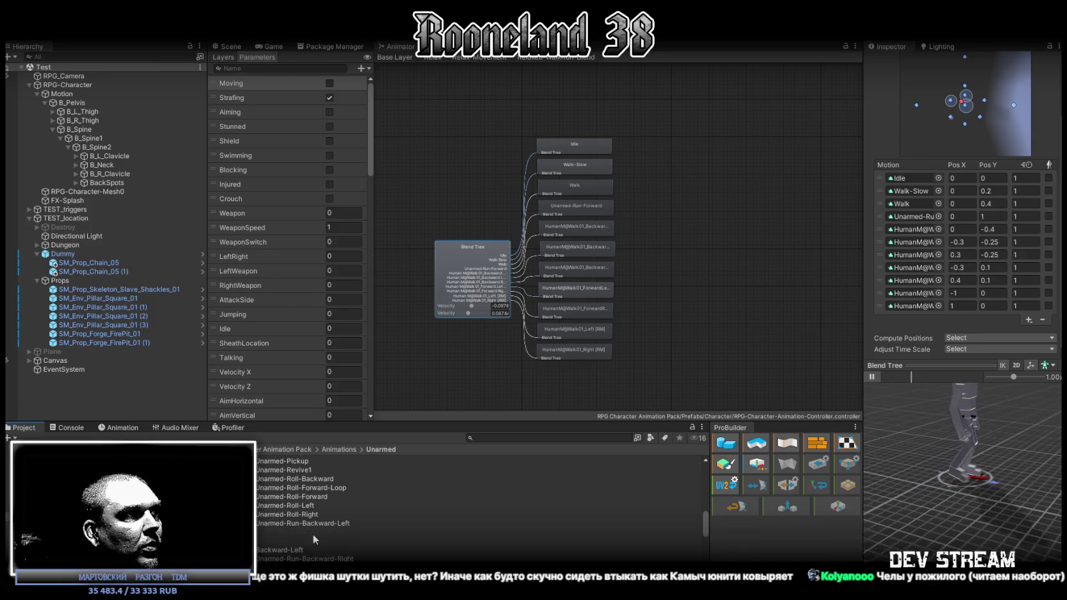
{"action": "mouse_move", "coordinate": [272, 553]}
{"action": "left_mouse_down"}
{"action": "mouse_move", "coordinate": [1009, 269]}
{"action": "mouse_move", "coordinate": [909, 220]}
{"action": "mouse_move", "coordinate": [917, 216]}
{"action": "mouse_move", "coordinate": [909, 229]}
{"action": "left_mouse_up"}
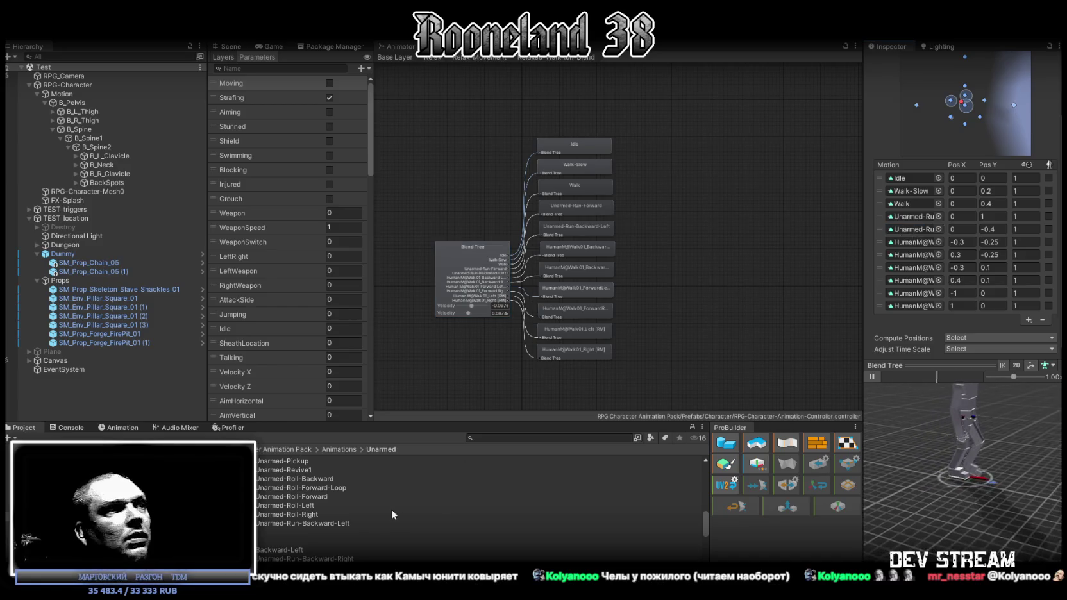
{"action": "scroll", "coordinate": [359, 522], "scroll_direction": "down", "scroll_amount": 2}
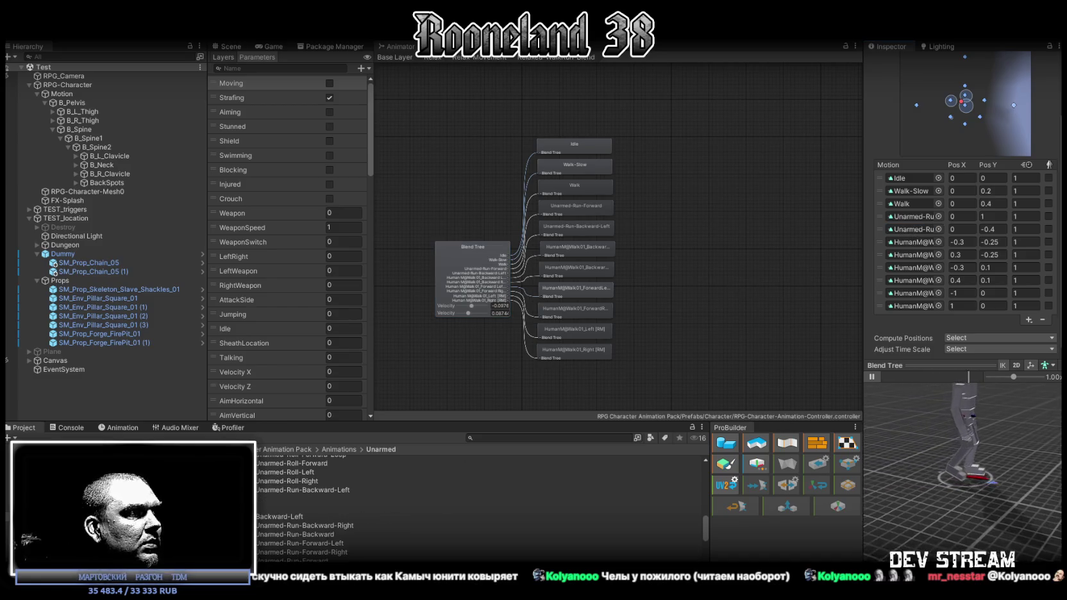
{"action": "mouse_move", "coordinate": [266, 552]}
{"action": "left_mouse_down"}
{"action": "mouse_move", "coordinate": [981, 280]}
{"action": "mouse_move", "coordinate": [915, 240]}
{"action": "left_mouse_up"}
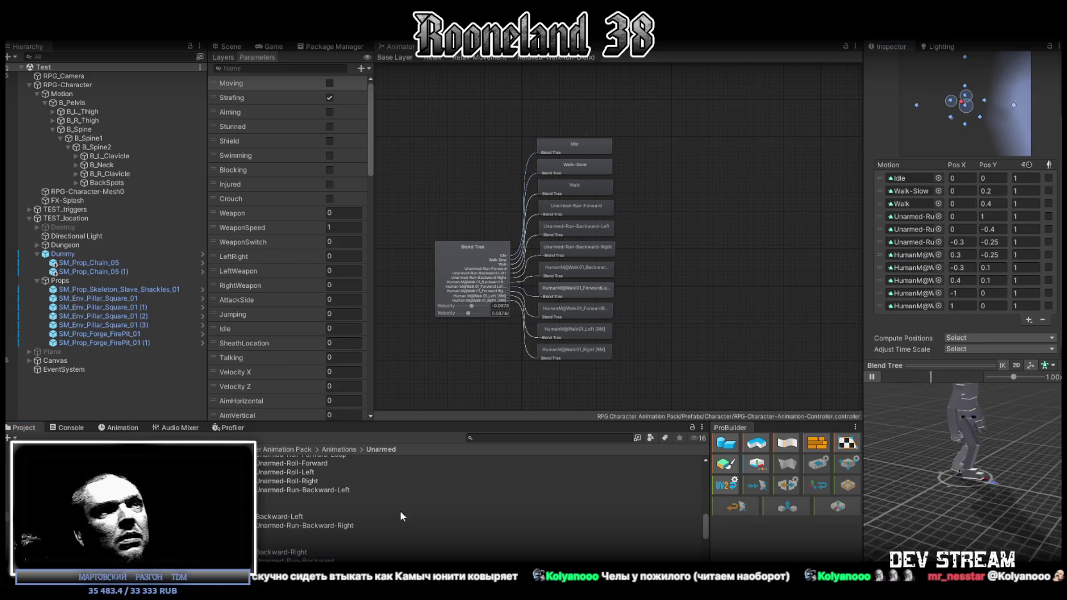
{"action": "scroll", "coordinate": [369, 516], "scroll_direction": "down", "scroll_amount": 4}
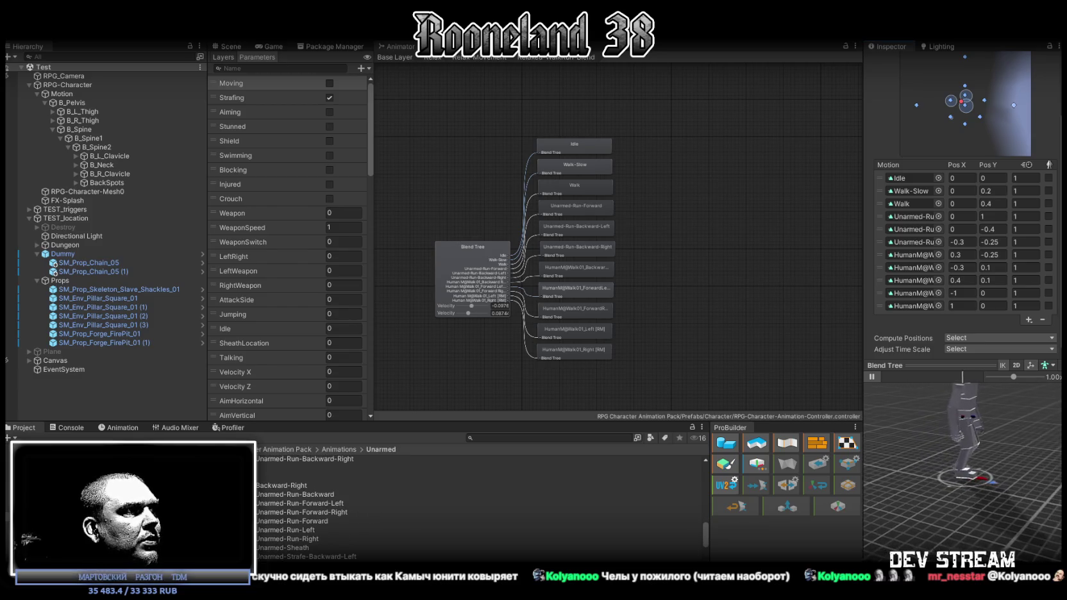
{"action": "scroll", "coordinate": [384, 513], "scroll_direction": "up", "scroll_amount": 1}
{"action": "mouse_move", "coordinate": [295, 520]}
{"action": "left_mouse_down"}
{"action": "mouse_move", "coordinate": [949, 325]}
{"action": "mouse_move", "coordinate": [922, 246]}
{"action": "mouse_move", "coordinate": [923, 256]}
{"action": "left_mouse_up"}
Assign Unarmed-Run-Forward-Left, Forward-Right, Left (-1, 0) and Right (1, 0) to their motion slots
{"action": "scroll", "coordinate": [321, 518], "scroll_direction": "down", "scroll_amount": 1}
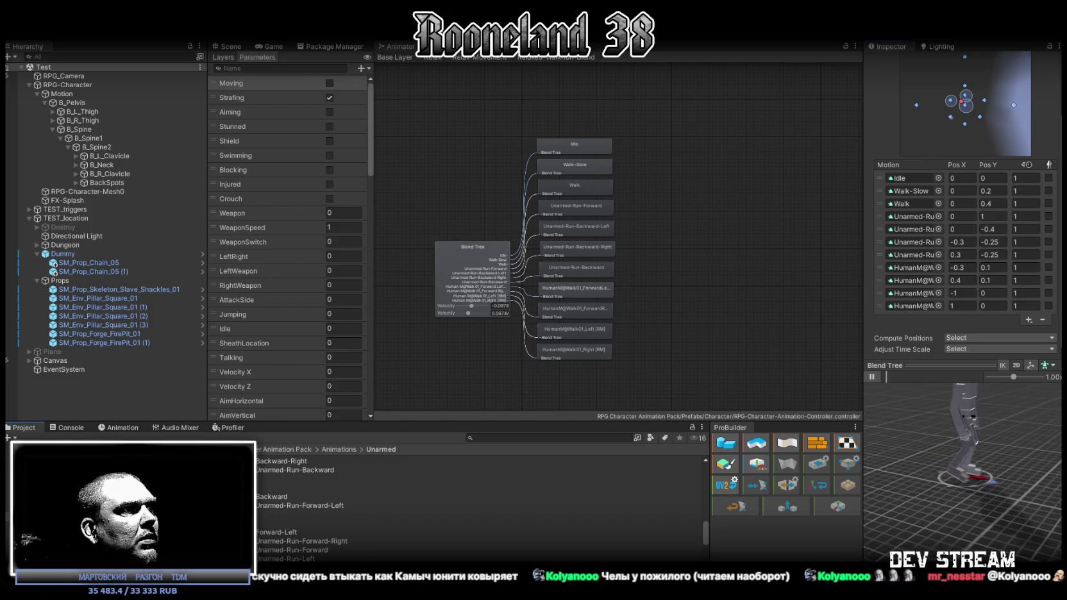
{"action": "left_click_drag", "start_coordinate": [300, 505], "coordinate": [921, 266]}
{"action": "scroll", "coordinate": [320, 518], "scroll_direction": "down", "scroll_amount": 1}
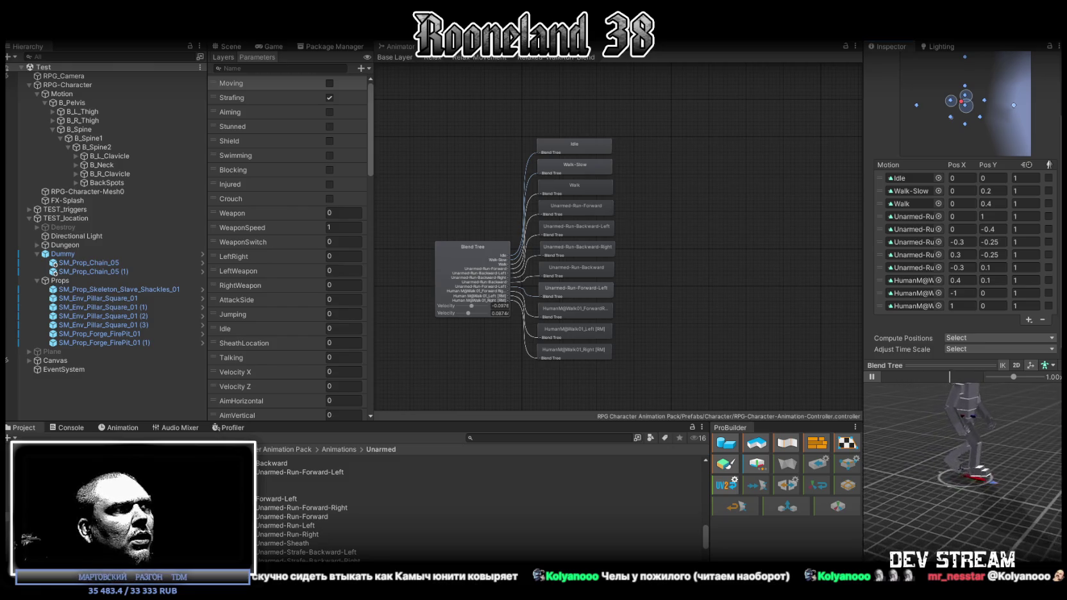
{"action": "mouse_move", "coordinate": [986, 408]}
{"action": "left_mouse_down"}
{"action": "mouse_move", "coordinate": [913, 282]}
{"action": "mouse_move", "coordinate": [909, 291]}
{"action": "mouse_move", "coordinate": [917, 299]}
{"action": "mouse_move", "coordinate": [915, 284]}
{"action": "left_mouse_up"}
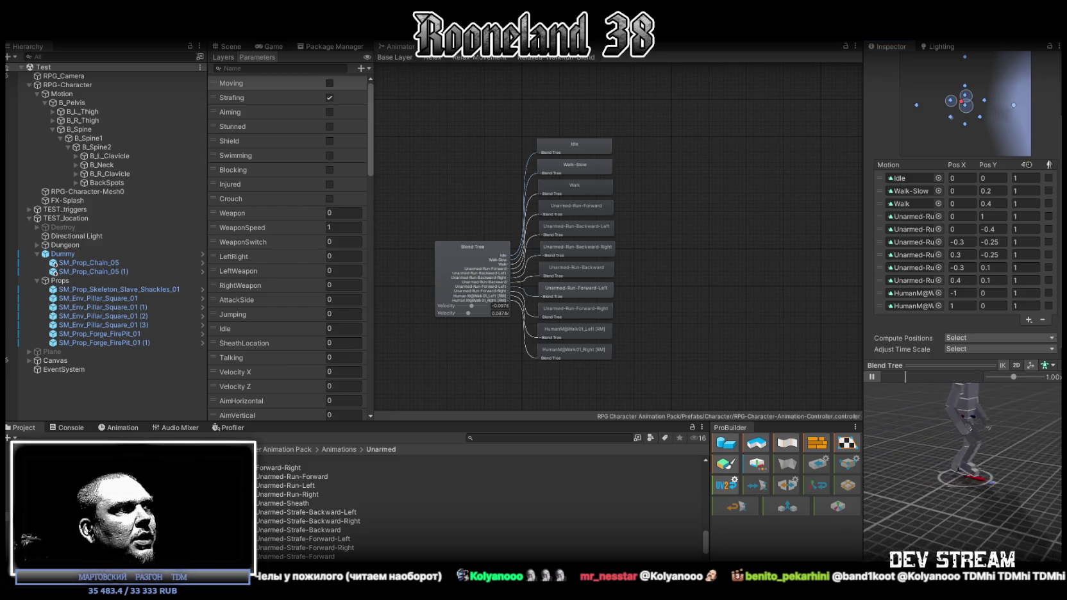
{"action": "mouse_move", "coordinate": [286, 485]}
{"action": "left_mouse_down"}
{"action": "mouse_move", "coordinate": [833, 385]}
{"action": "mouse_move", "coordinate": [917, 293]}
{"action": "left_mouse_up"}
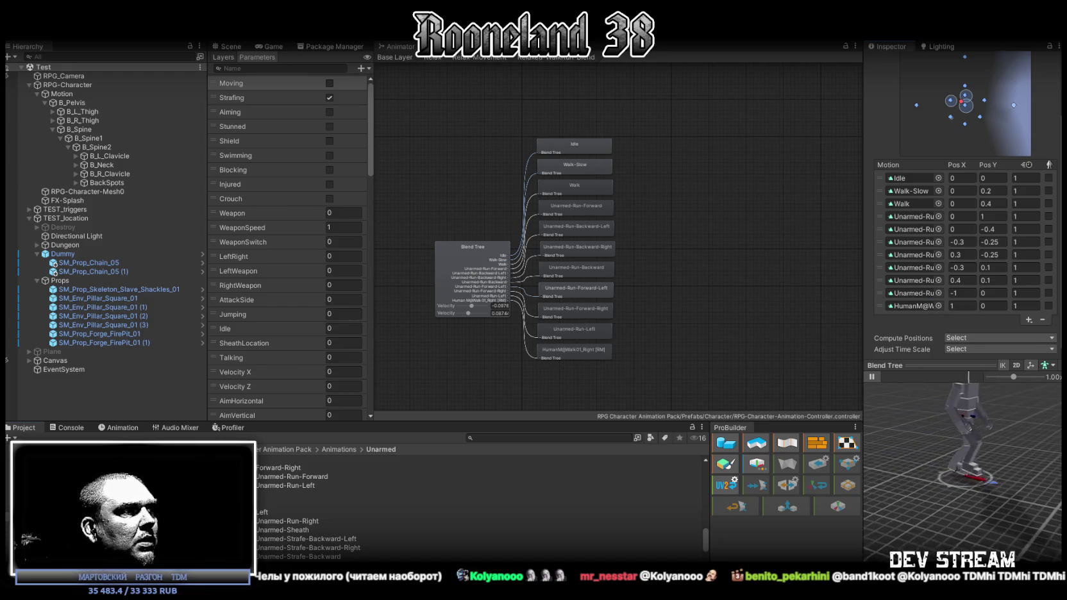
{"action": "left_click_drag", "start_coordinate": [301, 542], "coordinate": [926, 309]}
{"action": "scroll", "coordinate": [395, 521], "scroll_direction": "down", "scroll_amount": 5}
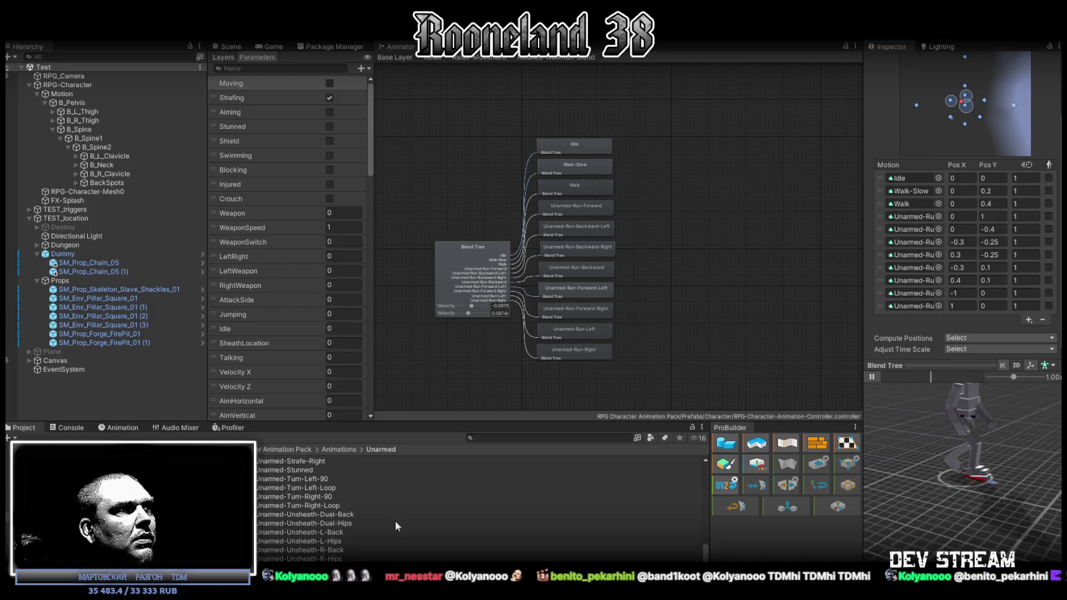
{"action": "scroll", "coordinate": [395, 520], "scroll_direction": "down", "scroll_amount": 1}
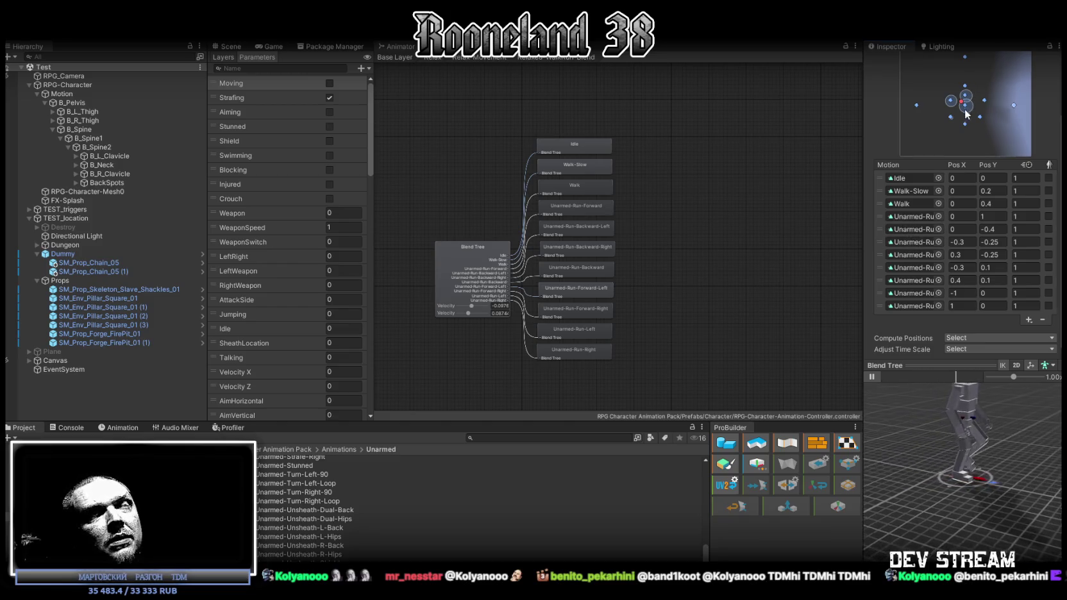
Move the blend preview toward forward running and widen the Inspector to show full Unarmed-Run names
{"action": "left_click", "coordinate": [932, 134]}
{"action": "scroll", "coordinate": [967, 134], "scroll_direction": "up", "scroll_amount": 2}
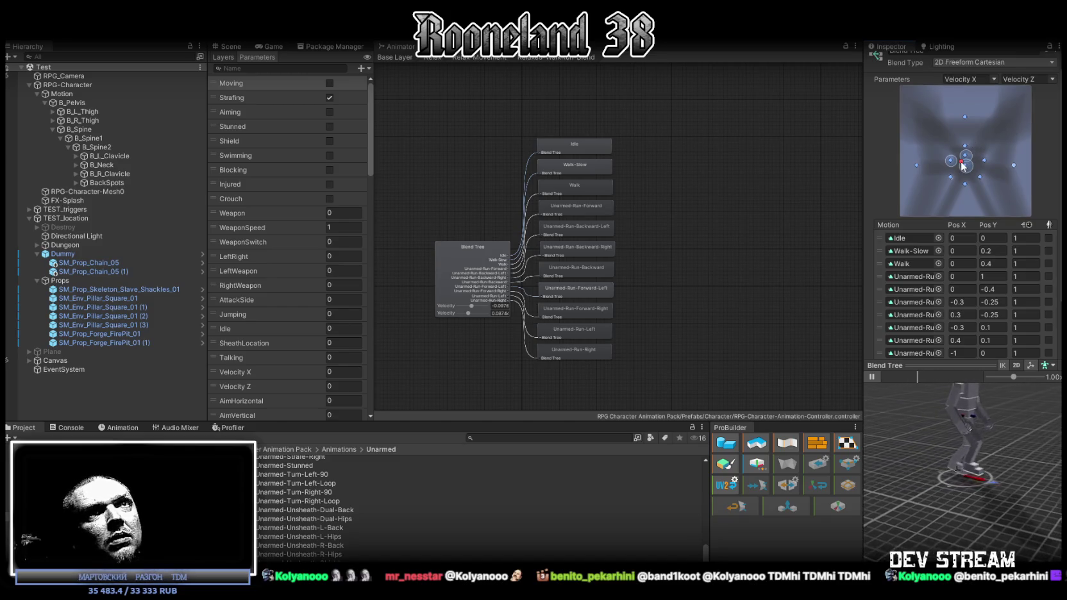
{"action": "left_click", "coordinate": [891, 239]}
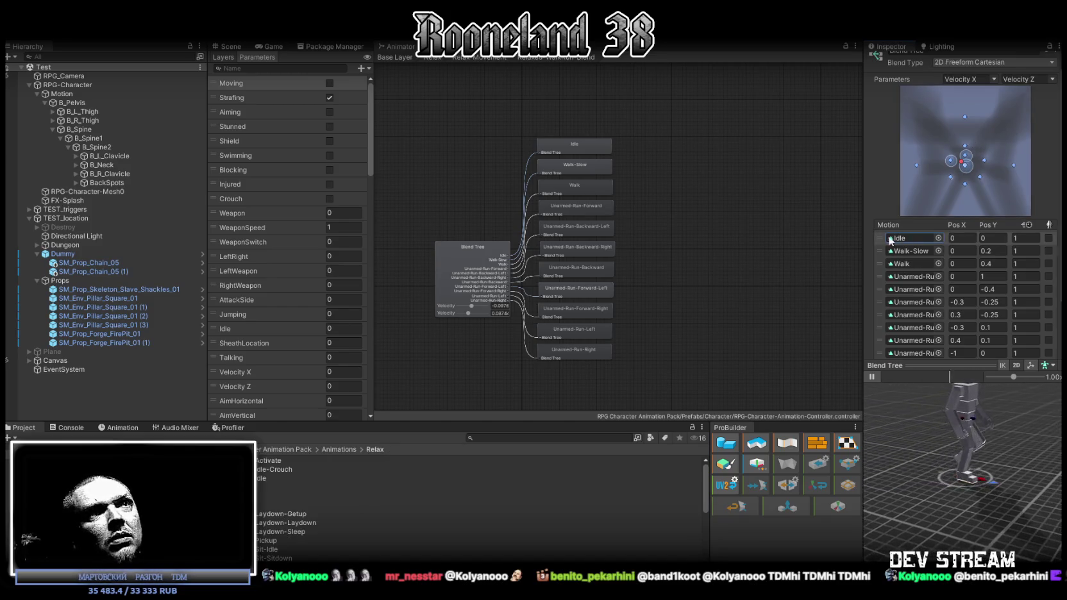
{"action": "left_click", "coordinate": [476, 283]}
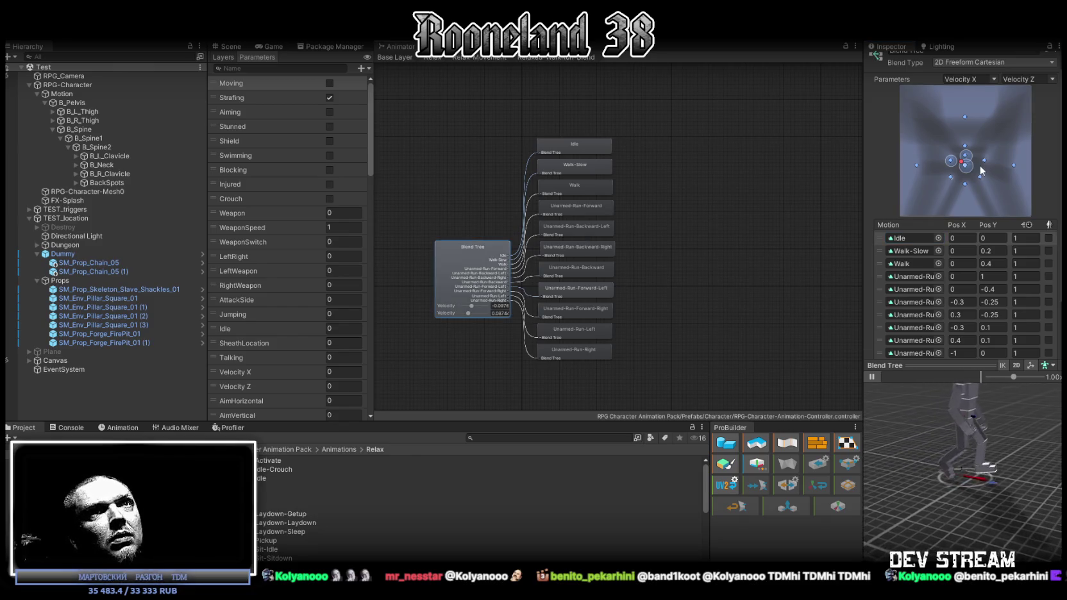
{"action": "mouse_move", "coordinate": [965, 164]}
{"action": "left_mouse_down"}
{"action": "mouse_move", "coordinate": [997, 125]}
{"action": "mouse_move", "coordinate": [961, 173]}
{"action": "mouse_move", "coordinate": [956, 202]}
{"action": "mouse_move", "coordinate": [968, 124]}
{"action": "mouse_move", "coordinate": [967, 147]}
{"action": "left_mouse_up"}
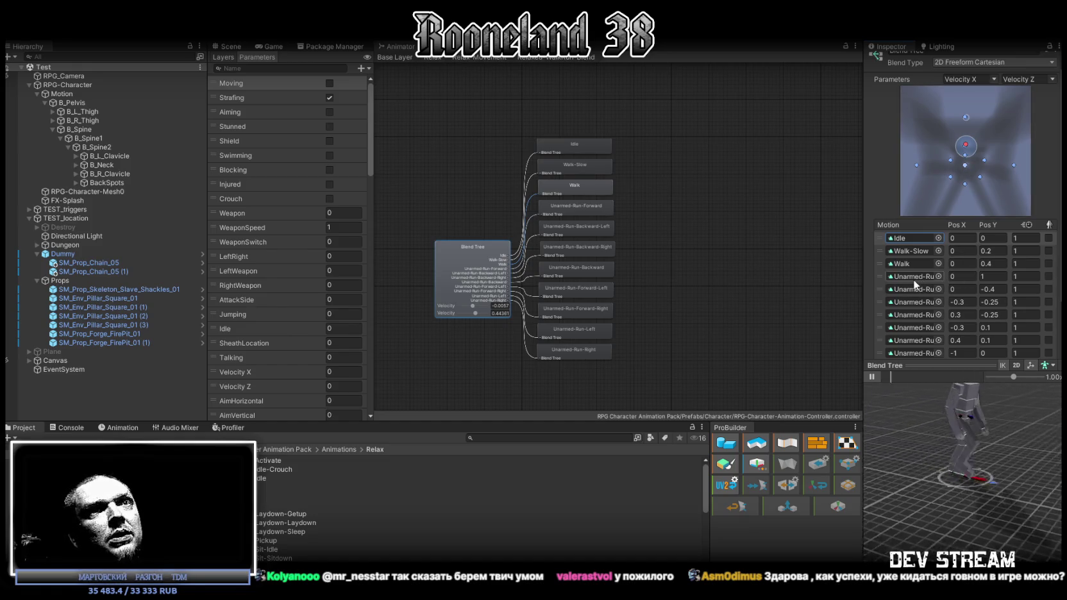
{"action": "left_click_drag", "start_coordinate": [862, 266], "coordinate": [701, 269]}
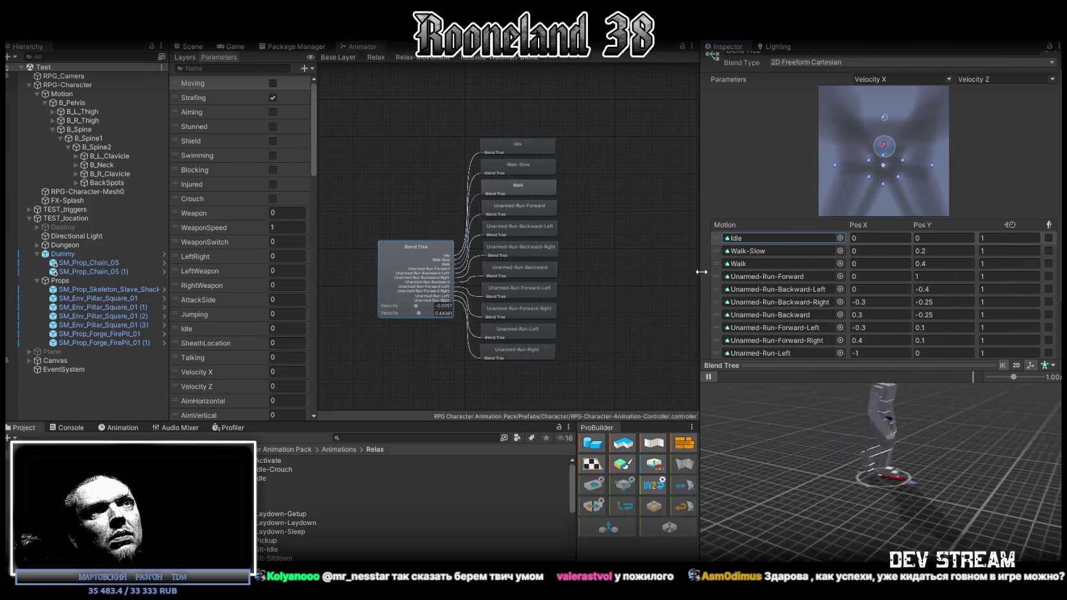
Set the Backward-Left and Backward-Right run positions to an initial ±0.5, -0.5
{"action": "left_click", "coordinate": [767, 277]}
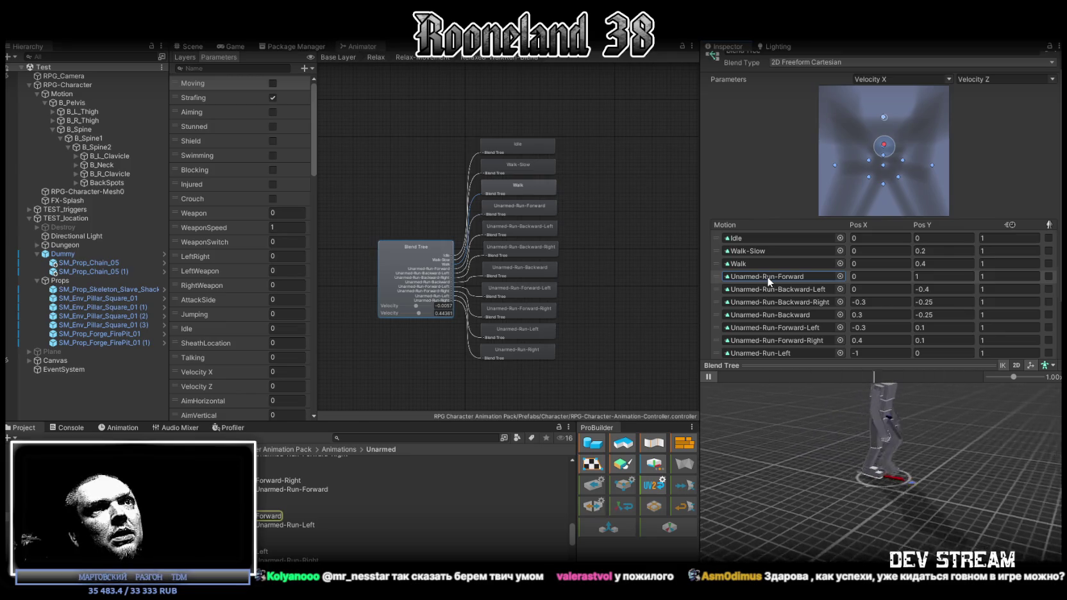
{"action": "left_click", "coordinate": [768, 286]}
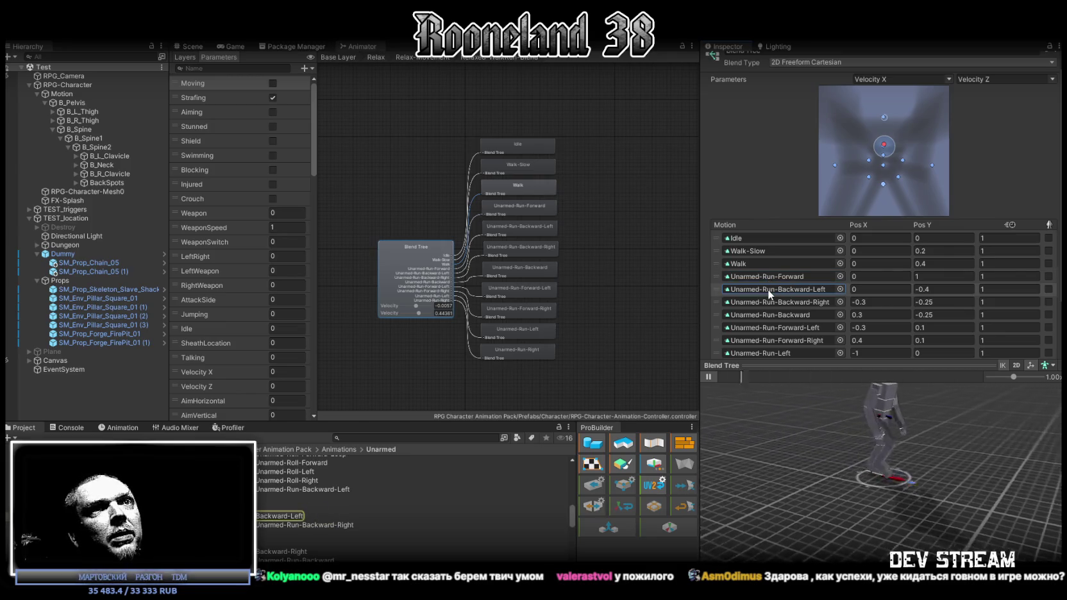
{"action": "left_click", "coordinate": [928, 290]}
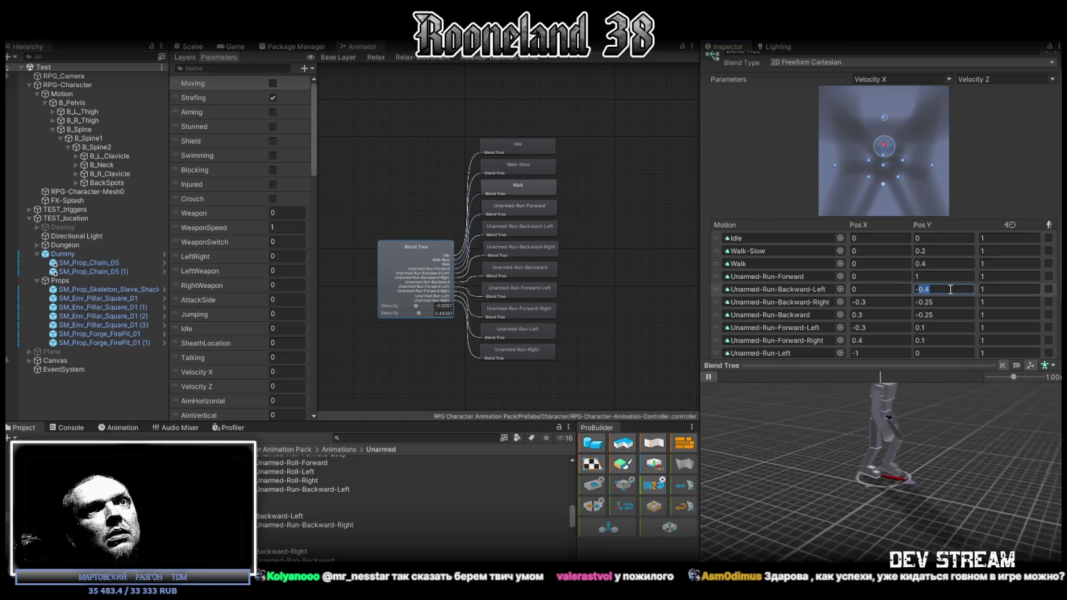
{"action": "key", "text": "ctrl+x"}
{"action": "left_click", "coordinate": [877, 290]}
{"action": "key", "text": "ctrl+v"}
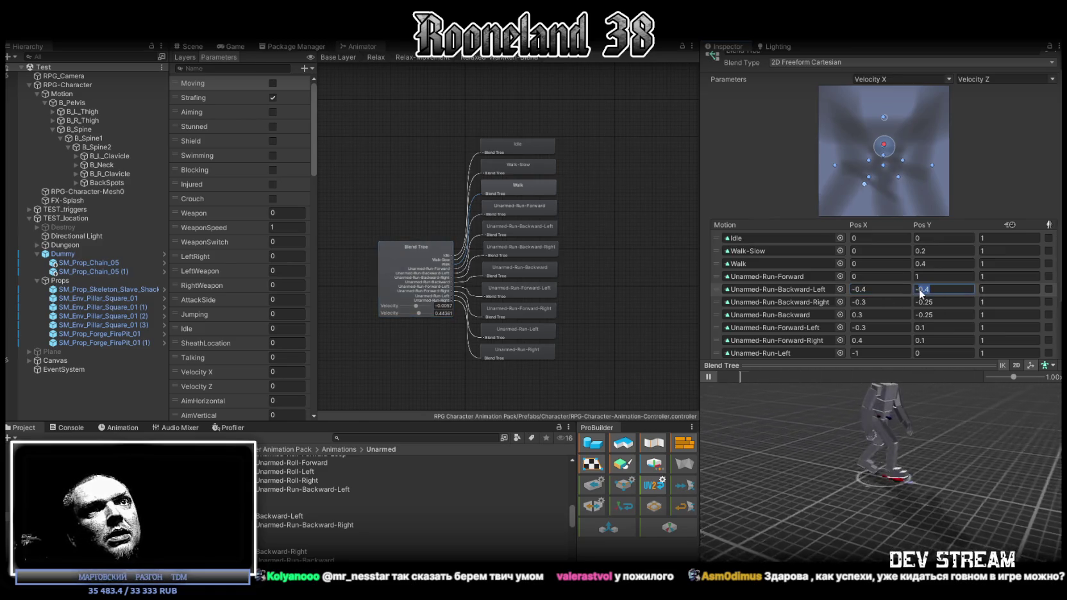
{"action": "left_click", "coordinate": [917, 288]}
{"action": "type", "text": "-1"}
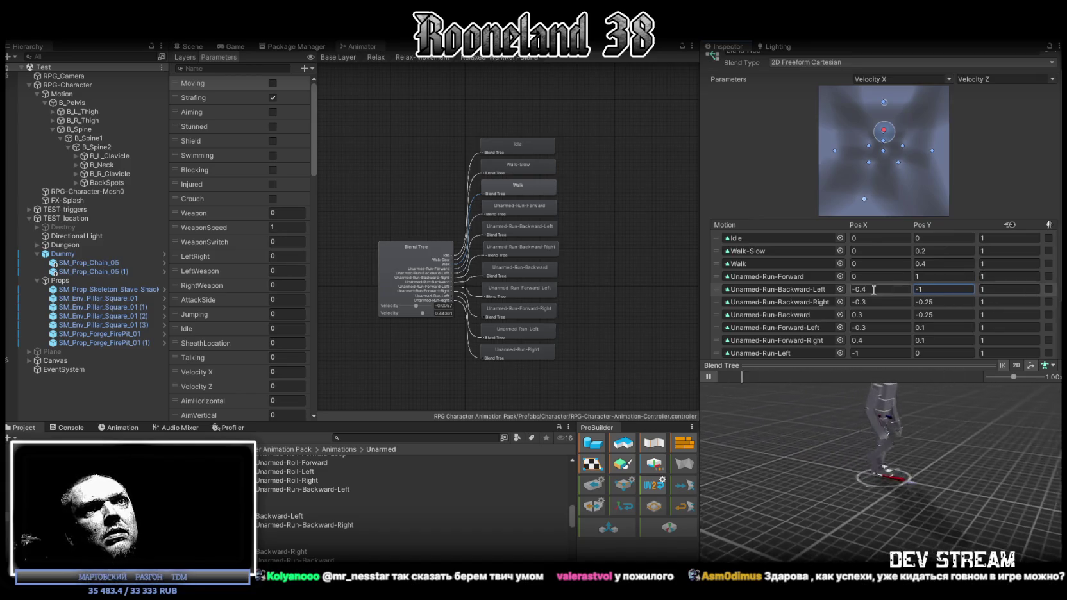
{"action": "type", "text": "5"}
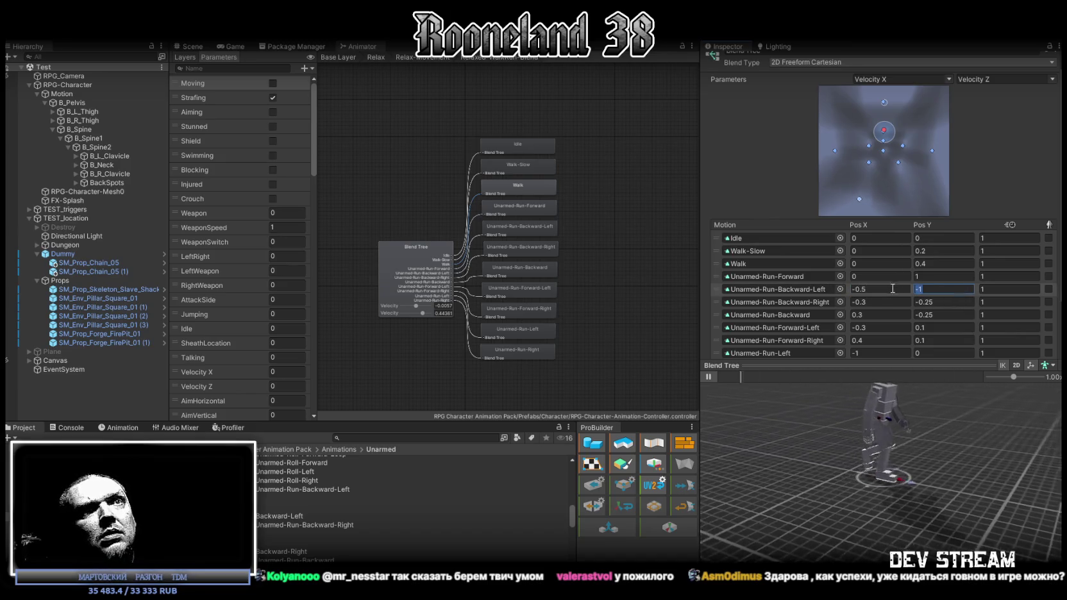
{"action": "left_click", "coordinate": [868, 302]}
{"action": "type", "text": "-0.5"}
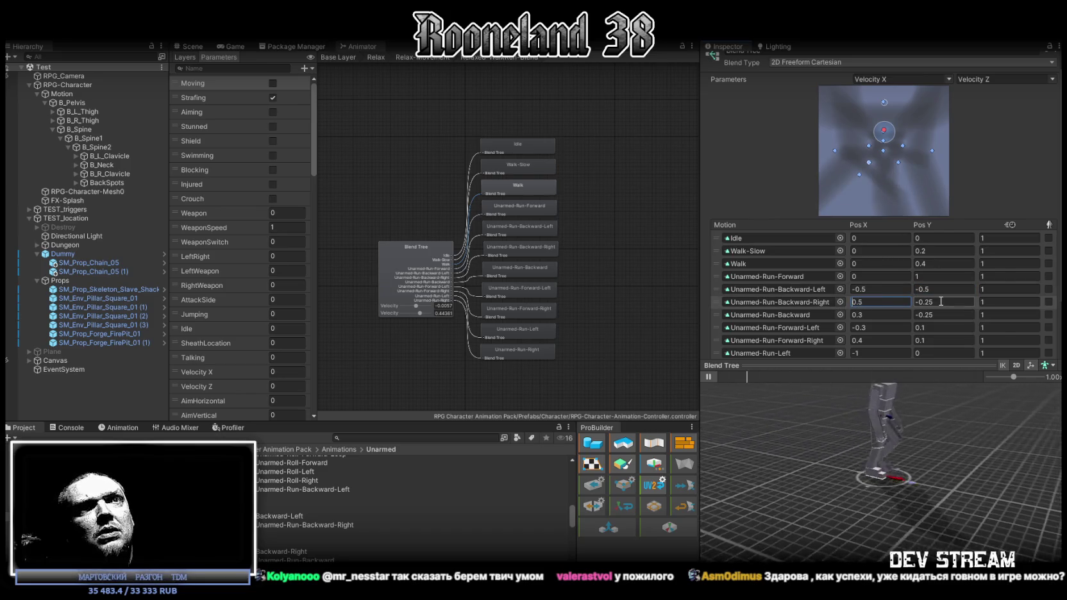
{"action": "left_click", "coordinate": [935, 303]}
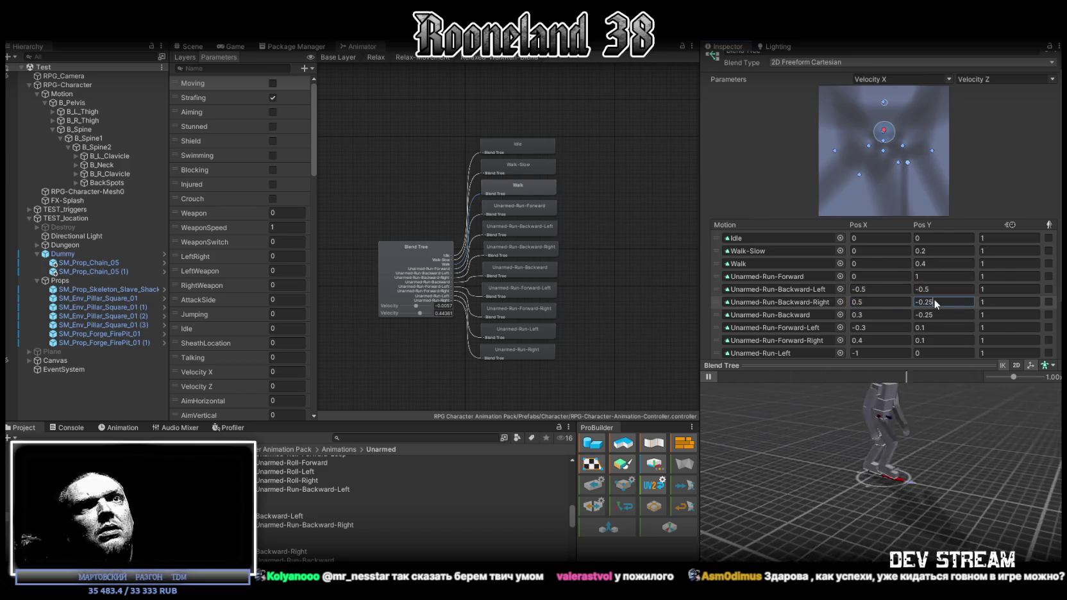
{"action": "left_click", "coordinate": [893, 315]}
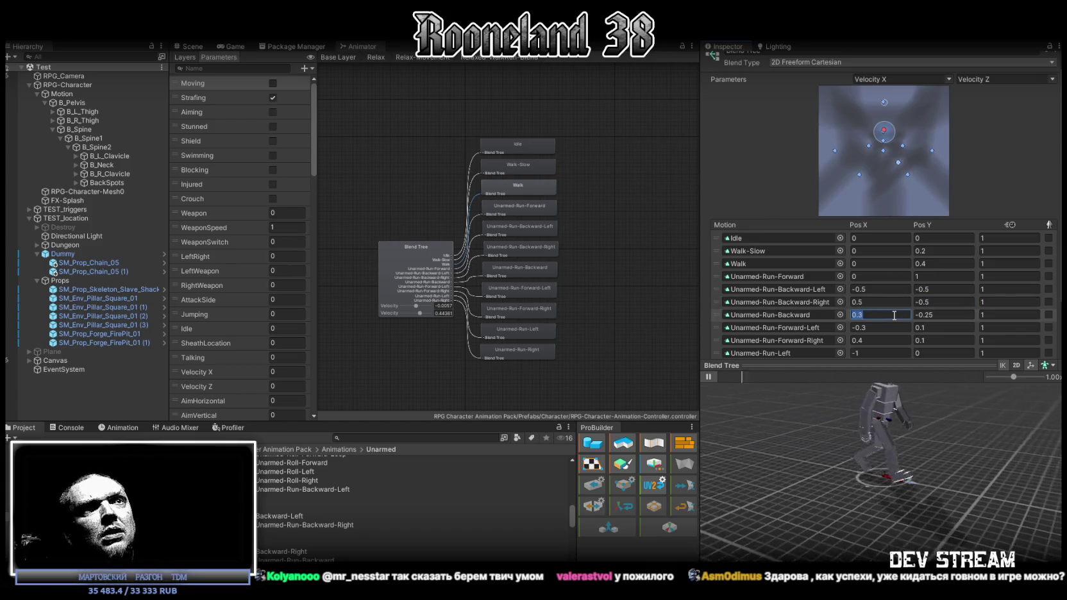
Place the backward run at 0, -1 and adjust the Forward-Left run's position
{"action": "left_click", "coordinate": [947, 316]}
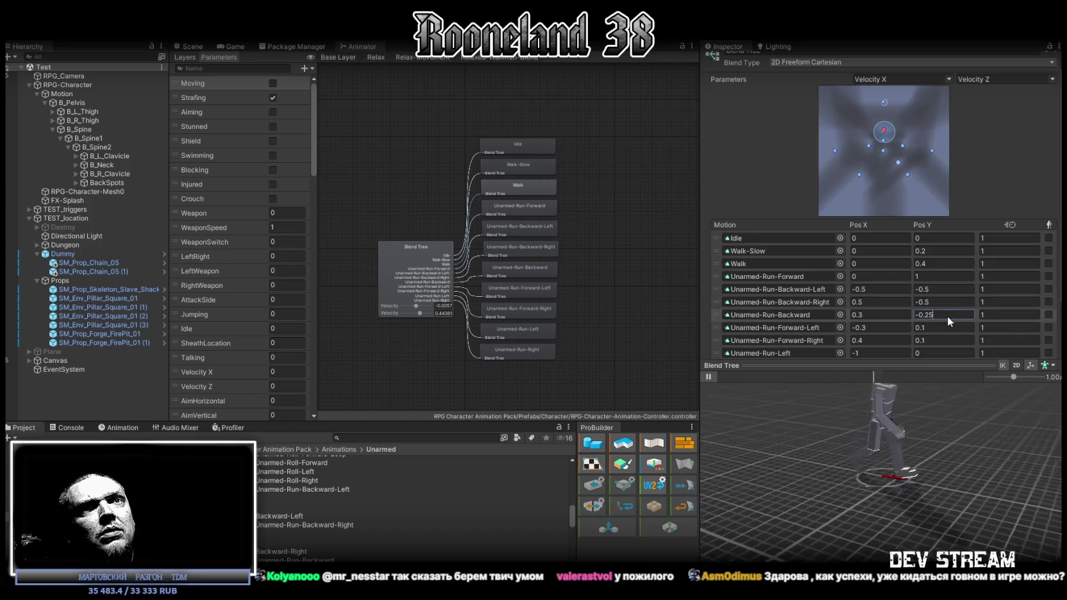
{"action": "type", "text": "-1"}
{"action": "left_click", "coordinate": [859, 315]}
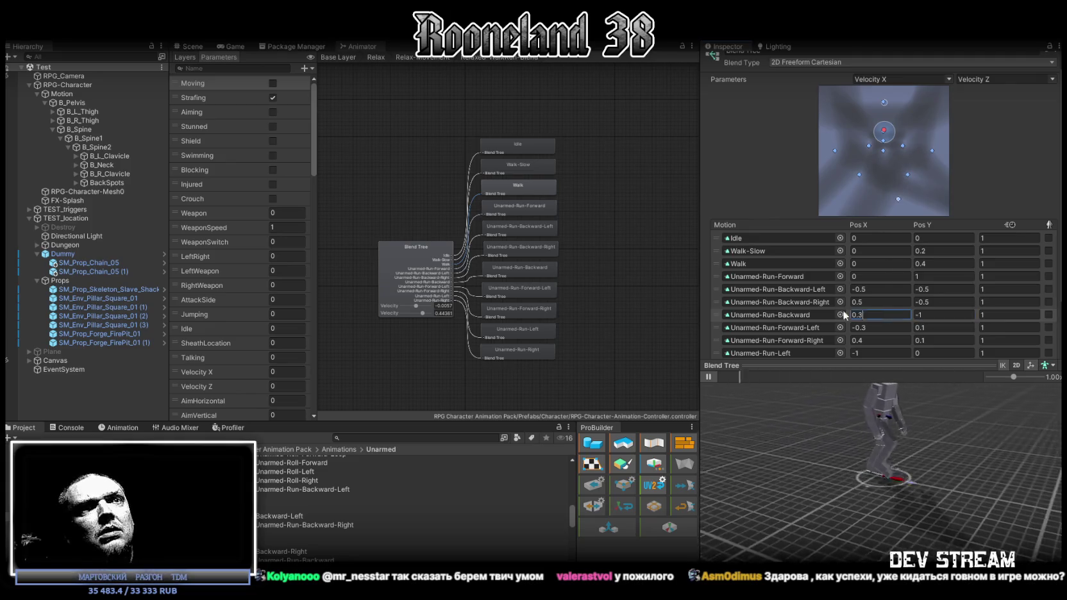
{"action": "type", "text": "0"}
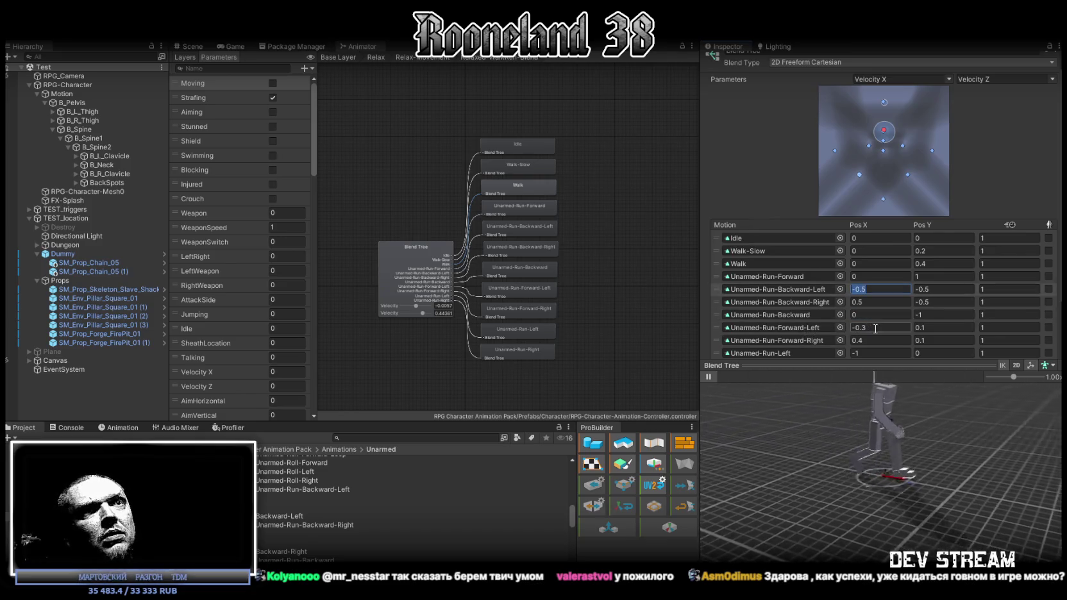
{"action": "left_click", "coordinate": [872, 340]}
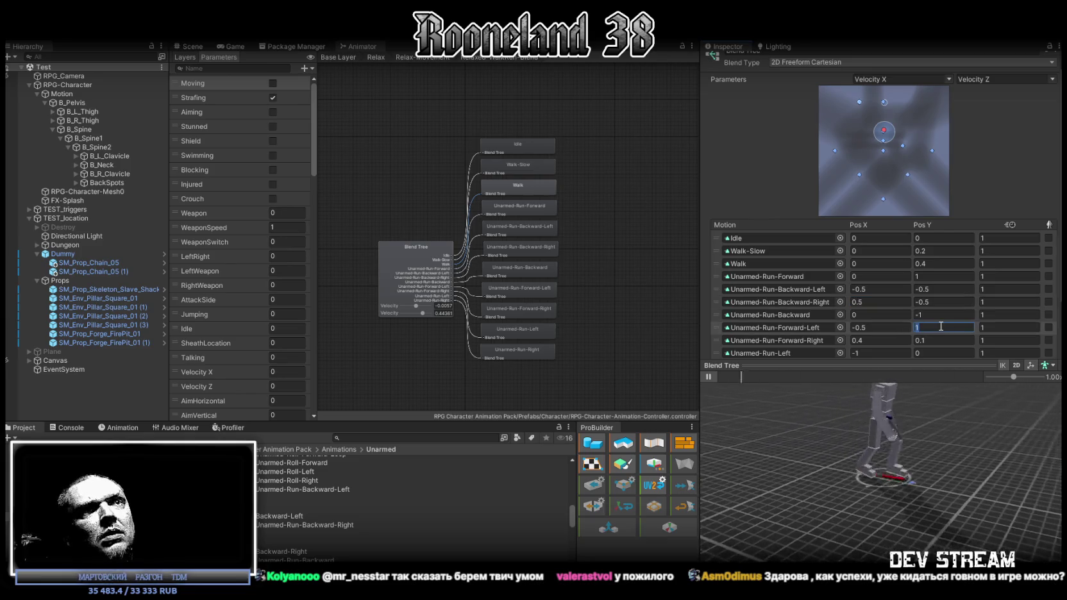
{"action": "left_click", "coordinate": [879, 340]}
{"action": "left_click", "coordinate": [908, 299]}
{"action": "type", "text": "0.6"}
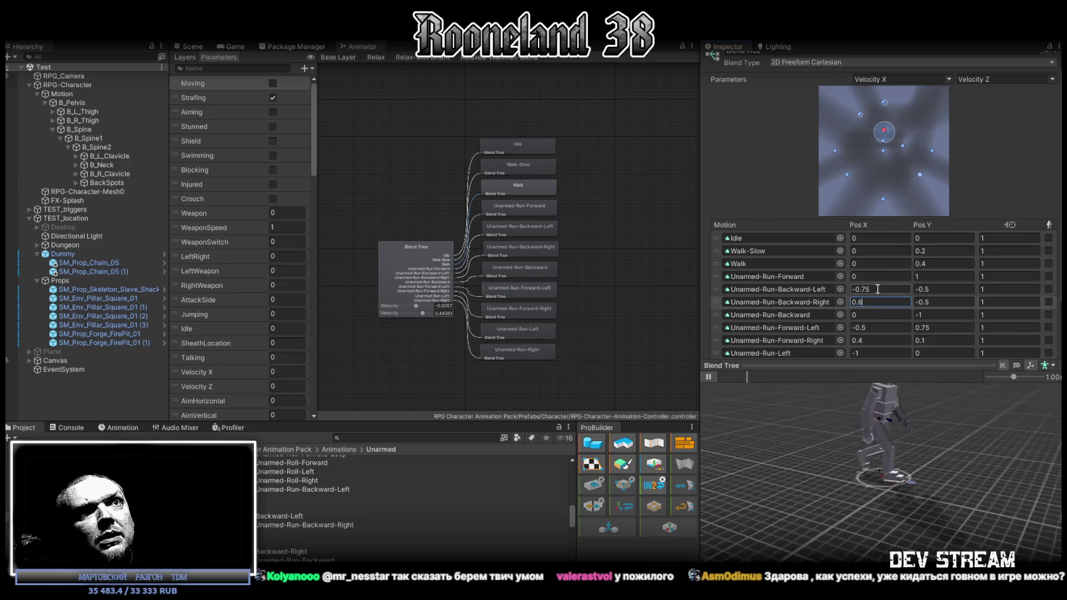
Finish the diagonal runs at ±0.6, entering -0.6 for the backward diagonals' Pos Y
{"action": "left_click_drag", "start_coordinate": [923, 325], "coordinate": [939, 325]}
{"action": "type", "text": "0.6"}
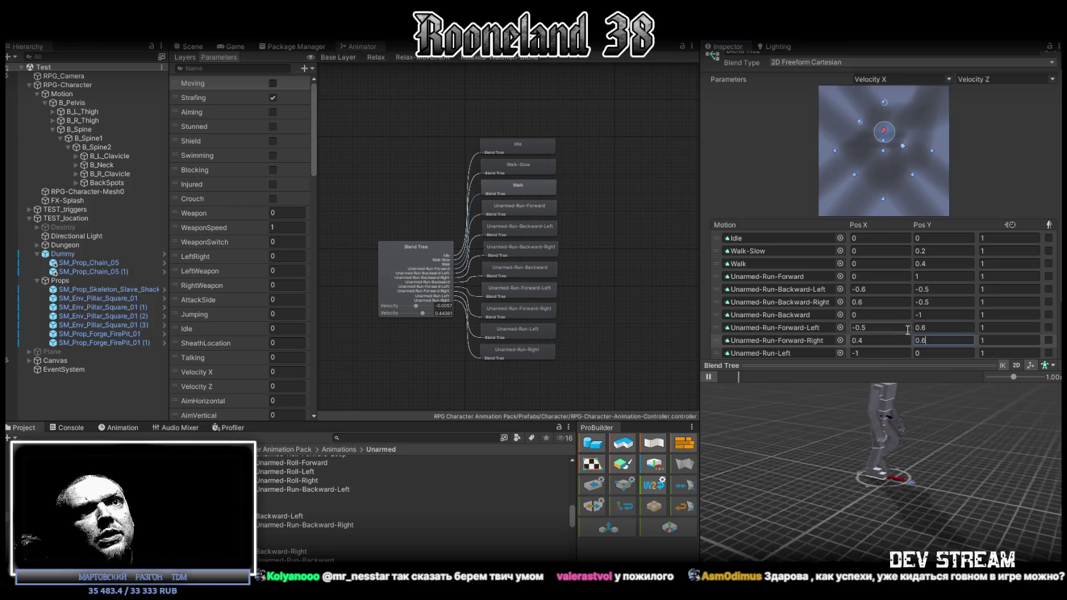
{"action": "left_click", "coordinate": [919, 329]}
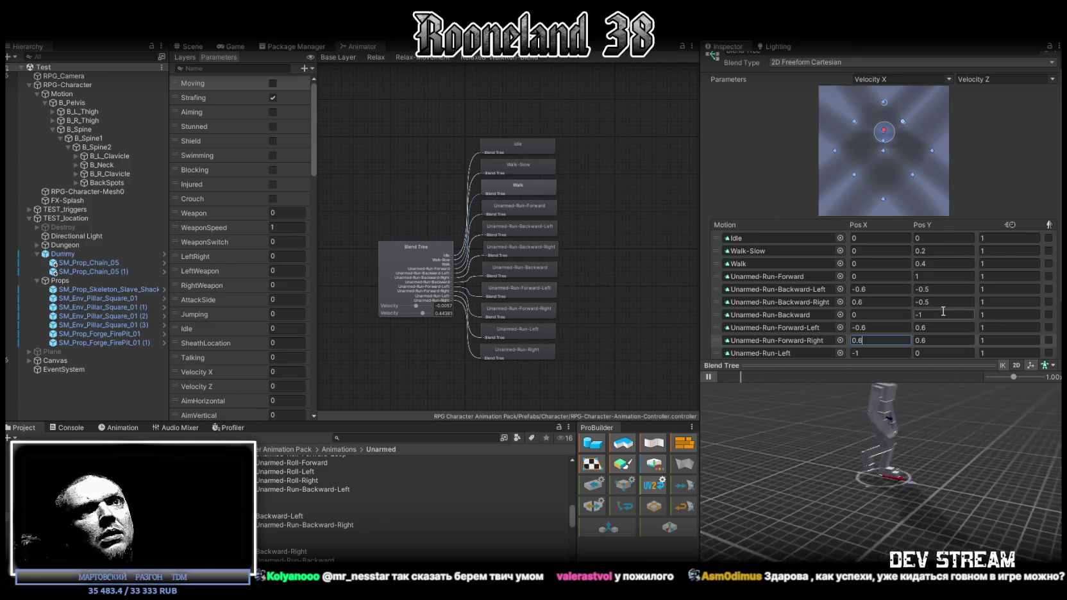
{"action": "left_click", "coordinate": [926, 291]}
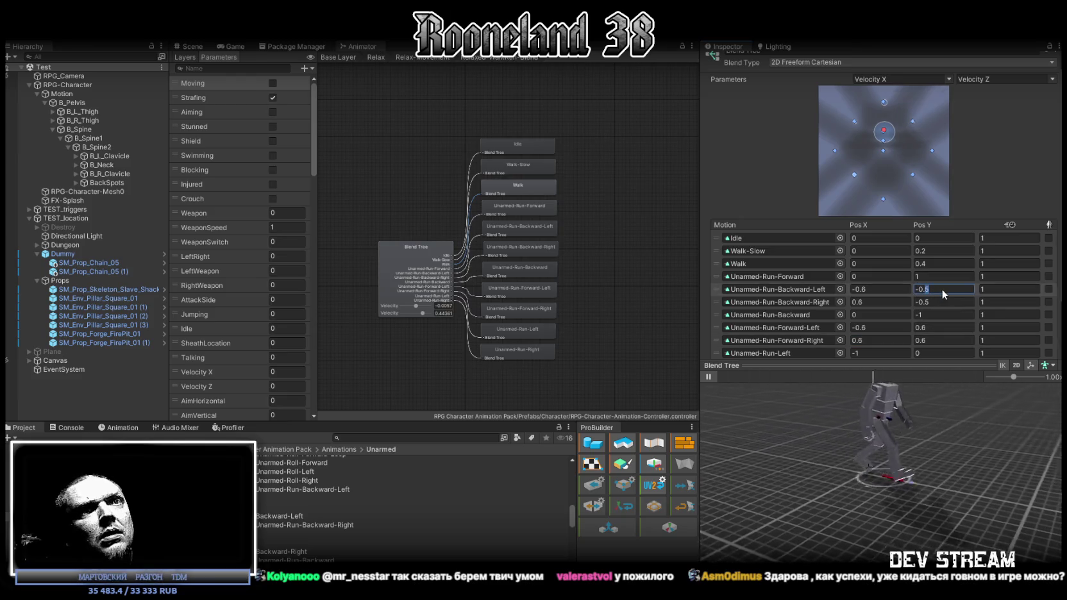
{"action": "type", "text": "-0.6"}
{"action": "left_click", "coordinate": [928, 302]}
{"action": "type", "text": "-0.6"}
{"action": "left_click", "coordinate": [935, 315]}
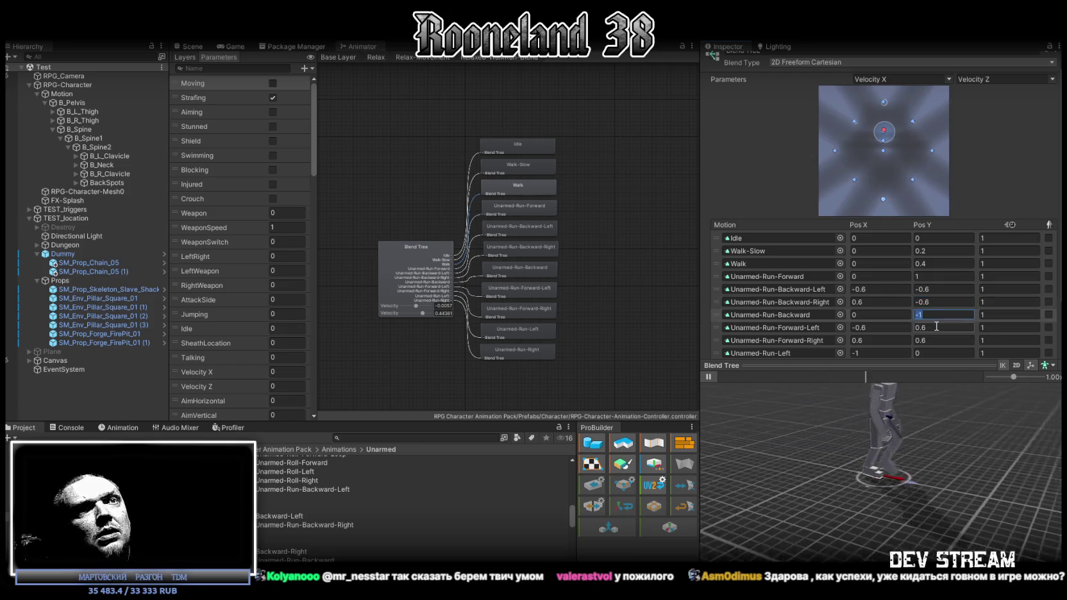
{"action": "left_click", "coordinate": [802, 351]}
{"action": "scroll", "coordinate": [847, 346], "scroll_direction": "down", "scroll_amount": 2}
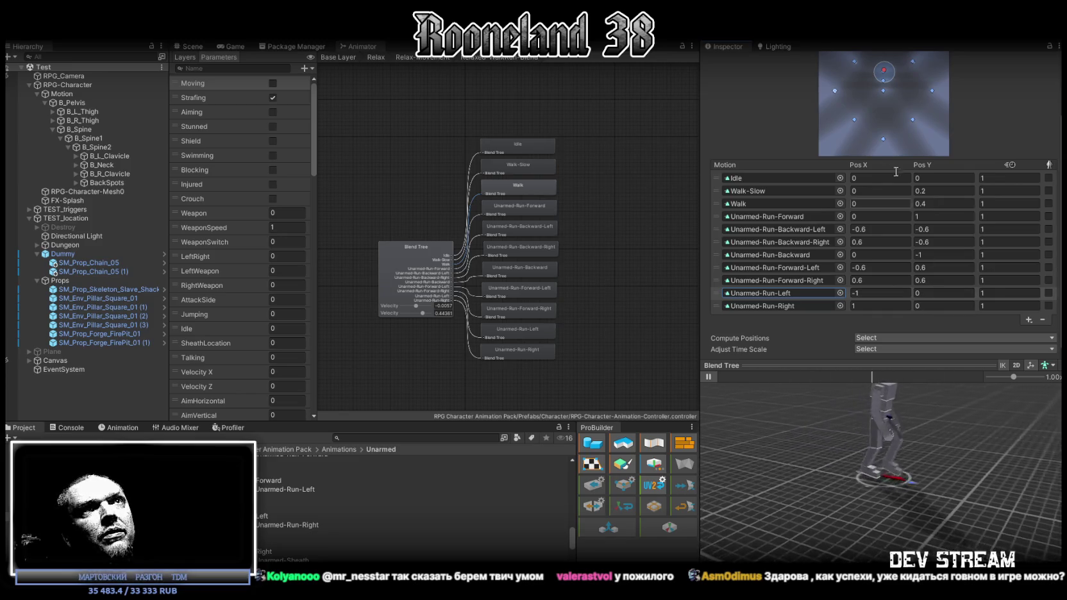
{"action": "scroll", "coordinate": [892, 186], "scroll_direction": "up", "scroll_amount": 3}
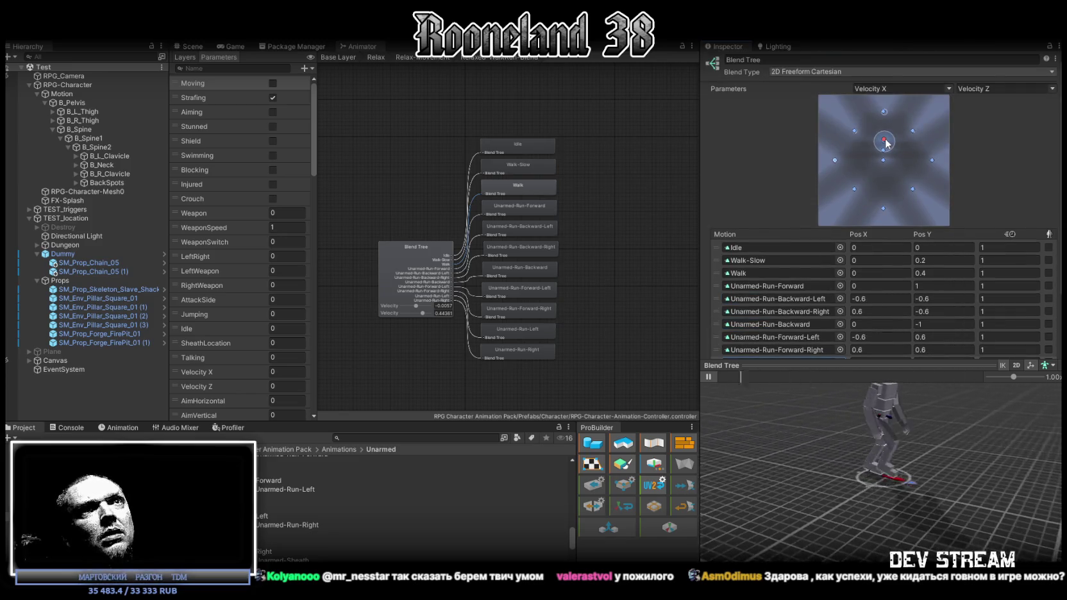
{"action": "mouse_move", "coordinate": [950, 384]}
{"action": "left_mouse_down"}
{"action": "mouse_move", "coordinate": [941, 440]}
{"action": "mouse_move", "coordinate": [917, 481]}
{"action": "mouse_move", "coordinate": [915, 454]}
{"action": "left_mouse_up"}
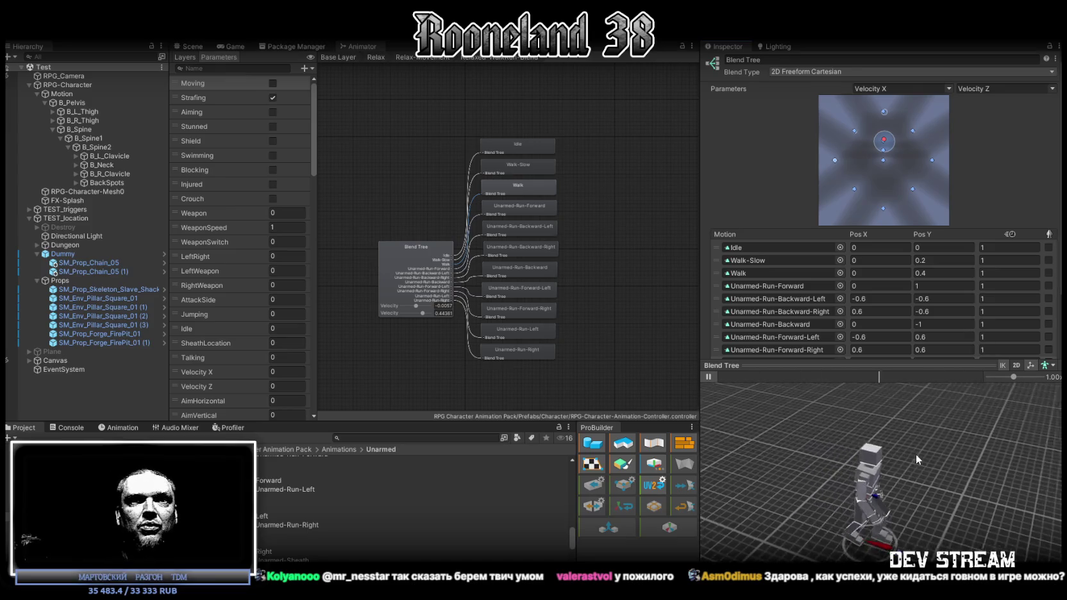
{"action": "mouse_move", "coordinate": [964, 441]}
{"action": "left_mouse_down"}
{"action": "mouse_move", "coordinate": [990, 446]}
{"action": "mouse_move", "coordinate": [1004, 368]}
{"action": "left_mouse_up"}
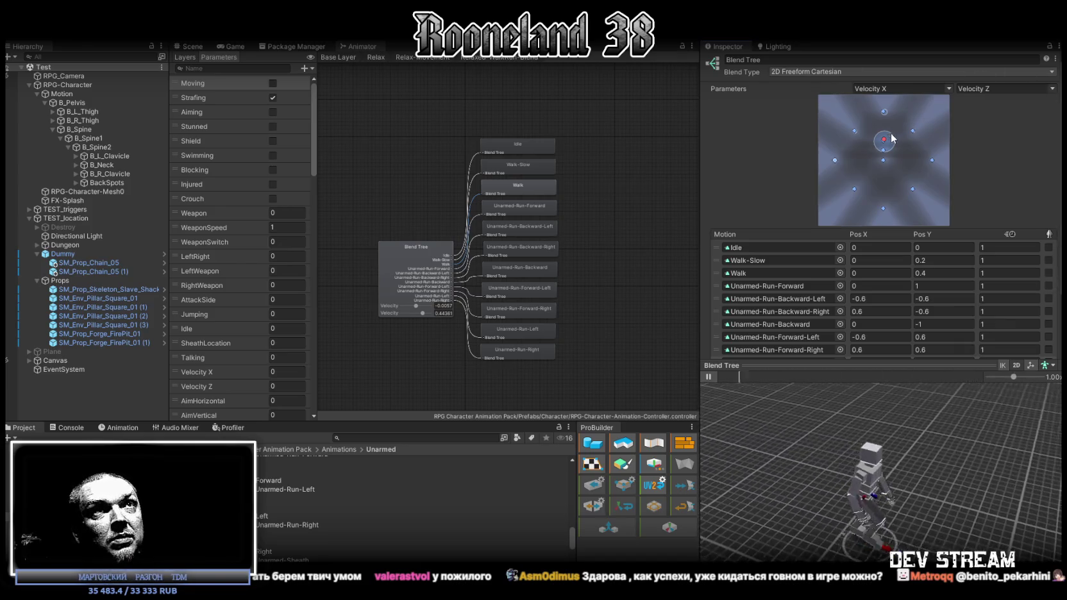
{"action": "mouse_move", "coordinate": [891, 135]}
{"action": "left_mouse_down"}
{"action": "mouse_move", "coordinate": [865, 126]}
{"action": "mouse_move", "coordinate": [834, 163]}
{"action": "mouse_move", "coordinate": [882, 209]}
{"action": "mouse_move", "coordinate": [911, 203]}
{"action": "mouse_move", "coordinate": [931, 160]}
{"action": "mouse_move", "coordinate": [912, 132]}
{"action": "mouse_move", "coordinate": [883, 144]}
{"action": "left_mouse_up"}
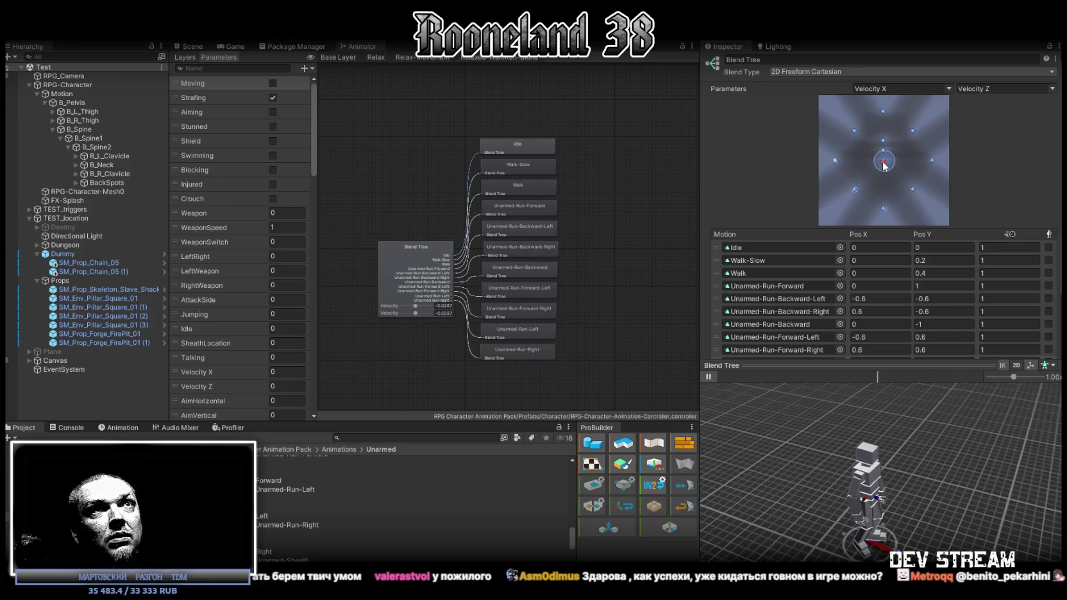
{"action": "left_click_drag", "start_coordinate": [883, 165], "coordinate": [884, 165]}
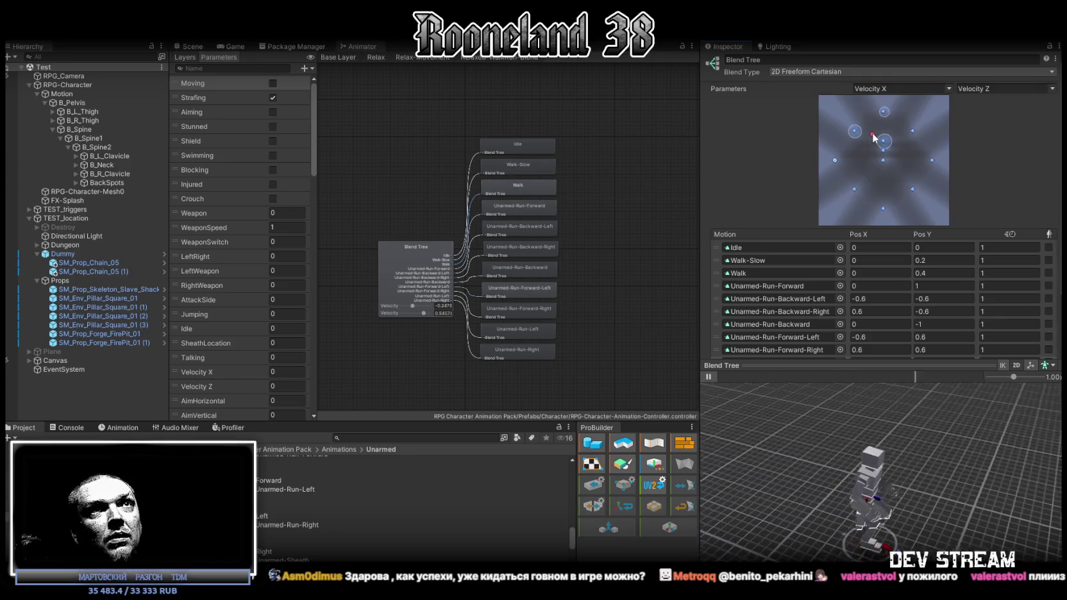
{"action": "left_click_drag", "start_coordinate": [892, 182], "coordinate": [880, 138]}
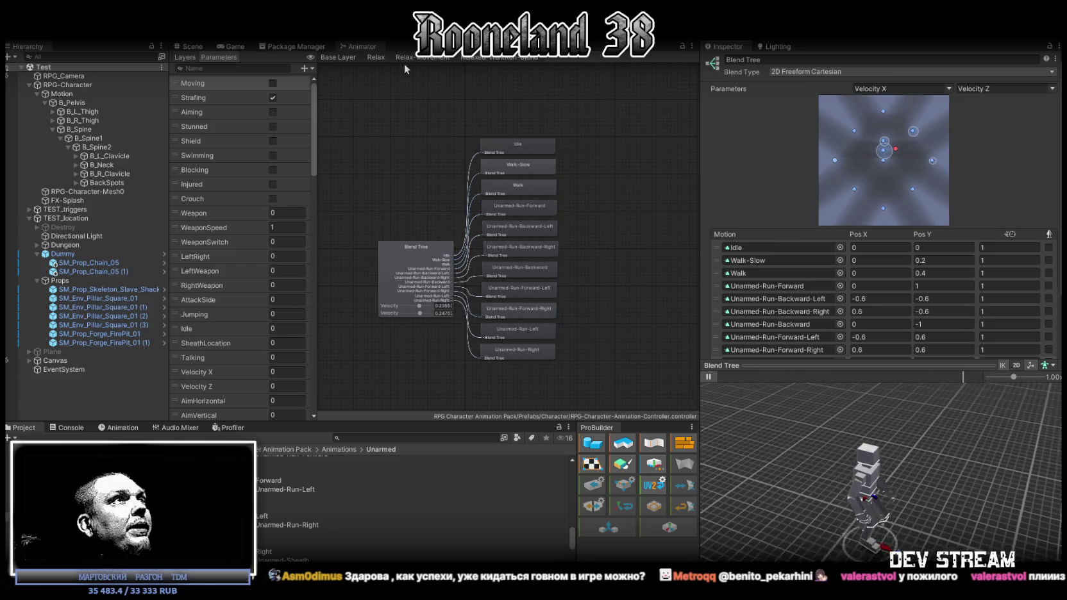
{"action": "left_click", "coordinate": [192, 47]}
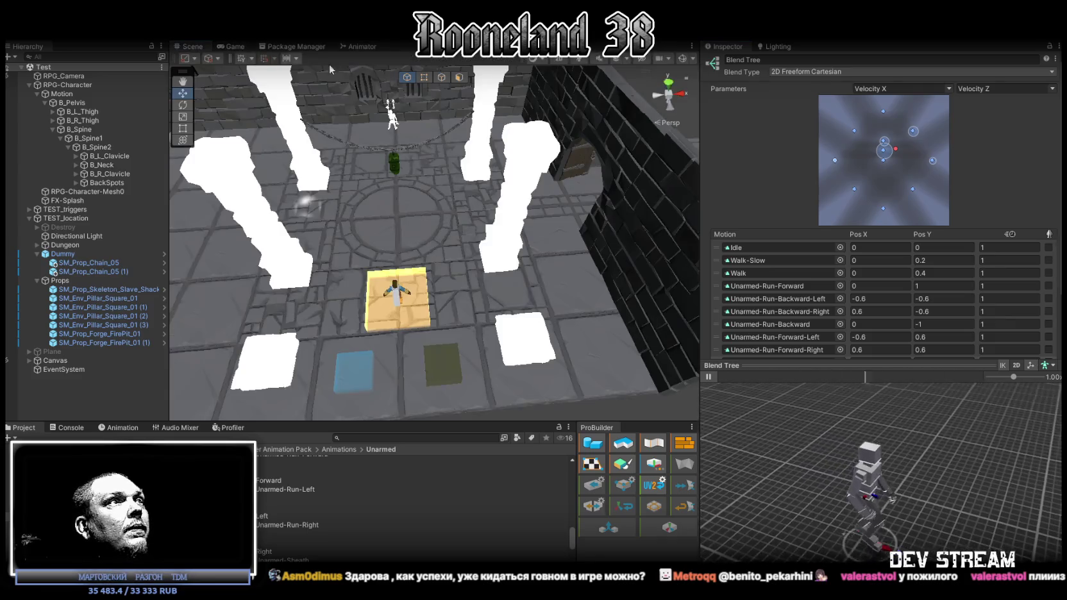
Rotate the scene camera to face the dungeon room and widen the Scene view
{"action": "left_click_drag", "start_coordinate": [449, 161], "coordinate": [487, 125]}
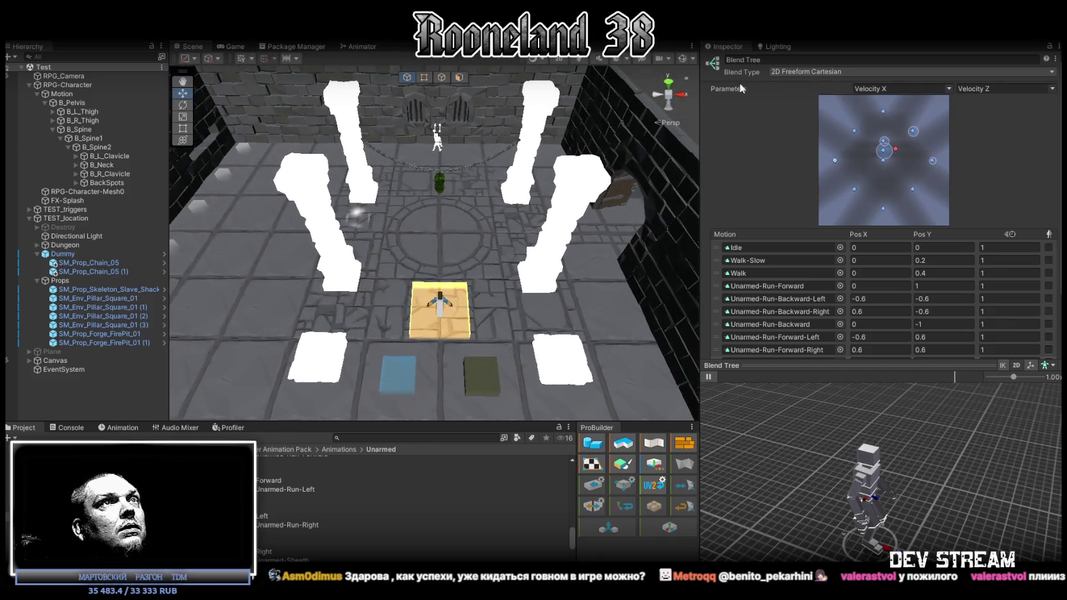
{"action": "left_click_drag", "start_coordinate": [699, 95], "coordinate": [887, 95]}
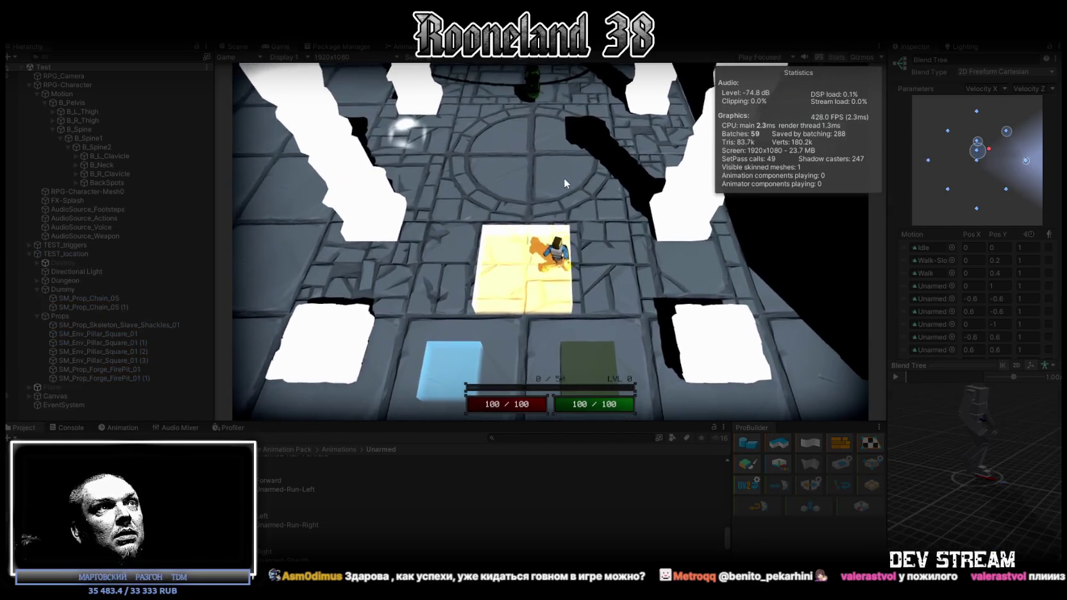
Run the character back and forth between the yellow tile, circular floor and square-tile room
{"action": "key", "text": "w"}
{"action": "key", "text": "s"}
{"action": "key", "text": "w"}
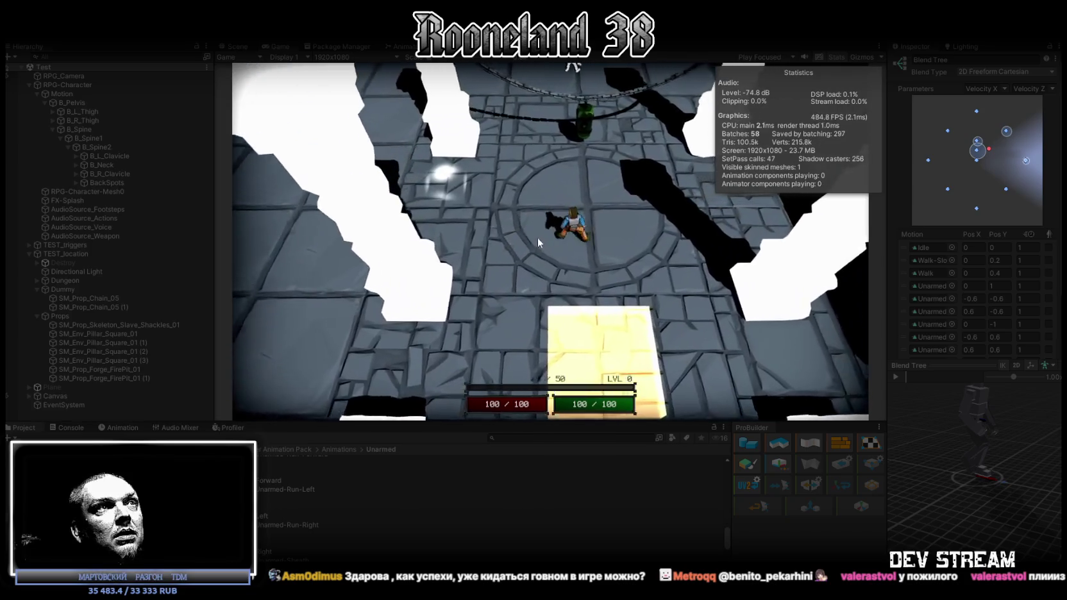
{"action": "key", "text": "s"}
{"action": "key", "text": "w"}
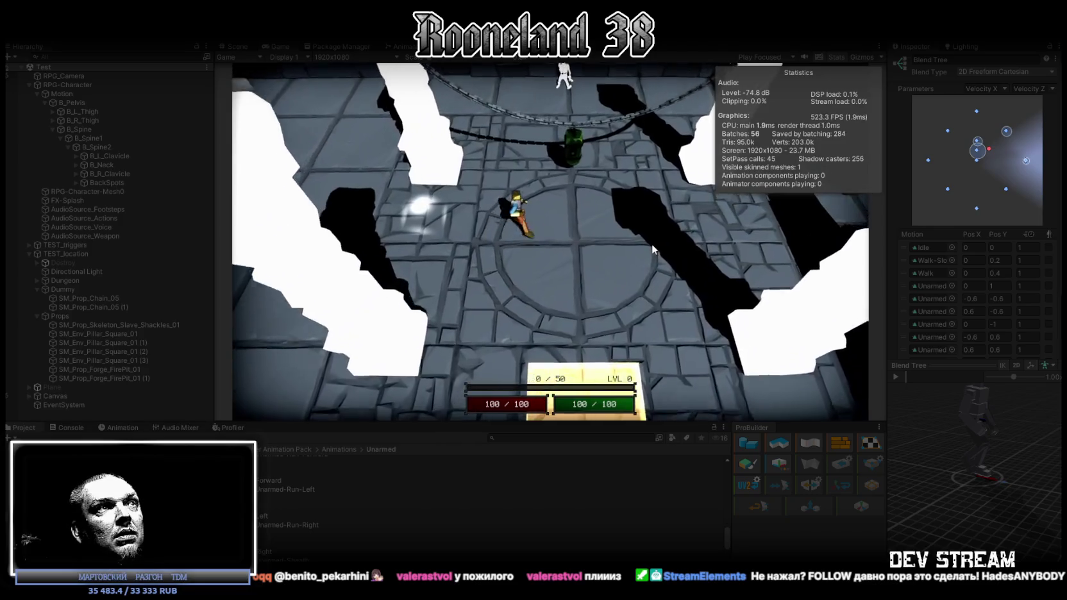
{"action": "key", "text": "s"}
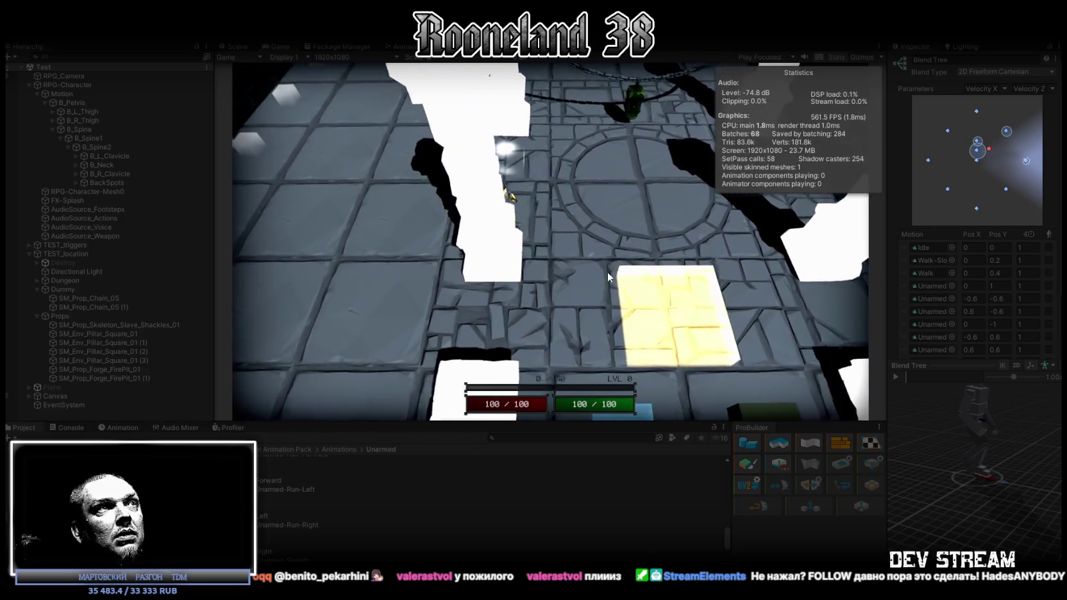
{"action": "key", "text": "a"}
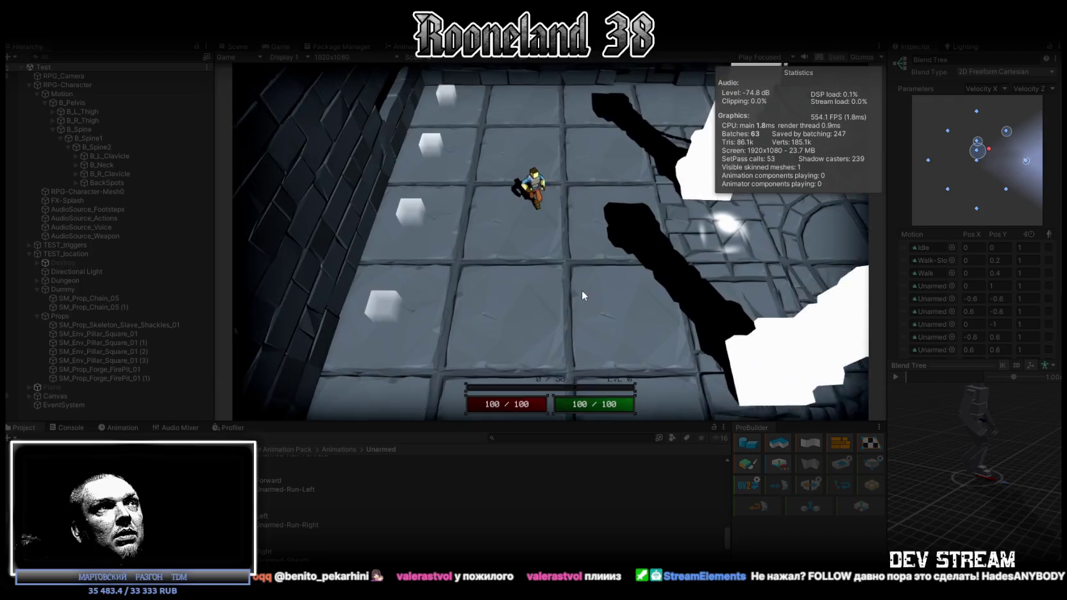
{"action": "key", "text": "d"}
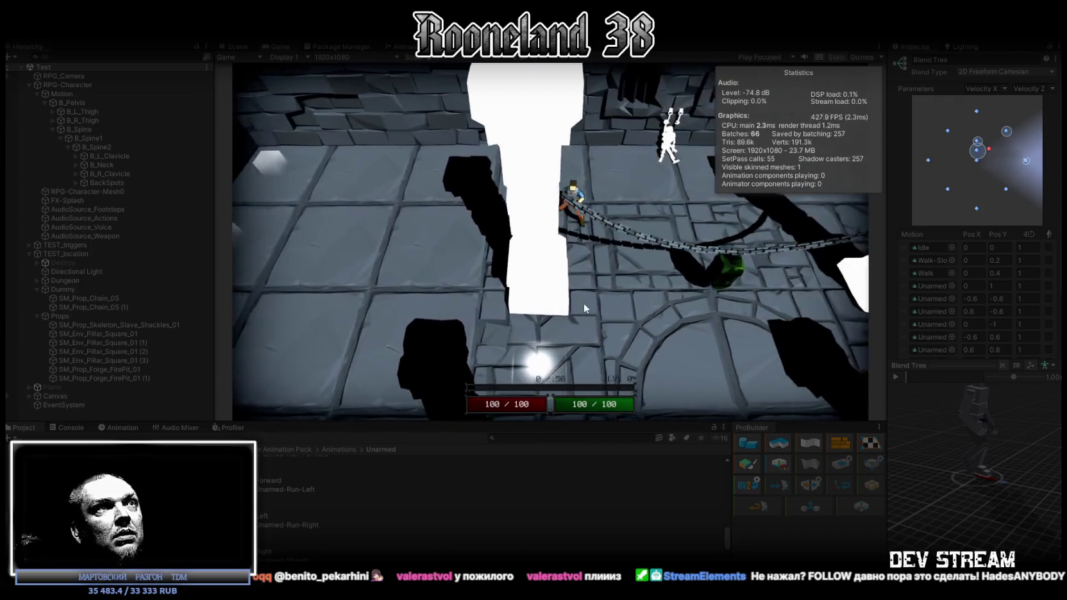
{"action": "key", "text": "s"}
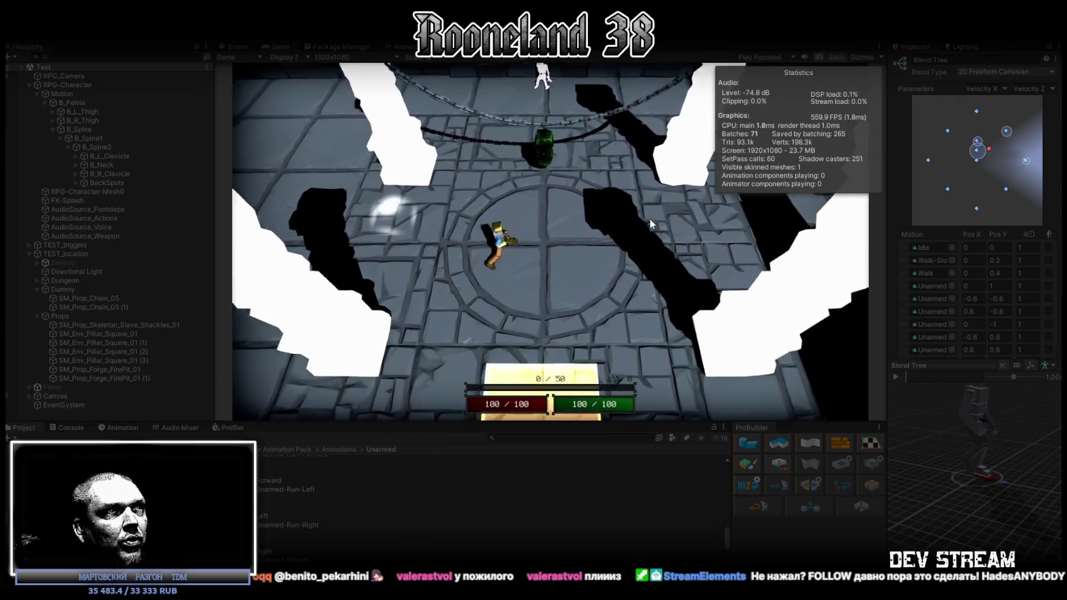
{"action": "key", "text": "a"}
{"action": "key", "text": "d"}
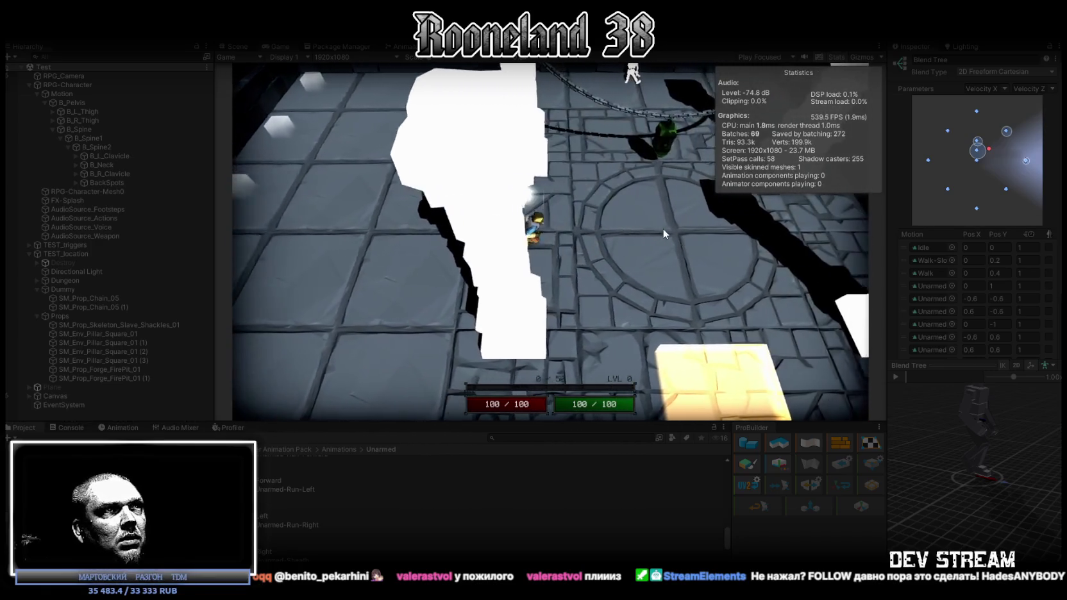
{"action": "key", "text": "d"}
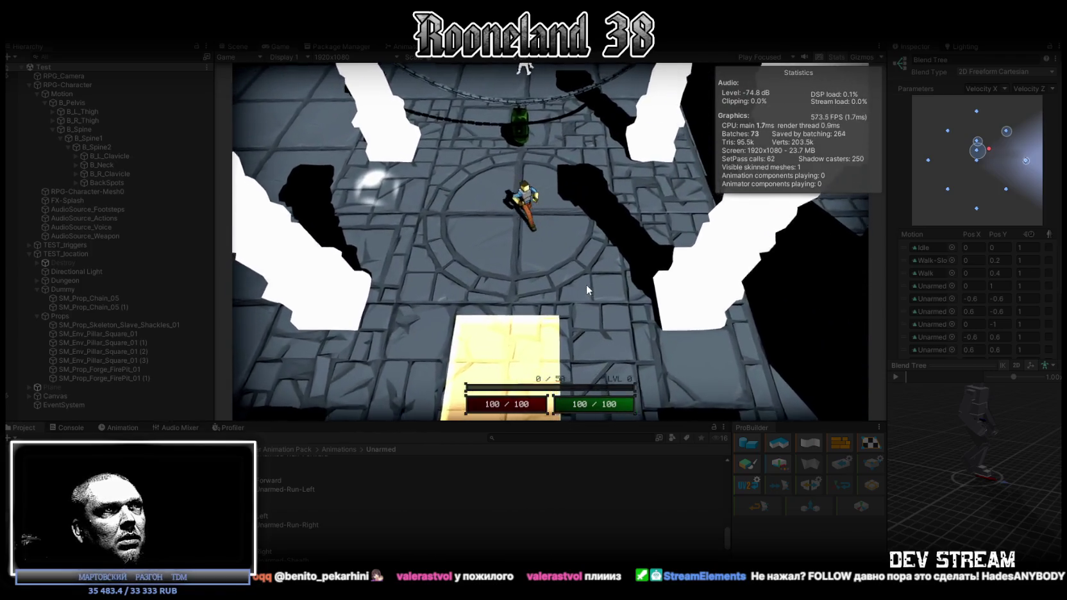
Run the character past the chained pillar, across the tile room and along the stone wall
{"action": "key", "text": "w"}
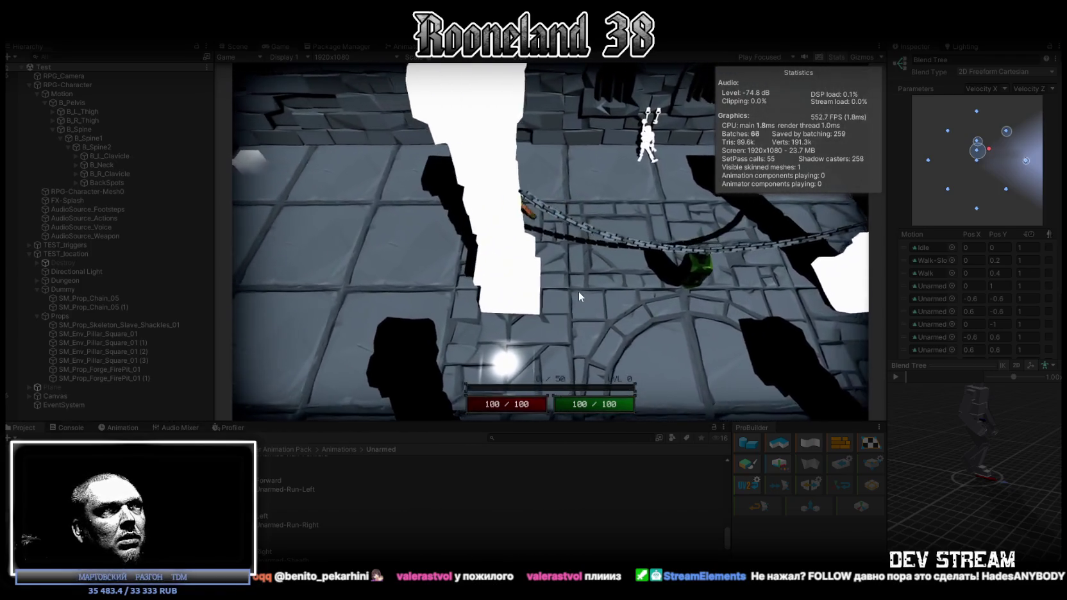
{"action": "key", "text": "a"}
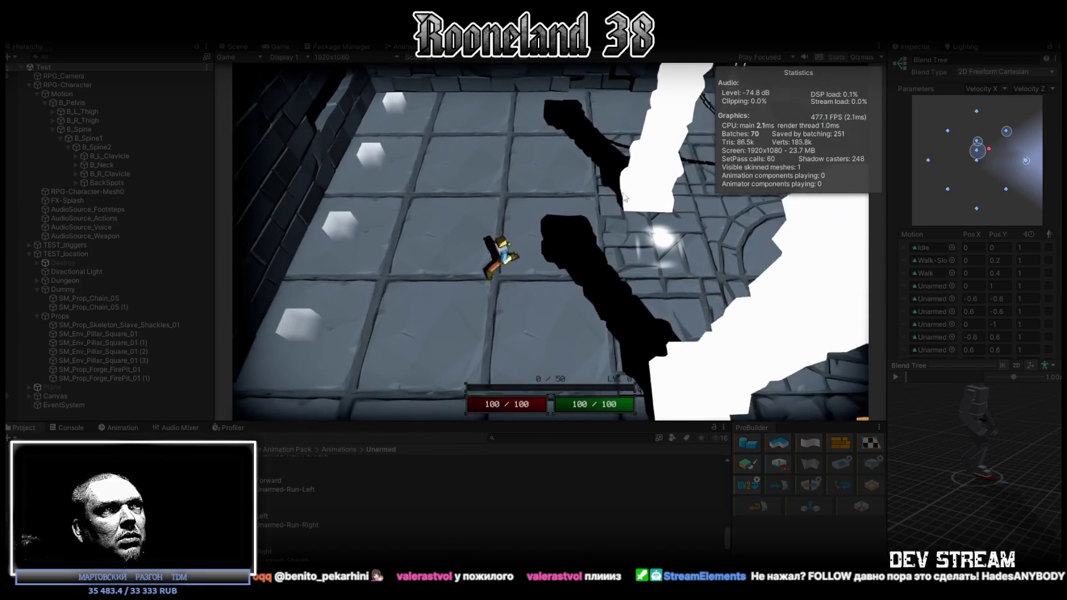
{"action": "key", "text": "s"}
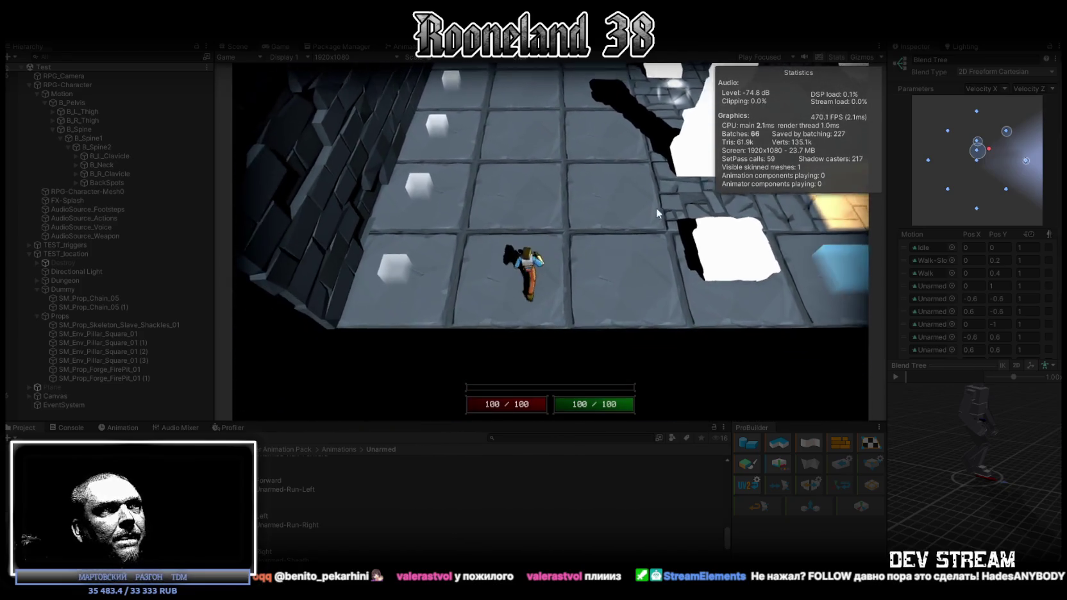
{"action": "key", "text": "w"}
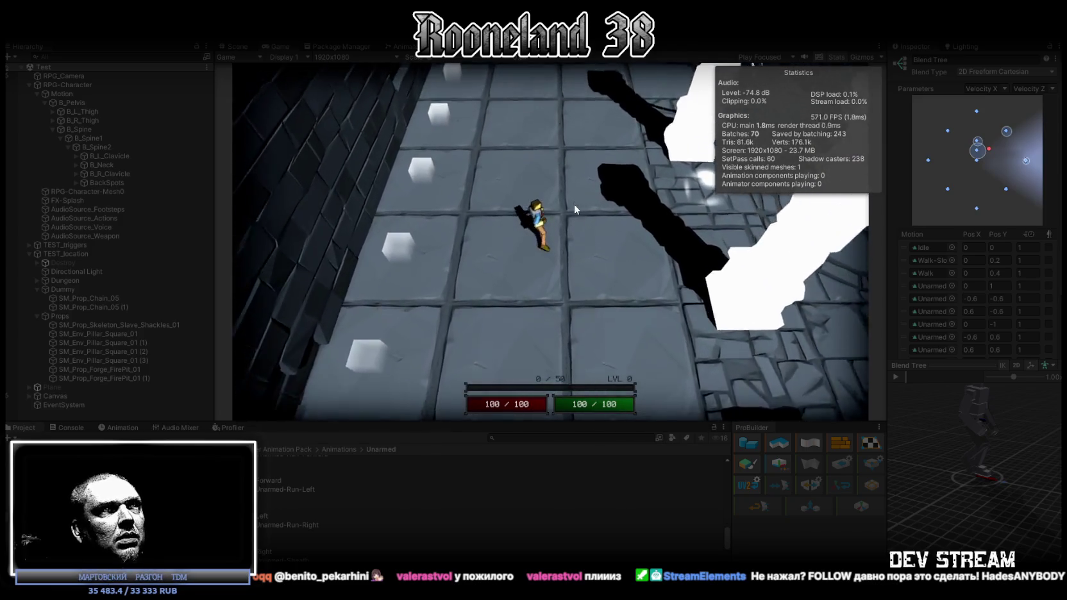
{"action": "key", "text": "d"}
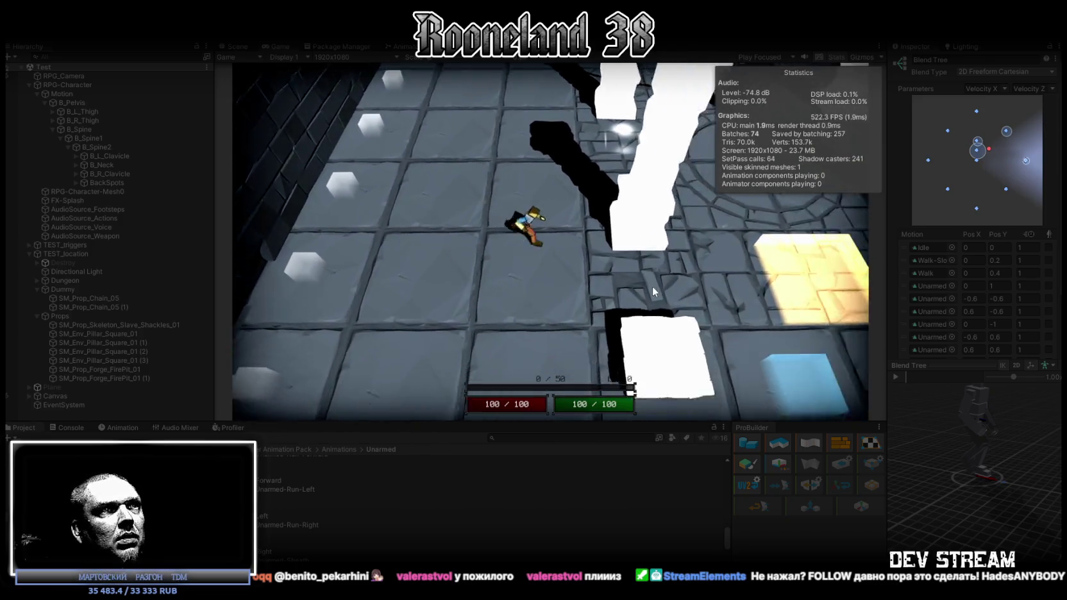
{"action": "key", "text": "s"}
{"action": "key", "text": "a"}
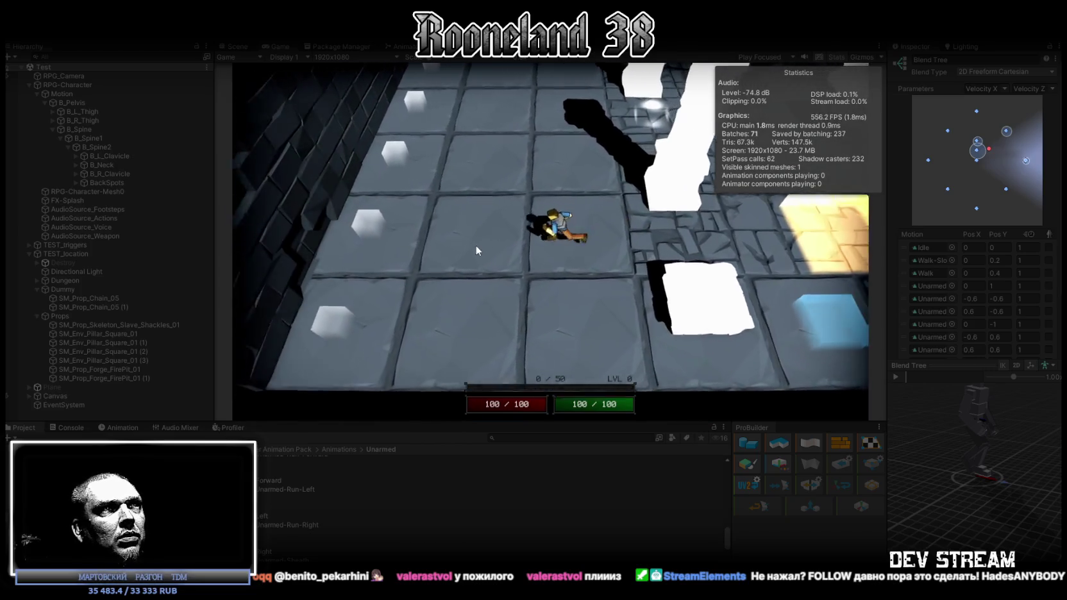
{"action": "key", "text": "a"}
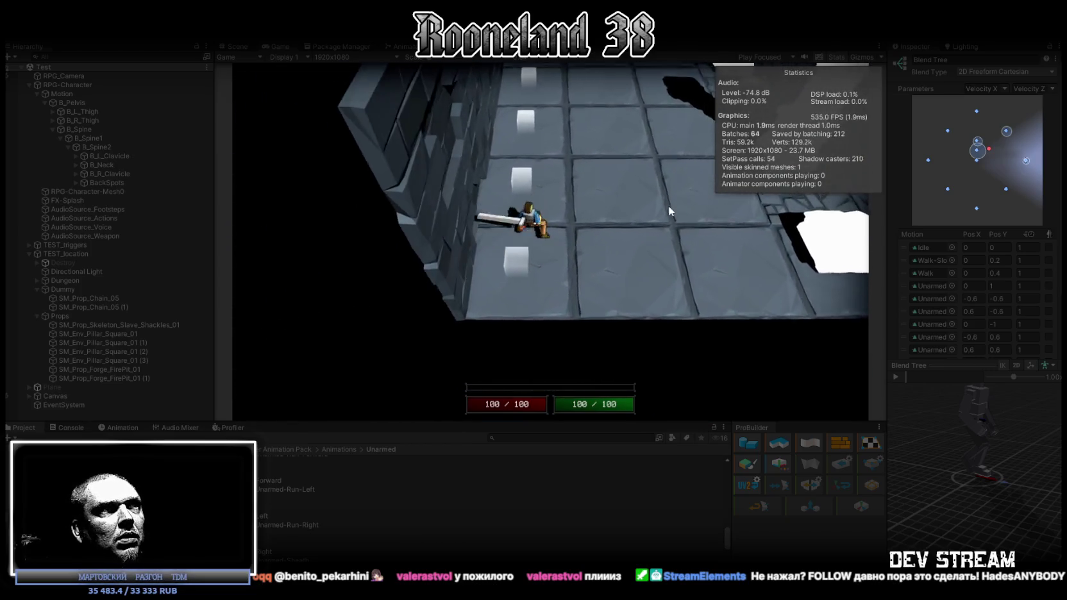
{"action": "key", "text": "w"}
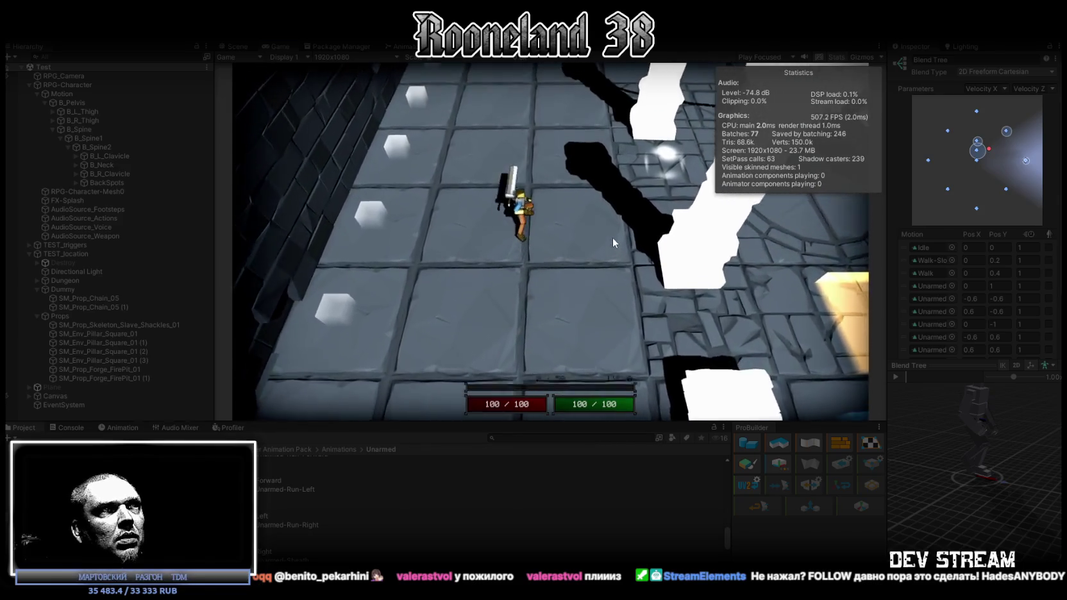
{"action": "key", "text": "w"}
{"action": "key", "text": "d"}
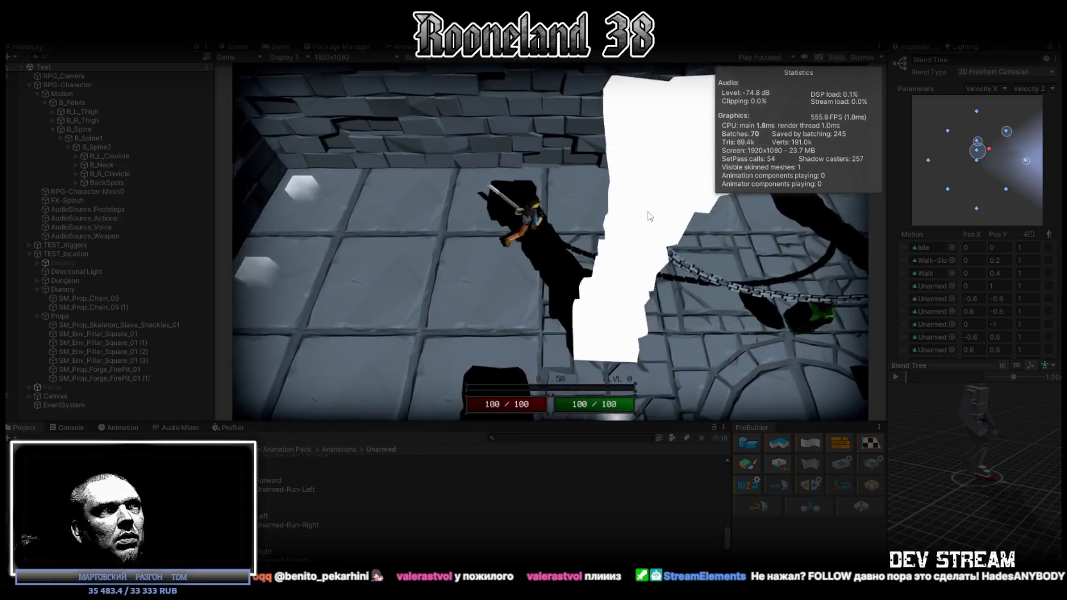
{"action": "key", "text": "s"}
{"action": "key", "text": "d"}
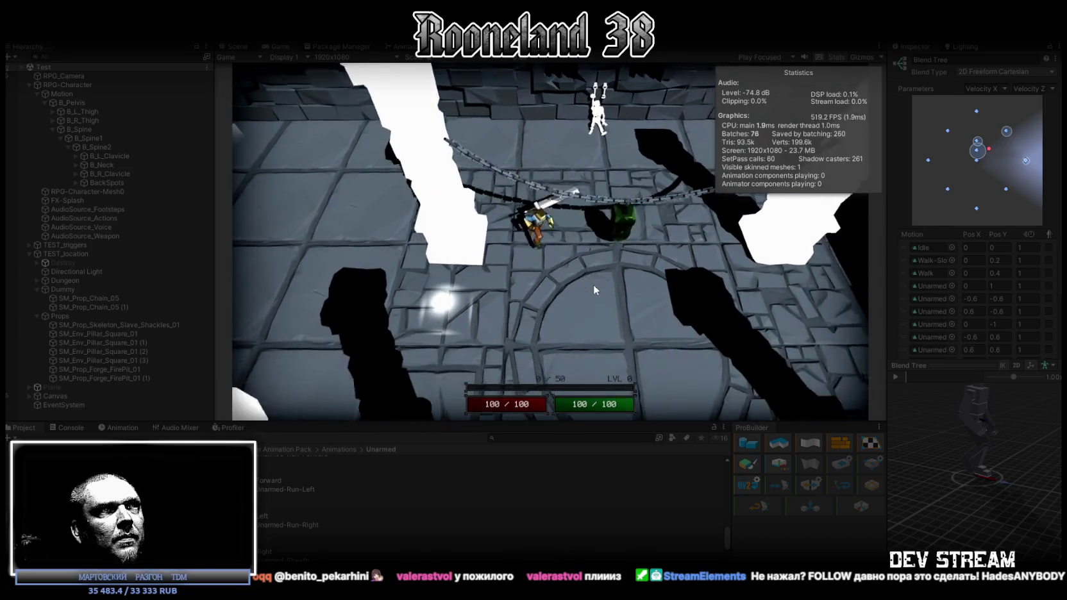
Run past the green enemy onto the yellow pad, attack once, then exit Play mode
{"action": "key", "text": "s"}
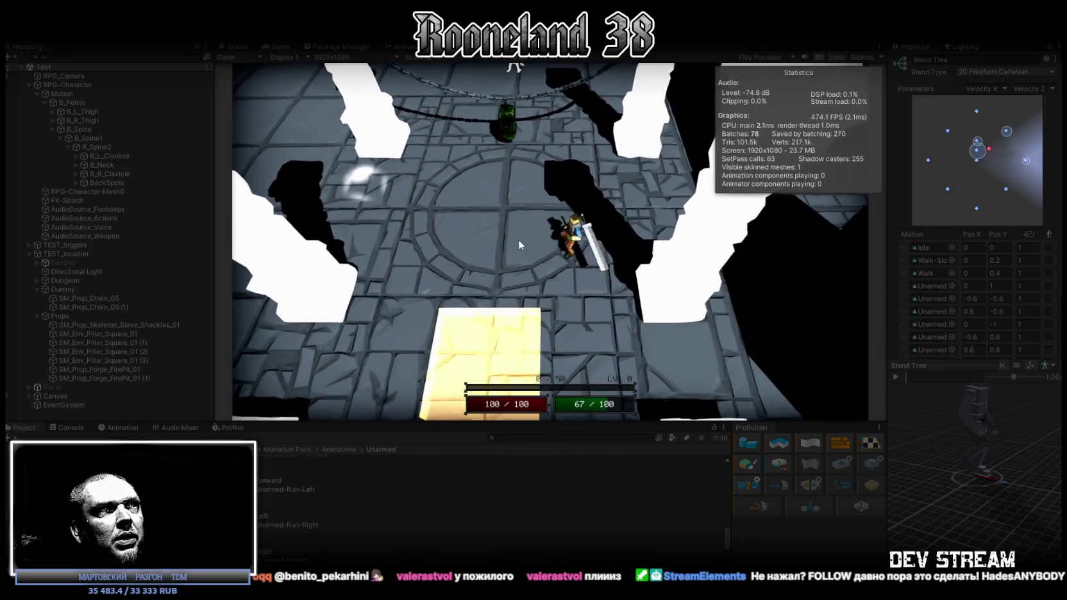
{"action": "key", "text": "a"}
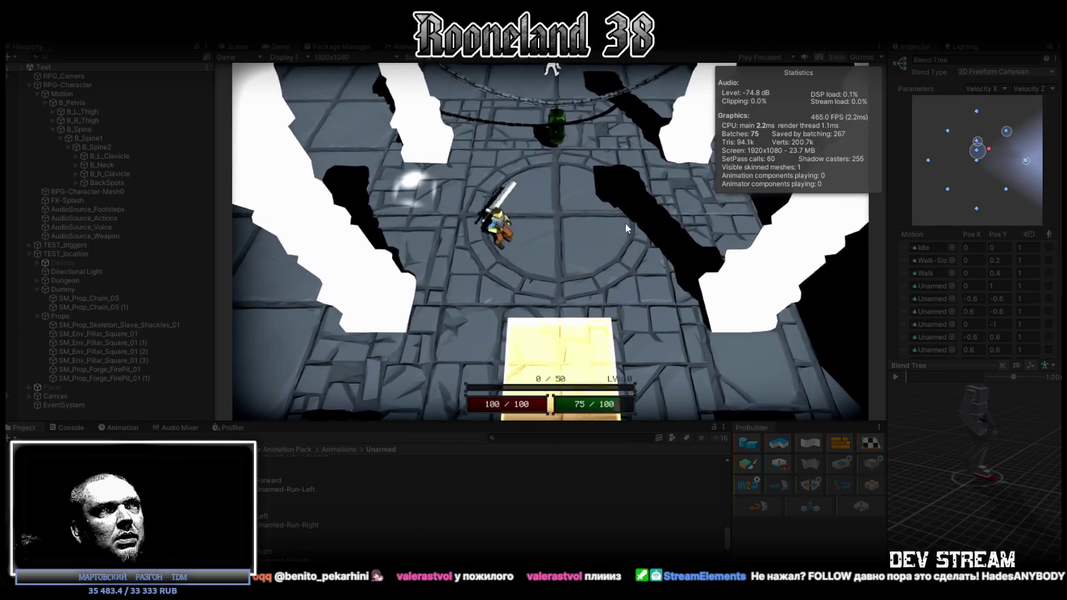
{"action": "key", "text": "s"}
{"action": "key", "text": "d"}
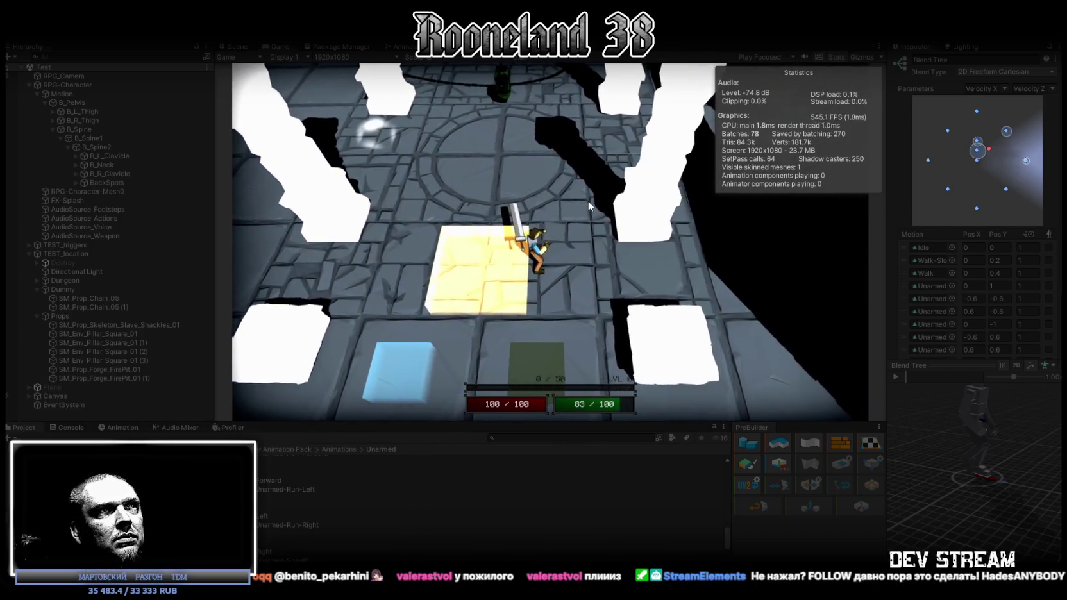
{"action": "key", "text": "d"}
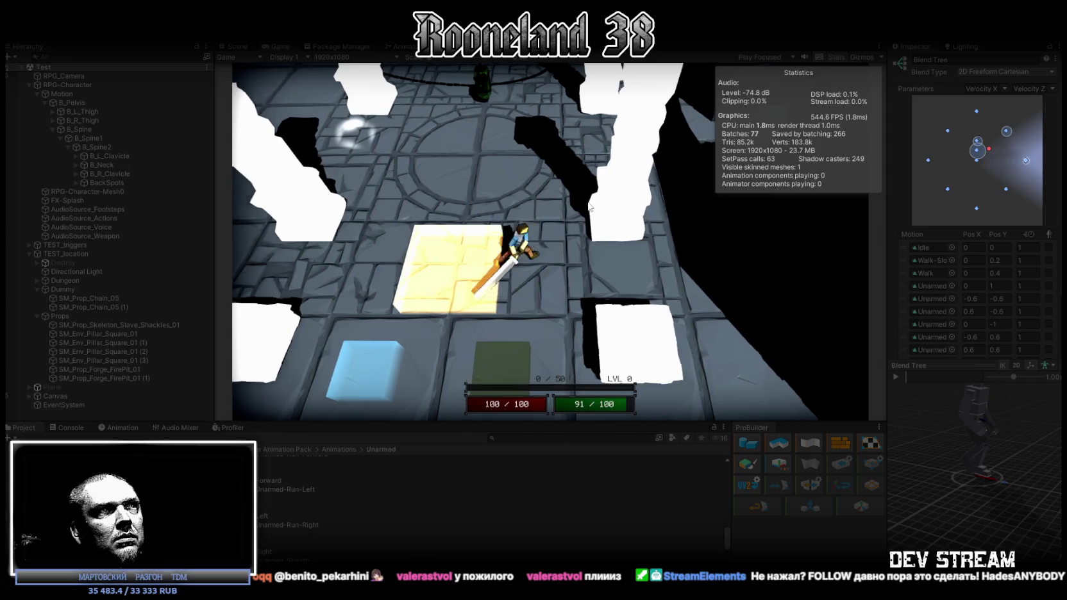
{"action": "key", "text": "w"}
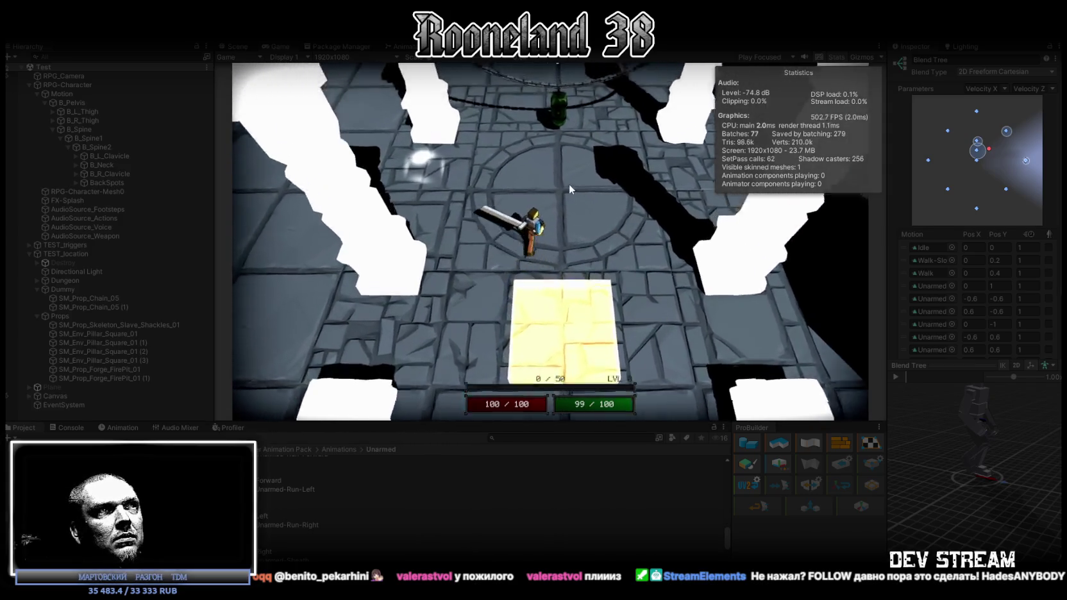
{"action": "key", "text": "w"}
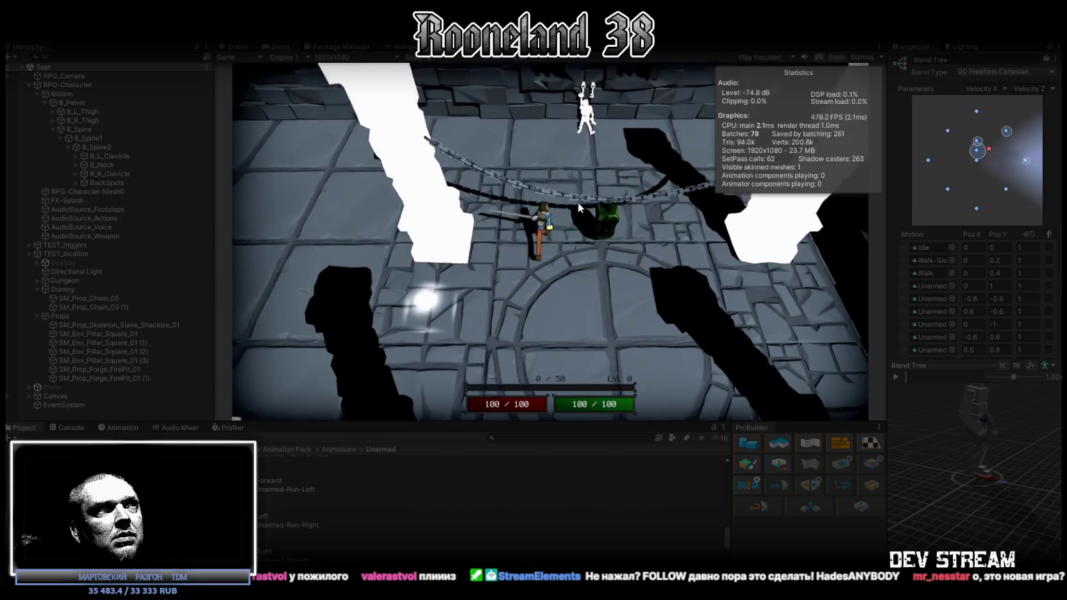
{"action": "key", "text": "s"}
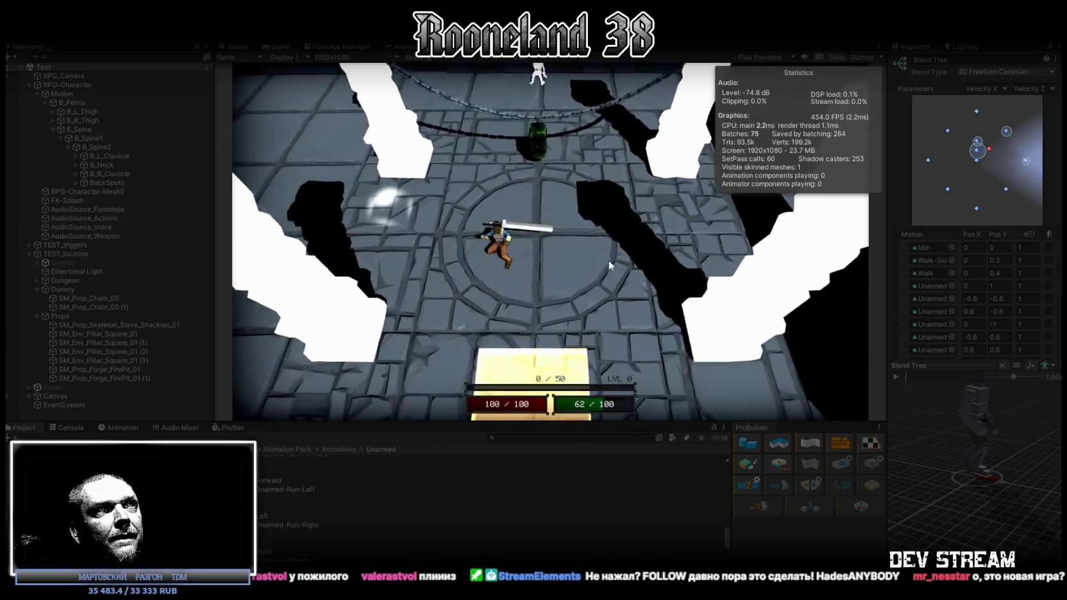
{"action": "left_click", "coordinate": [608, 260]}
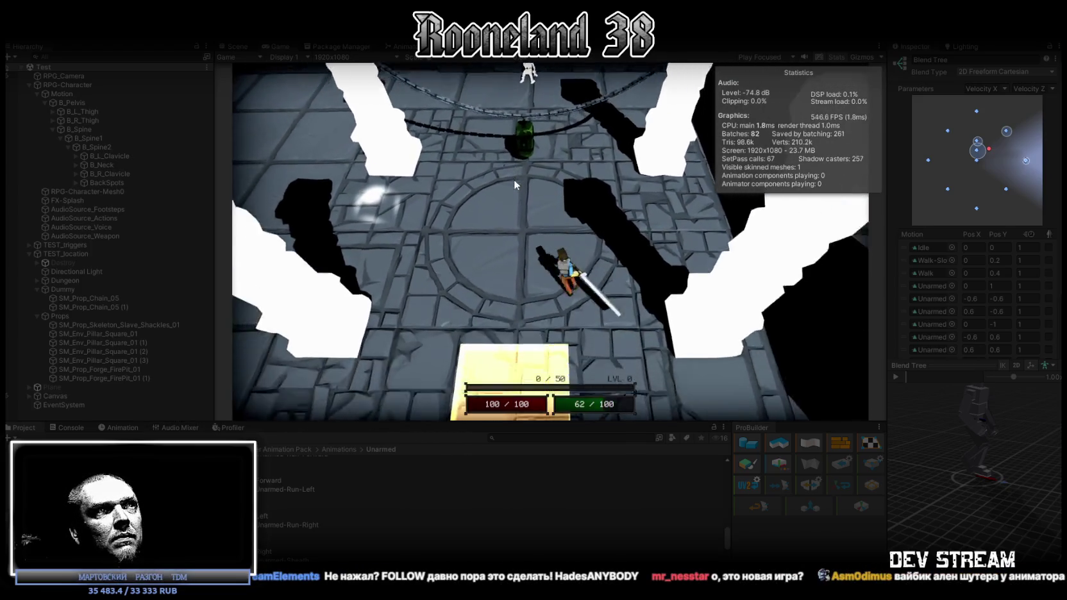
{"action": "key", "text": "ctrl+p"}
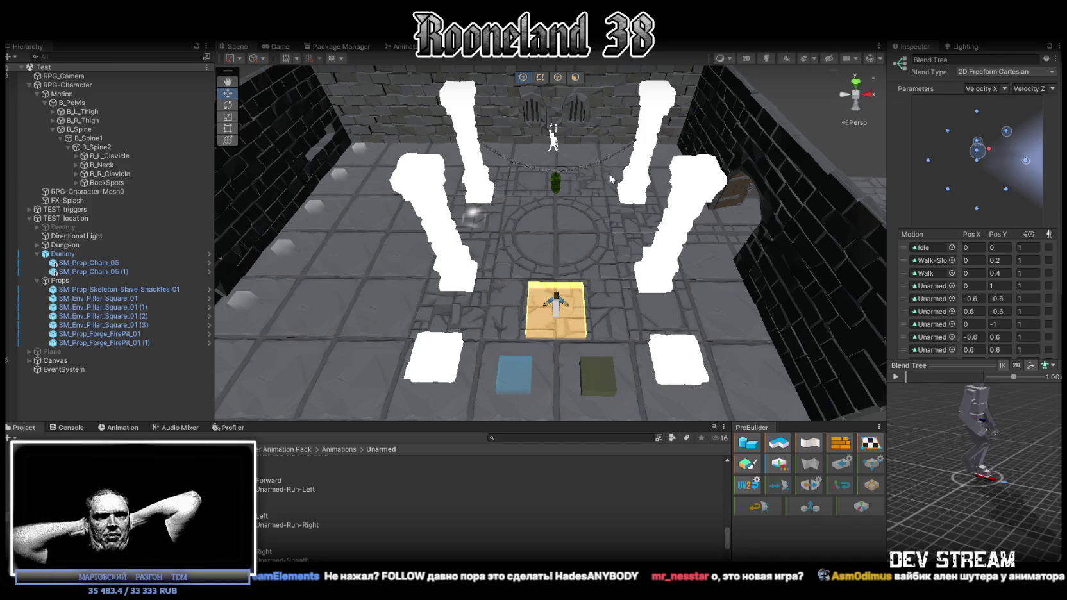
Select the right front pillar, widen the Inspector and collapse the RPG-Character bone hierarchy
{"action": "left_click", "coordinate": [675, 229]}
{"action": "scroll", "coordinate": [1000, 377], "scroll_direction": "down", "scroll_amount": 2}
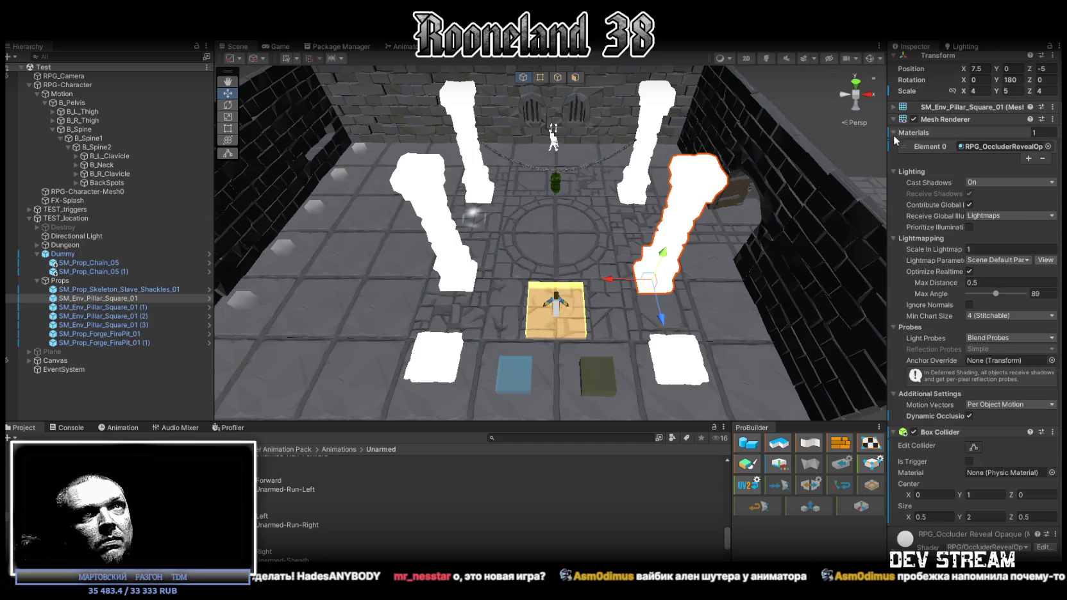
{"action": "left_click_drag", "start_coordinate": [887, 128], "coordinate": [823, 134]}
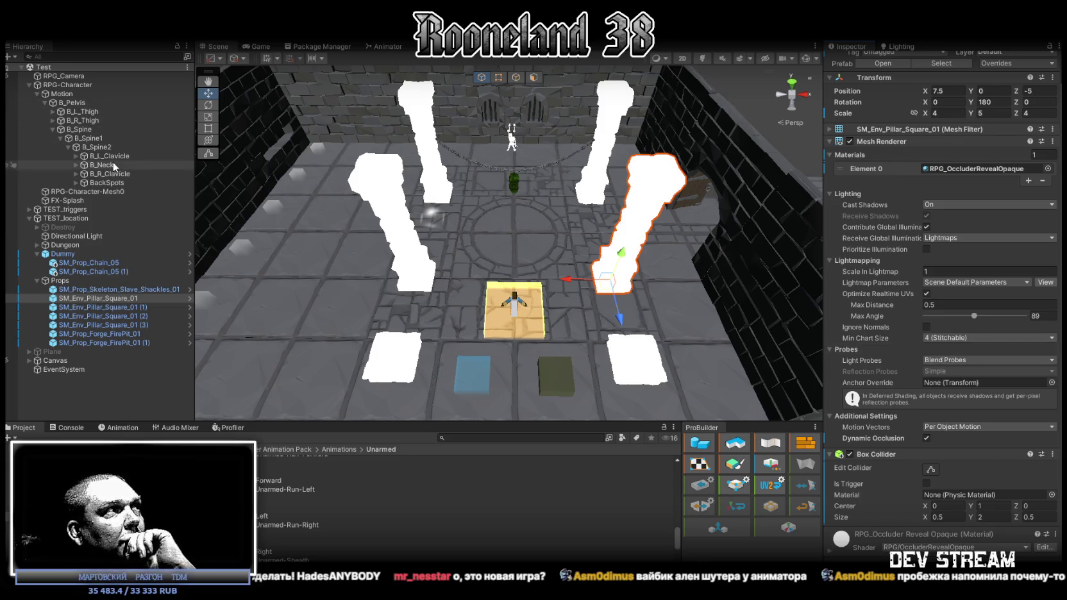
{"action": "left_click", "coordinate": [29, 85]}
Set RPG_Camera's Top Down Occluder Reveal Controller Extra Distance to 25, then reselect the right pillar
{"action": "left_click", "coordinate": [64, 75]}
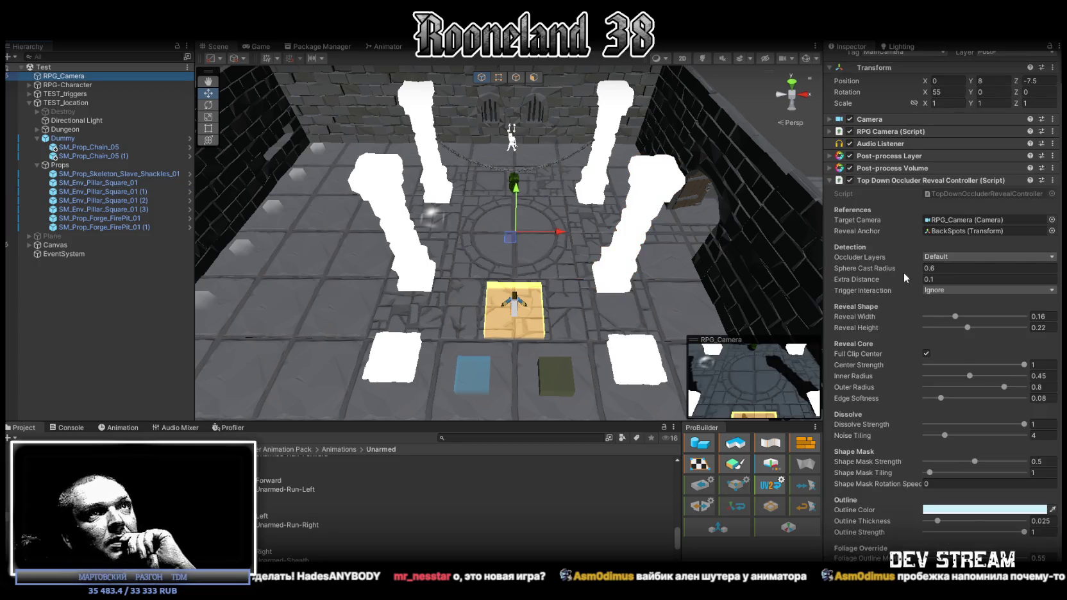
{"action": "scroll", "coordinate": [911, 273], "scroll_direction": "down", "scroll_amount": 1}
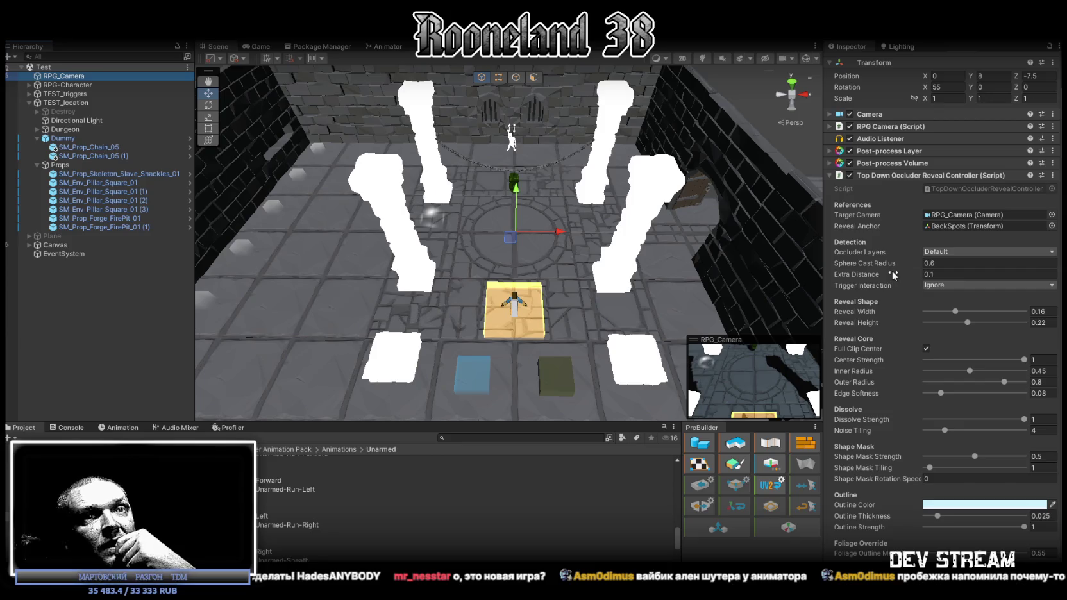
{"action": "left_click", "coordinate": [959, 274]}
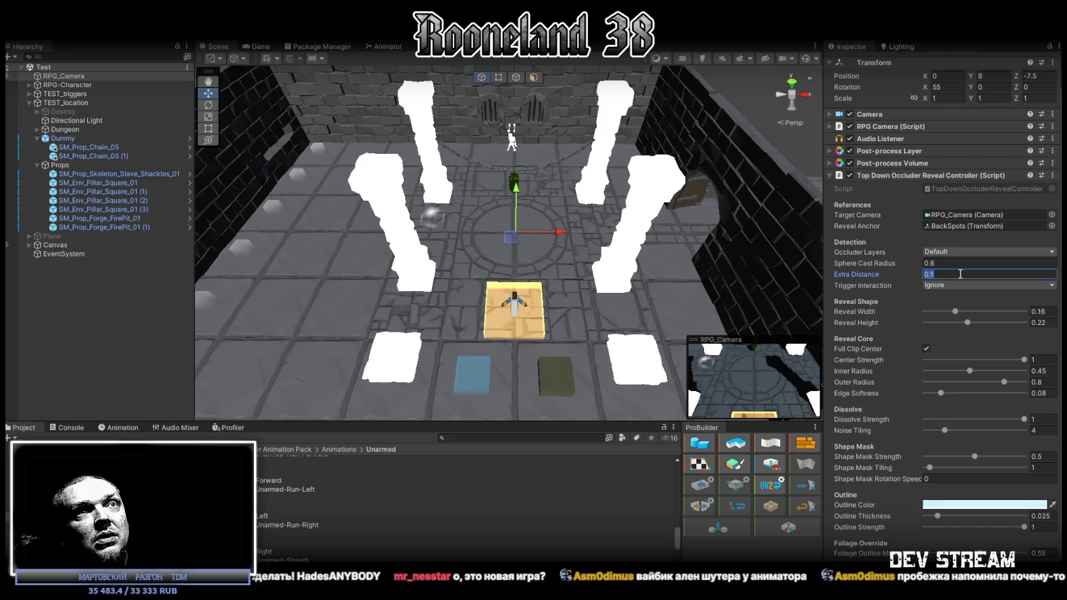
{"action": "type", "text": "25"}
{"action": "left_click", "coordinate": [888, 227]}
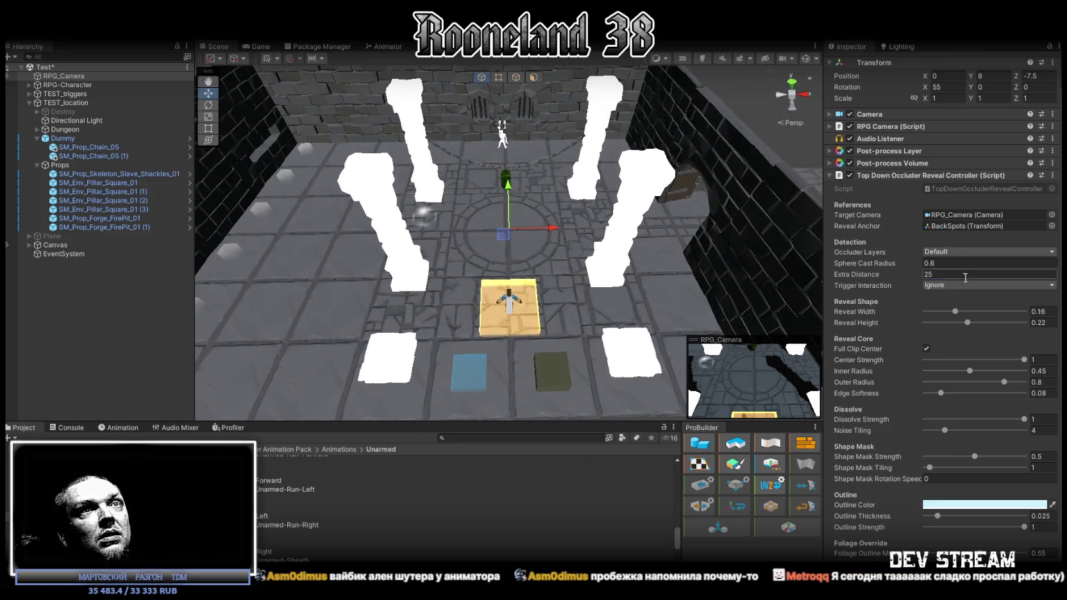
{"action": "left_click_drag", "start_coordinate": [635, 205], "coordinate": [632, 198]}
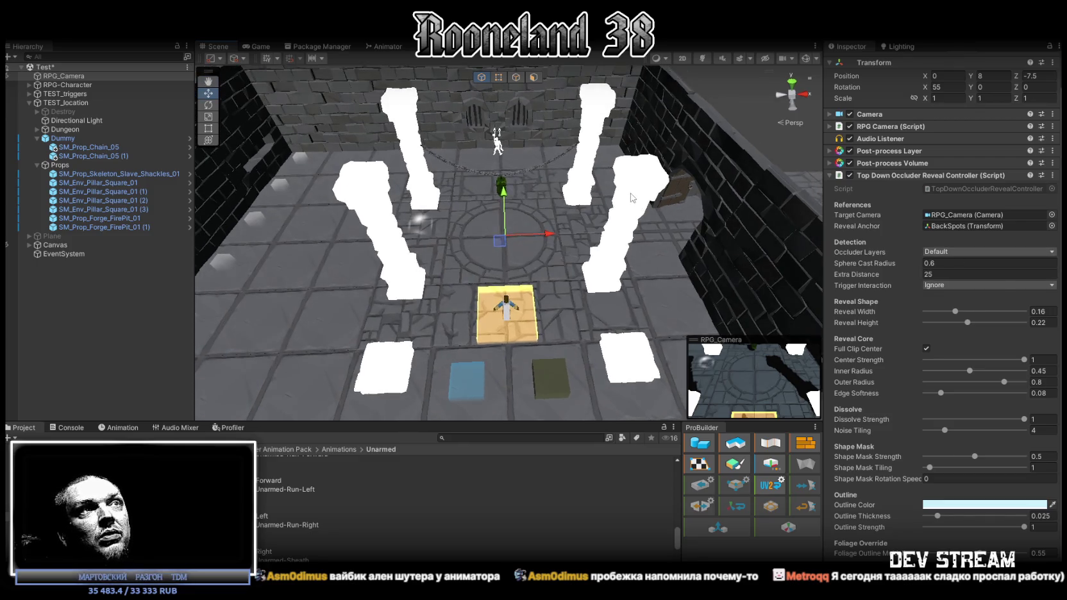
{"action": "left_click", "coordinate": [633, 195]}
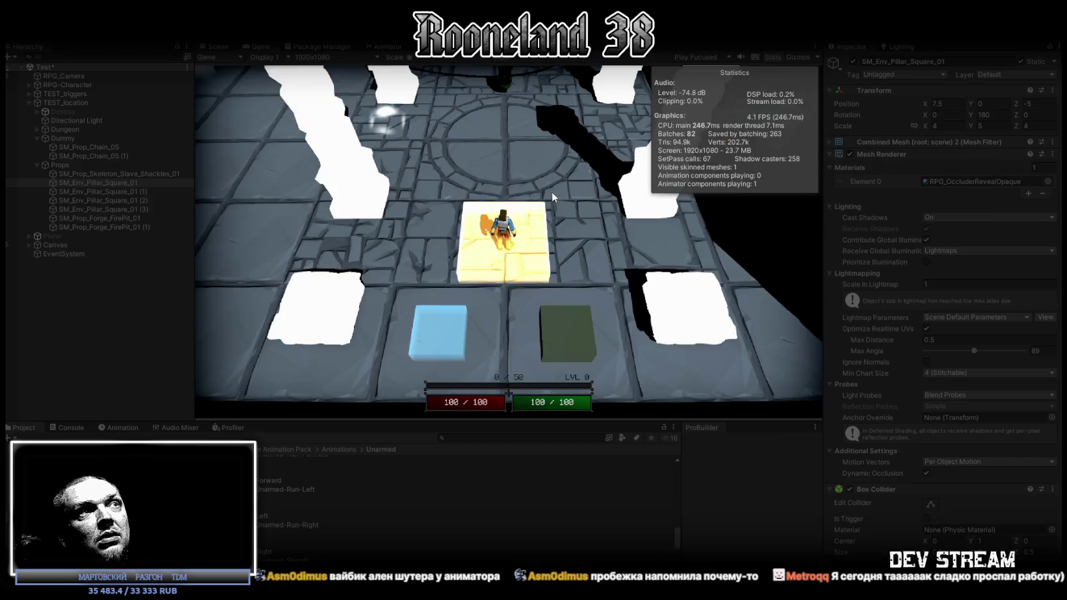
Give RPG_OccluderRevealOpaque Normal Scale 0.35, Smoothness 0.27 and a black colour
{"action": "left_click", "coordinate": [552, 192]}
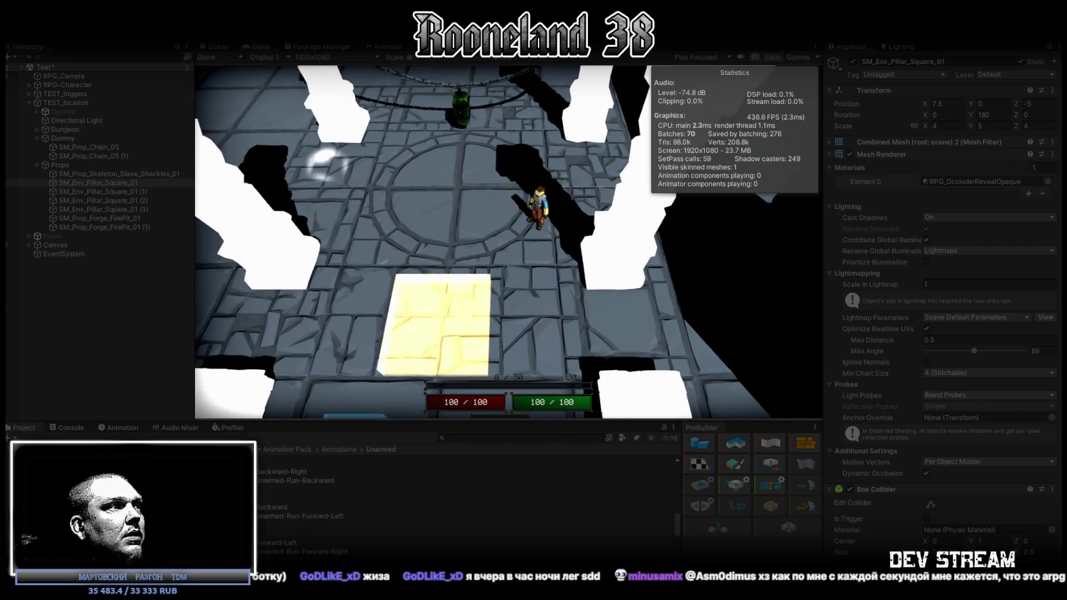
{"action": "left_click", "coordinate": [193, 488]}
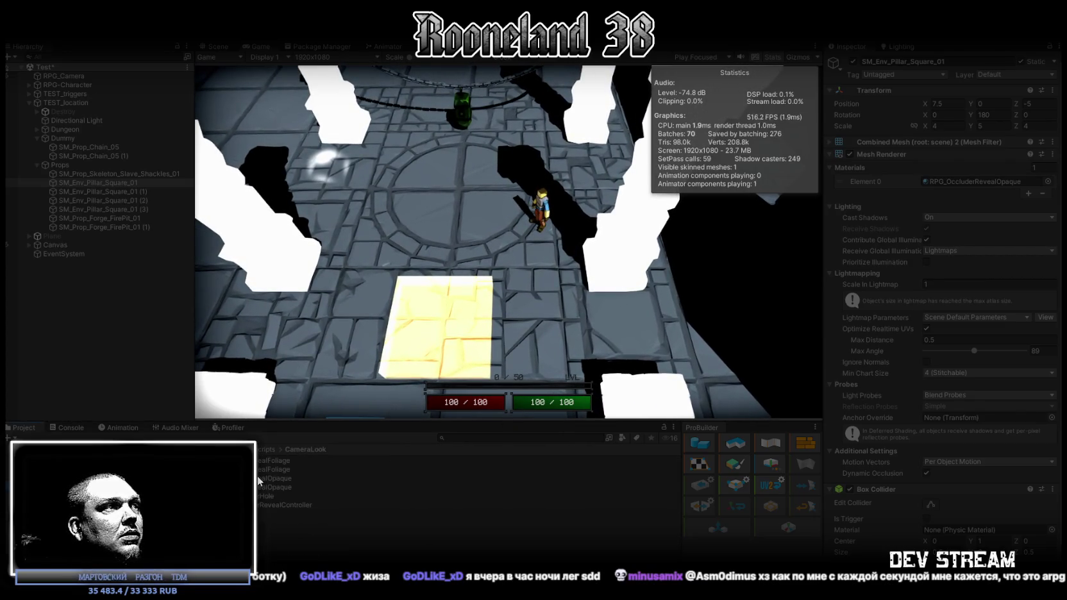
{"action": "left_click", "coordinate": [258, 478]}
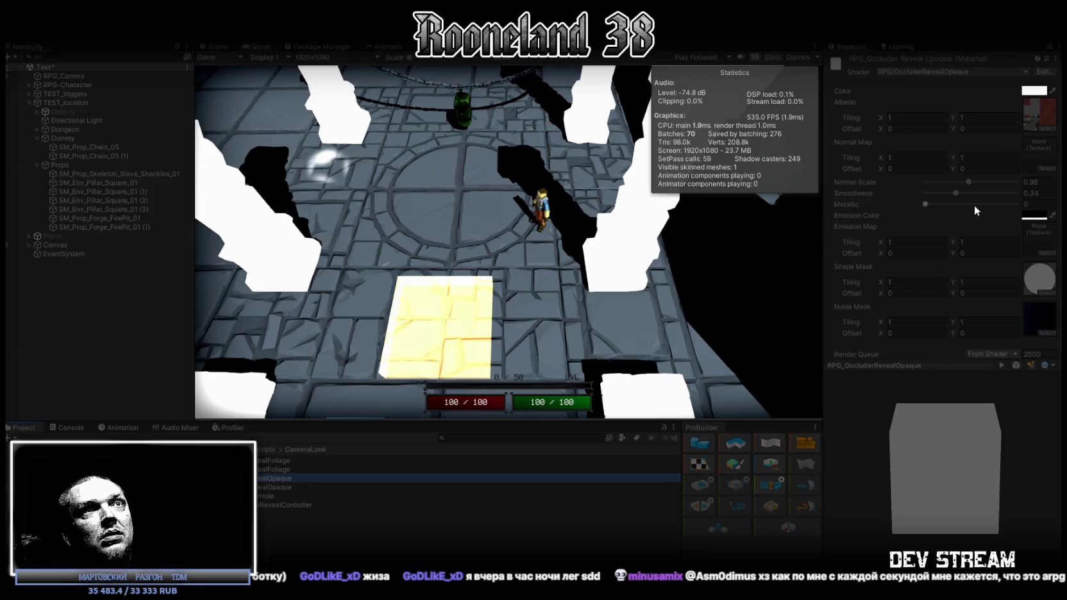
{"action": "mouse_move", "coordinate": [966, 181]}
{"action": "left_mouse_down"}
{"action": "mouse_move", "coordinate": [986, 181]}
{"action": "mouse_move", "coordinate": [944, 183]}
{"action": "mouse_move", "coordinate": [961, 196]}
{"action": "mouse_move", "coordinate": [1034, 192]}
{"action": "mouse_move", "coordinate": [949, 192]}
{"action": "left_mouse_up"}
{"action": "left_click", "coordinate": [925, 204]}
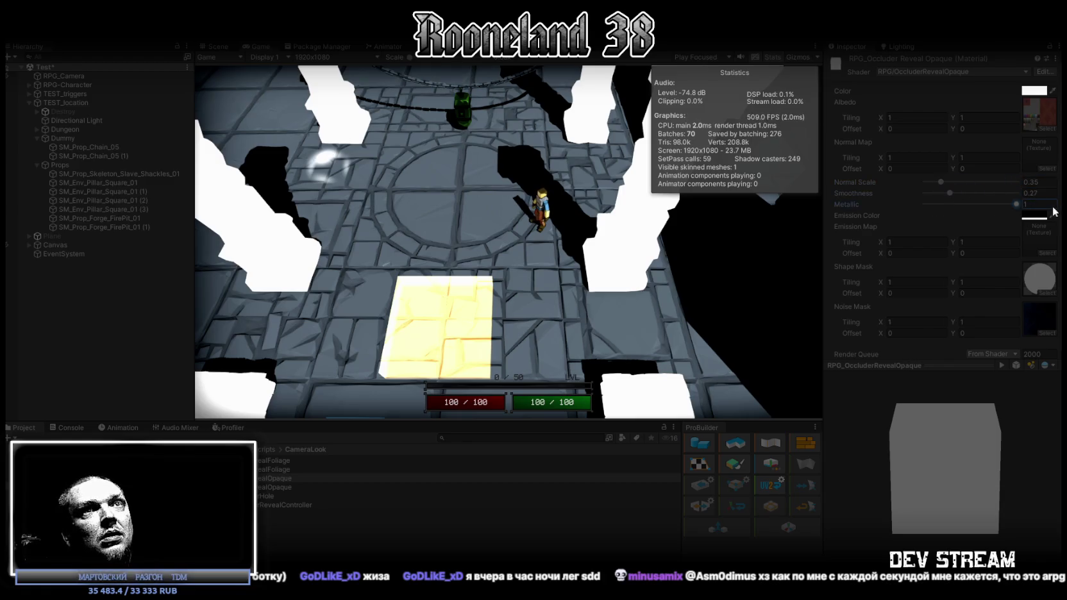
{"action": "left_click", "coordinate": [1029, 90]}
{"action": "mouse_move", "coordinate": [989, 166]}
{"action": "left_mouse_down"}
{"action": "mouse_move", "coordinate": [980, 213]}
{"action": "mouse_move", "coordinate": [968, 150]}
{"action": "left_mouse_up"}
{"action": "left_click", "coordinate": [1053, 85]}
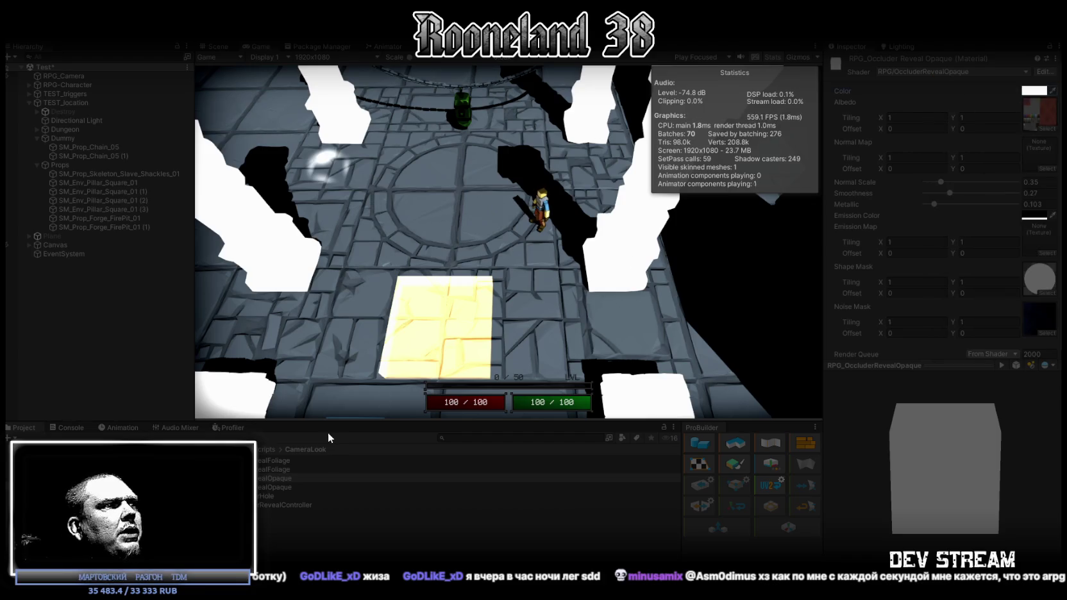
Select all Props objects, confirm they use RPG_OccluderRevealOpaque, and open that material
{"action": "left_click", "coordinate": [281, 458]}
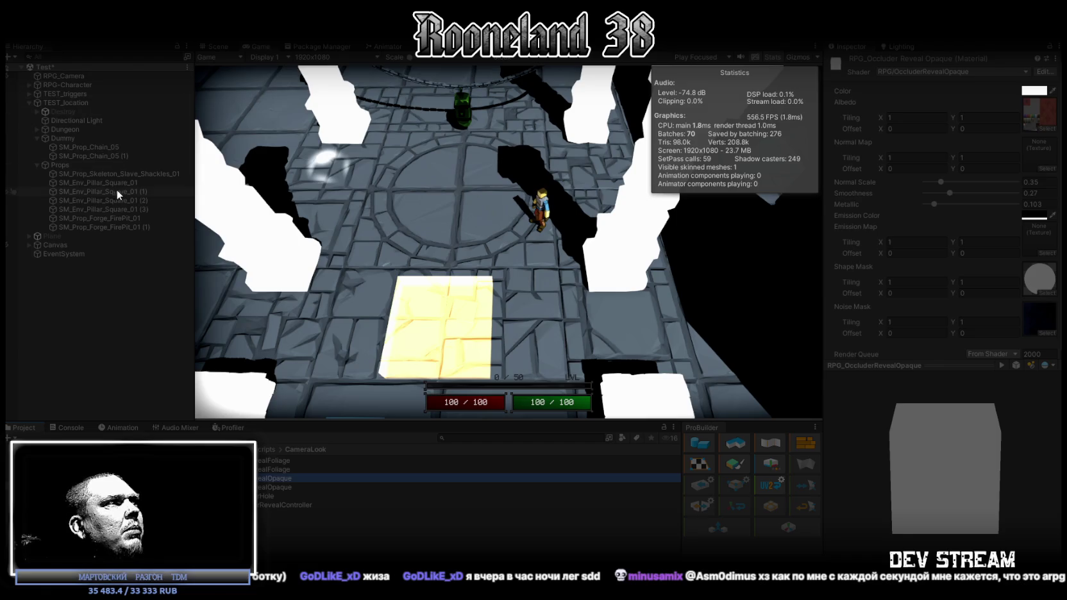
{"action": "left_click", "coordinate": [91, 176]}
{"action": "left_click", "coordinate": [93, 223], "text": "shift"}
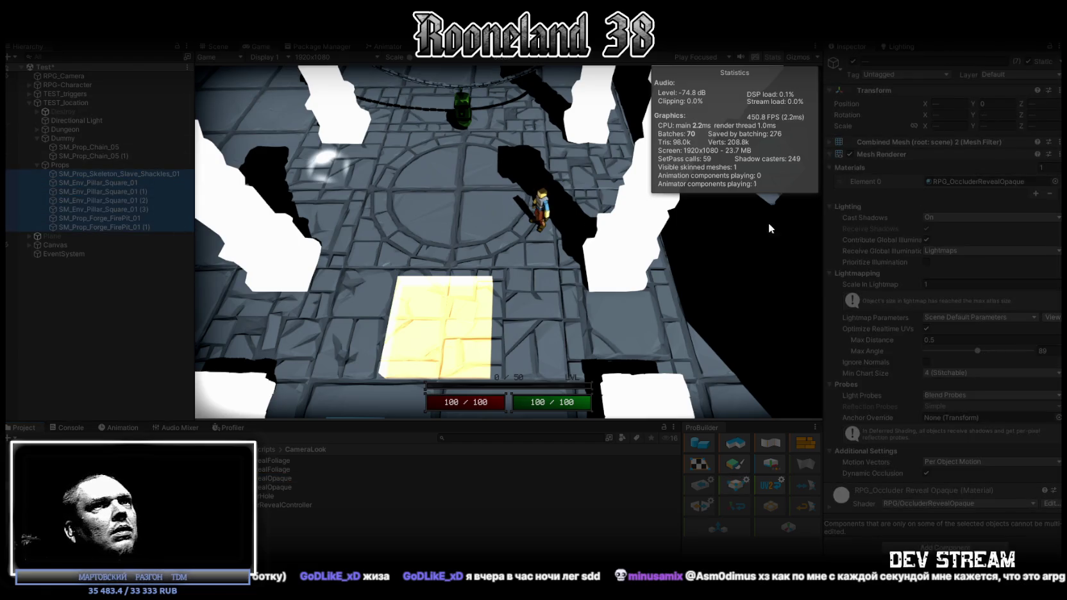
{"action": "left_click", "coordinate": [979, 182]}
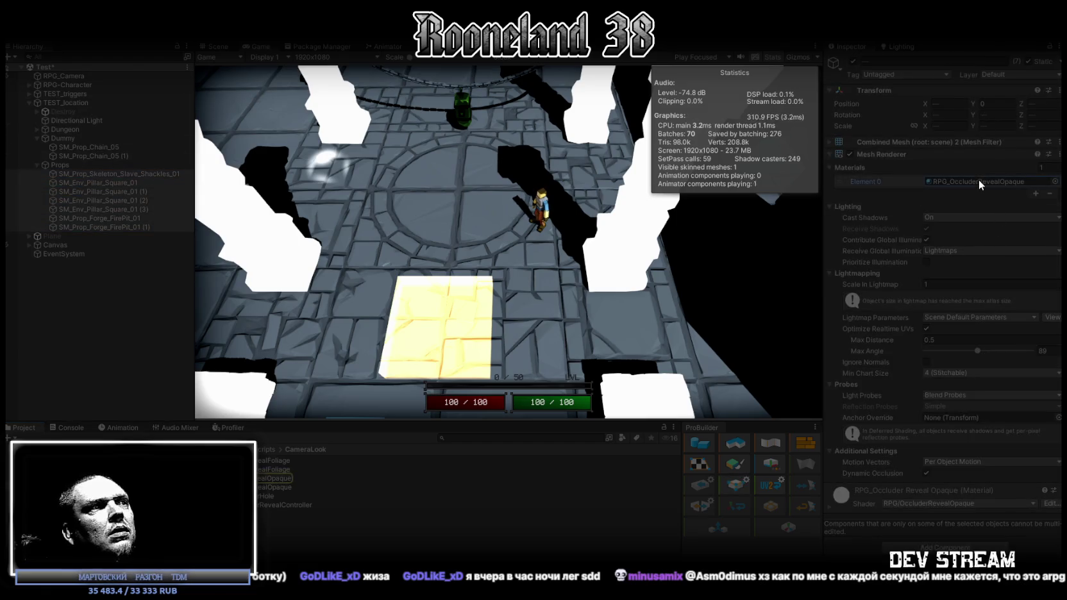
{"action": "left_click", "coordinate": [274, 478]}
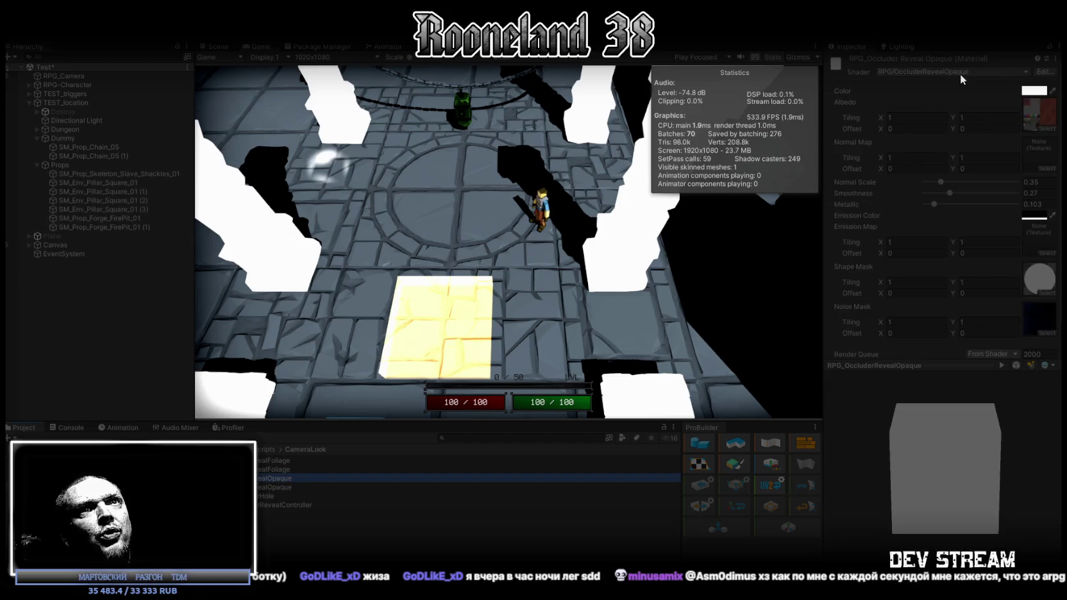
{"action": "scroll", "coordinate": [963, 268], "scroll_direction": "down", "scroll_amount": 2}
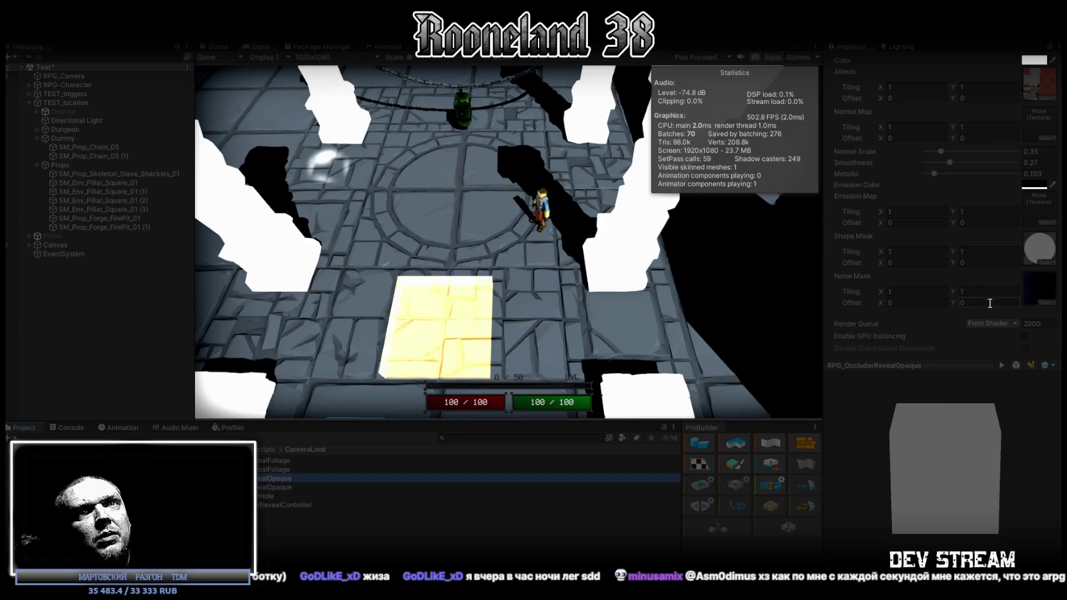
Set the reveal material's Render Queue to 3012 and recheck it from the shackles prop
{"action": "left_click", "coordinate": [1031, 324]}
{"action": "type", "text": "3000"}
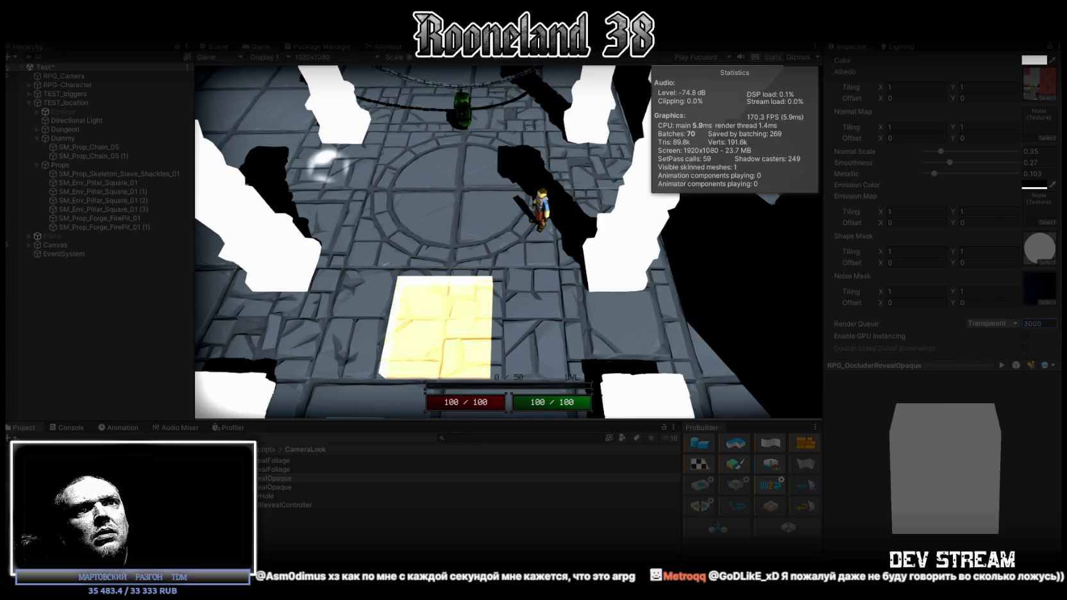
{"action": "key", "text": "BackSpace"}
{"action": "key", "text": "BackSpace"}
{"action": "type", "text": "12"}
{"action": "key", "text": "Return"}
{"action": "key", "text": "Return"}
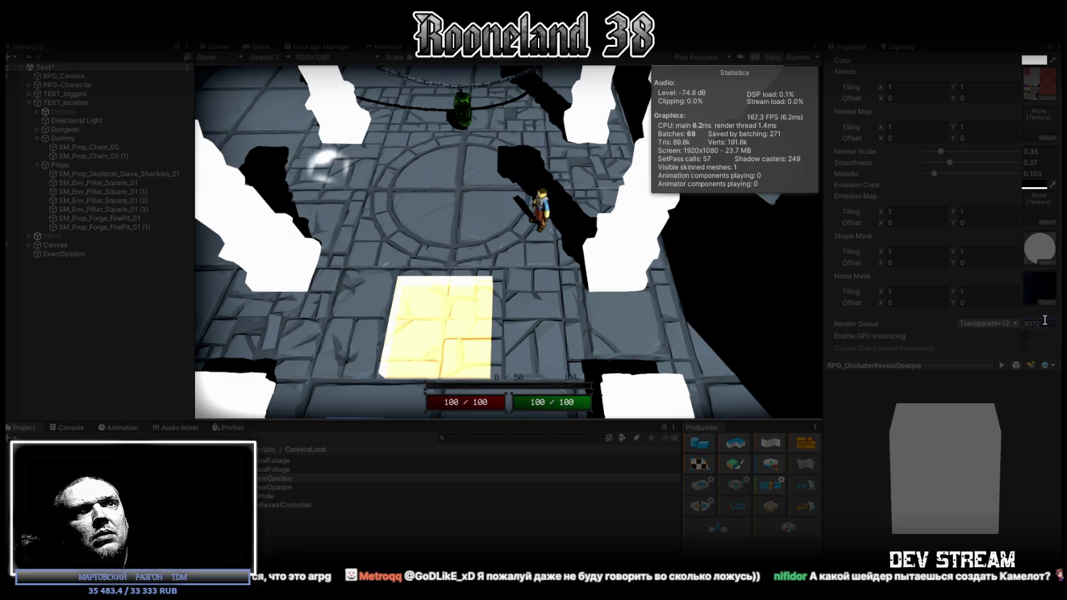
{"action": "scroll", "coordinate": [1034, 331], "scroll_direction": "up", "scroll_amount": 1}
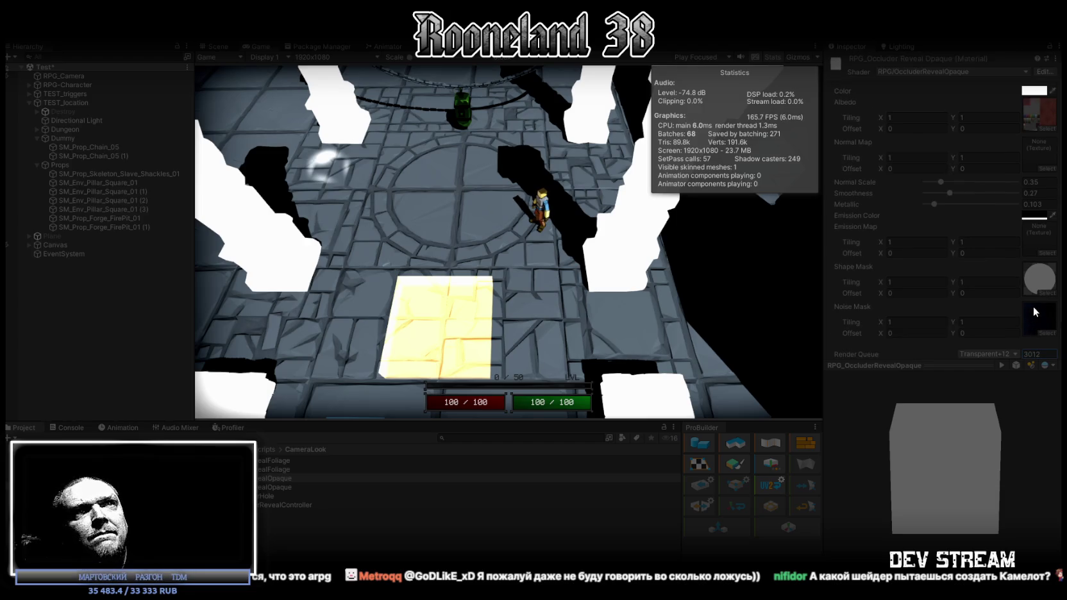
{"action": "left_click", "coordinate": [112, 173]}
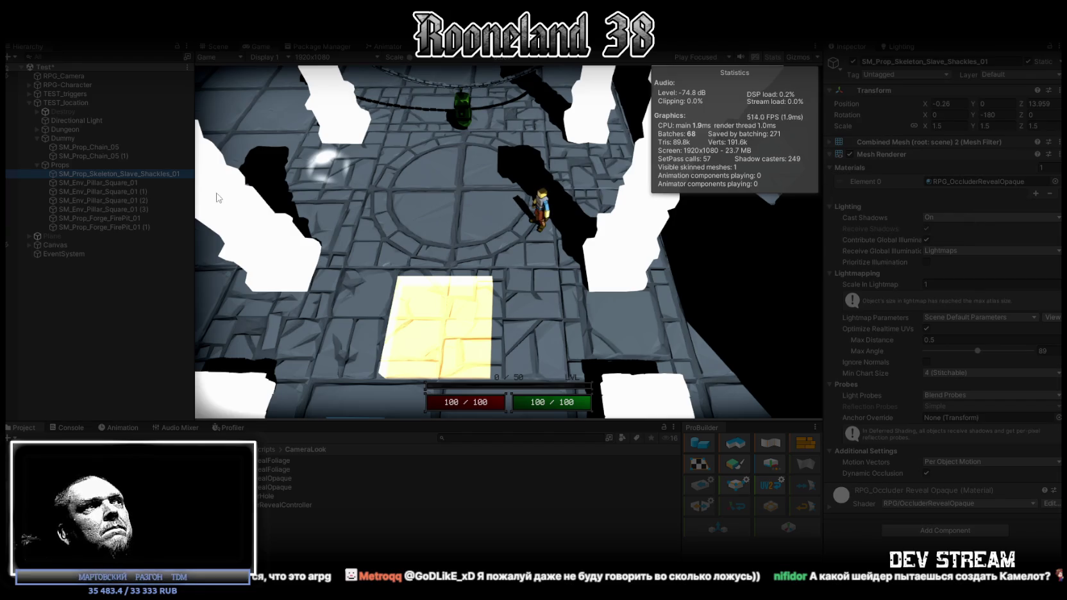
{"action": "scroll", "coordinate": [636, 232], "scroll_direction": "up", "scroll_amount": 2}
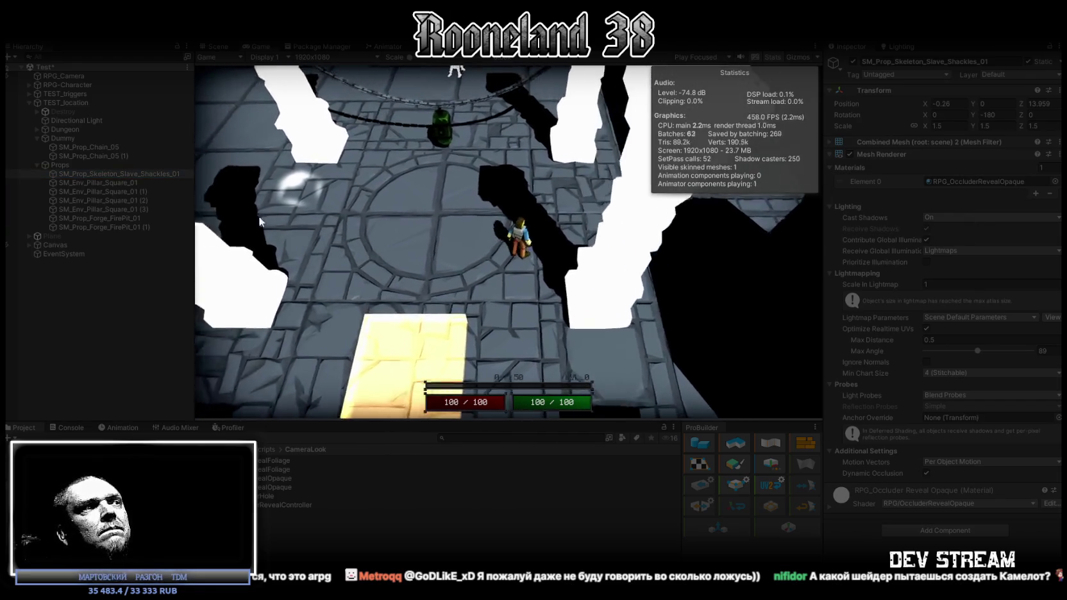
{"action": "left_click", "coordinate": [283, 478]}
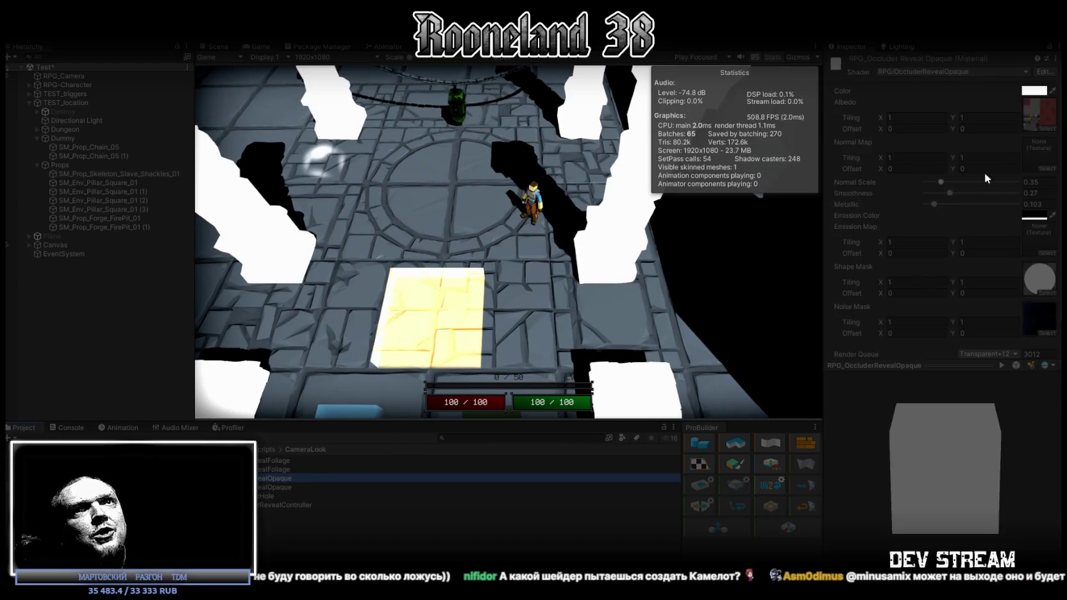
Keep the base colour white and emission black, and raise Metallic to 0.289
{"action": "left_click", "coordinate": [1035, 91]}
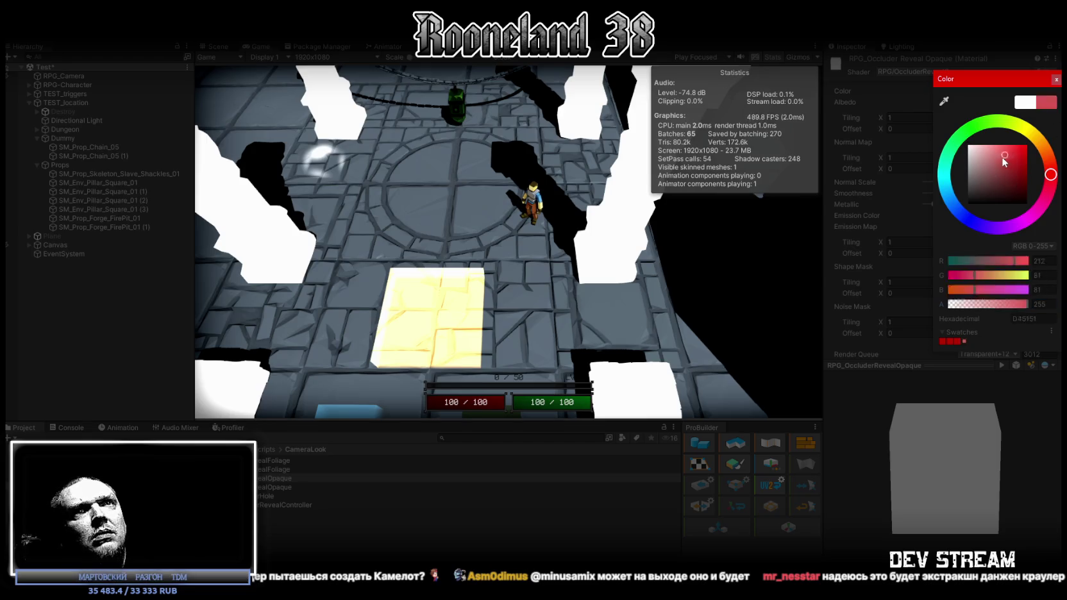
{"action": "left_click", "coordinate": [1056, 79]}
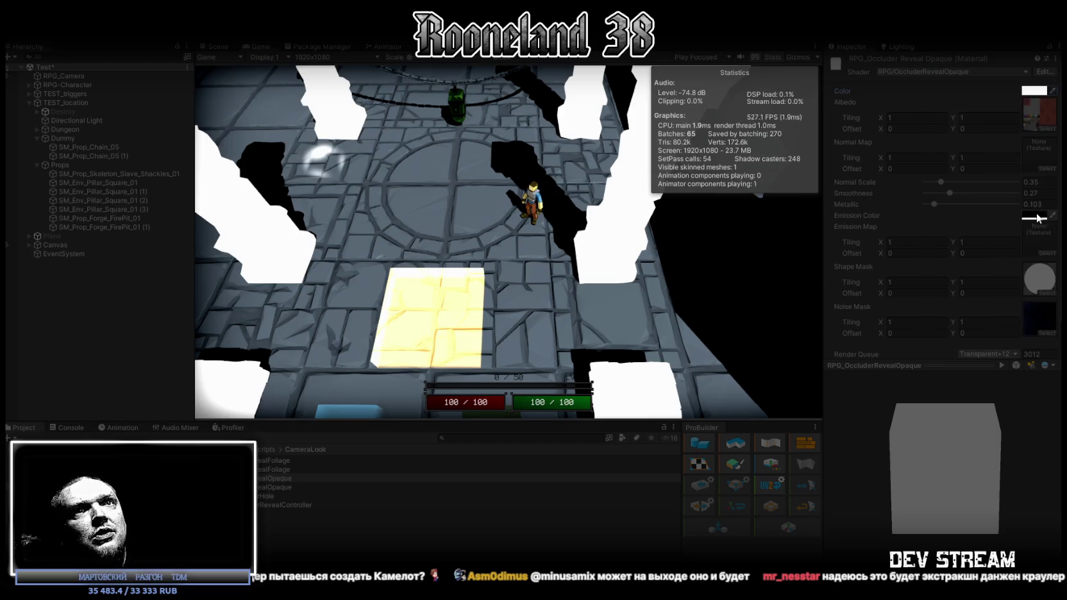
{"action": "left_click", "coordinate": [1034, 217]}
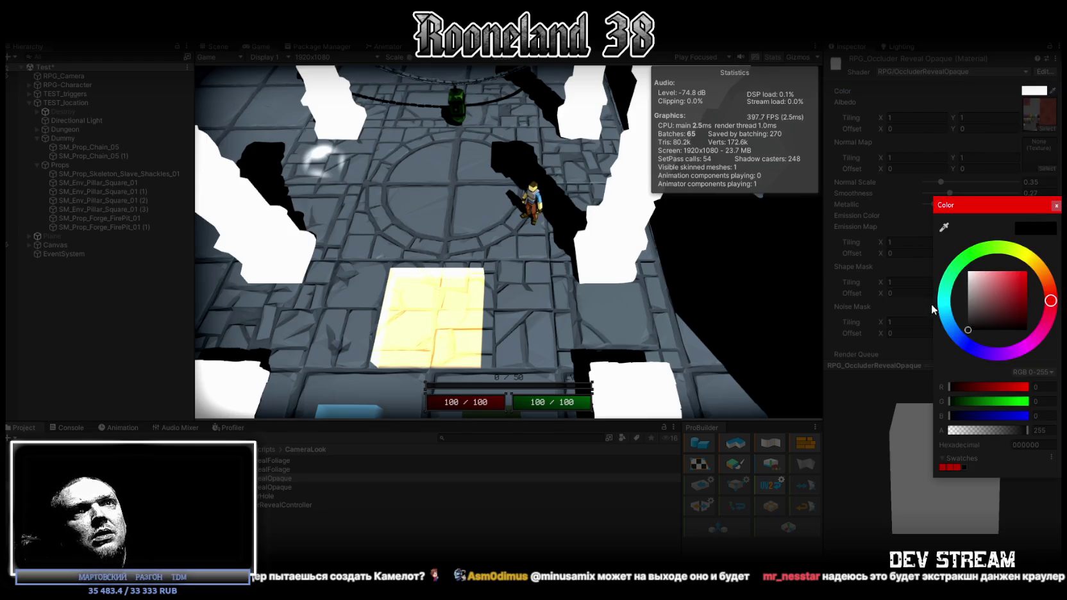
{"action": "left_click", "coordinate": [1056, 205]}
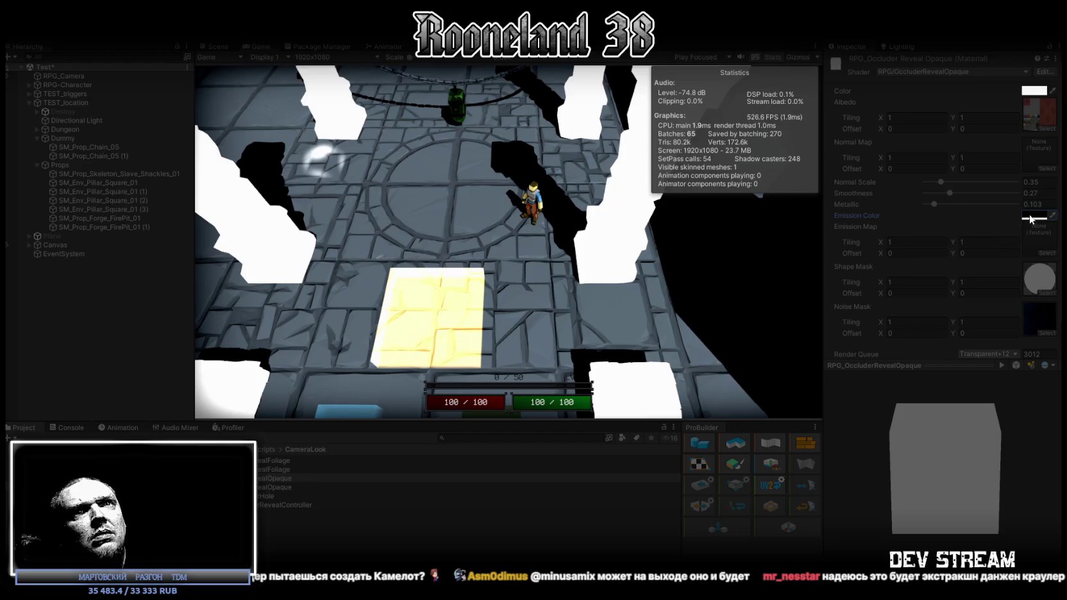
{"action": "left_click", "coordinate": [1030, 218]}
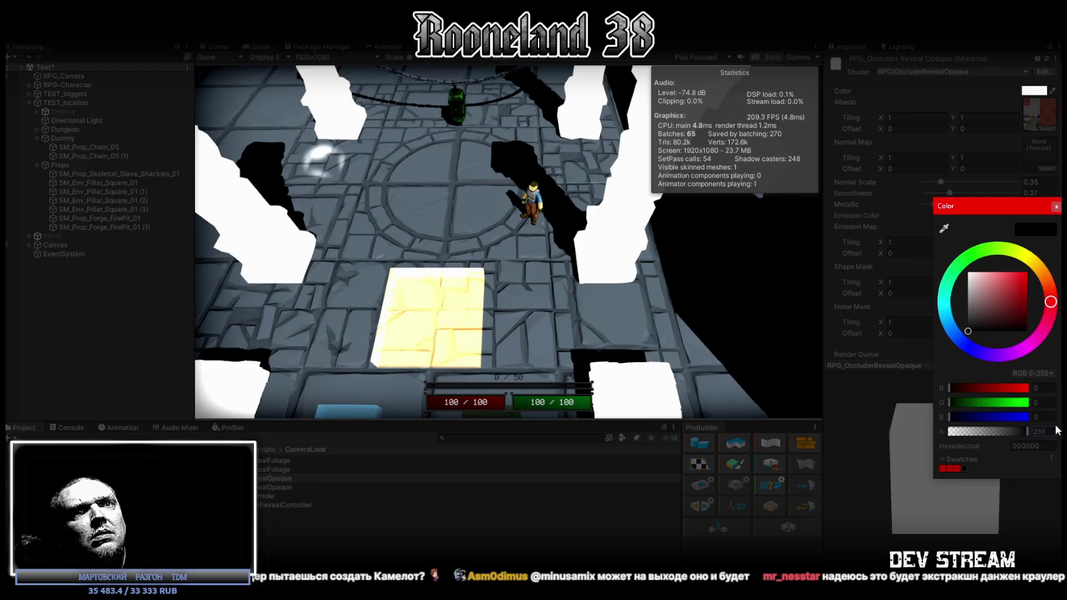
{"action": "left_click", "coordinate": [1050, 195]}
{"action": "left_click", "coordinate": [987, 204]}
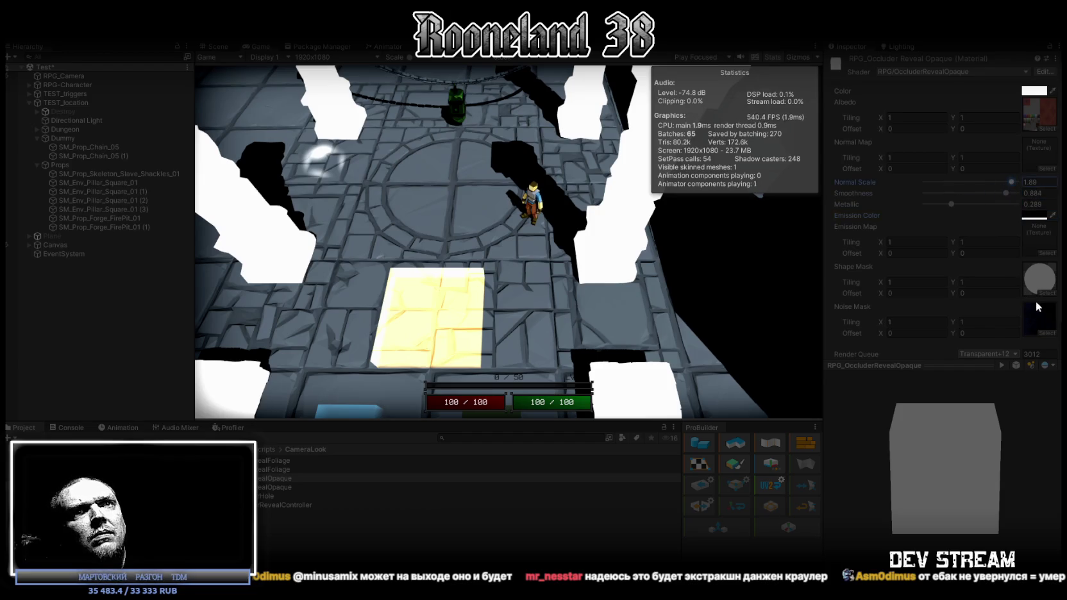
Assign the black-and-white noise texture as the material's Noise Mask
{"action": "scroll", "coordinate": [1037, 306], "scroll_direction": "down", "scroll_amount": 2}
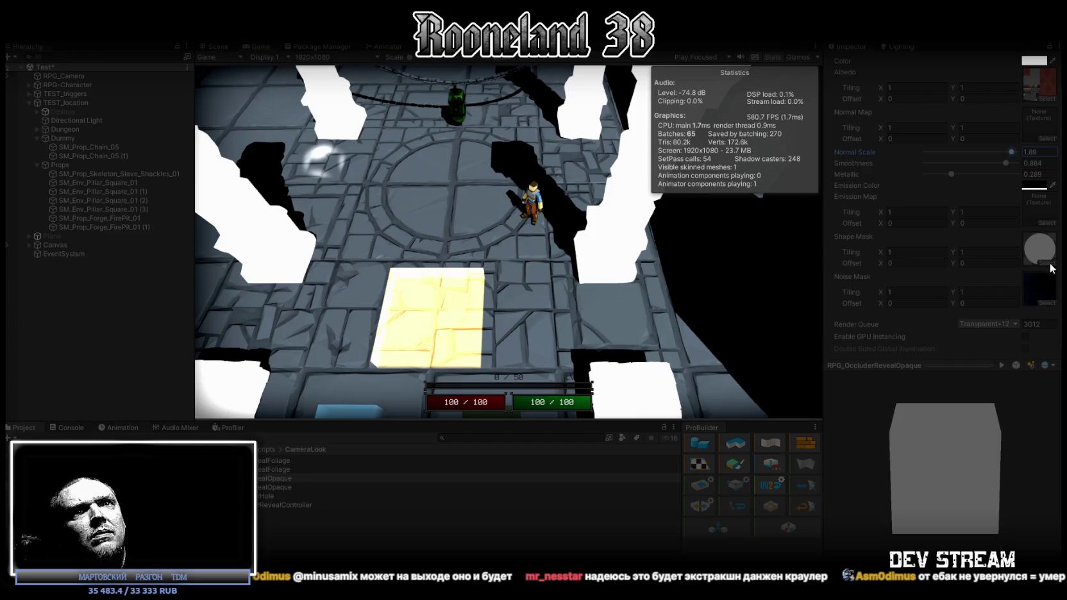
{"action": "left_click", "coordinate": [1045, 304]}
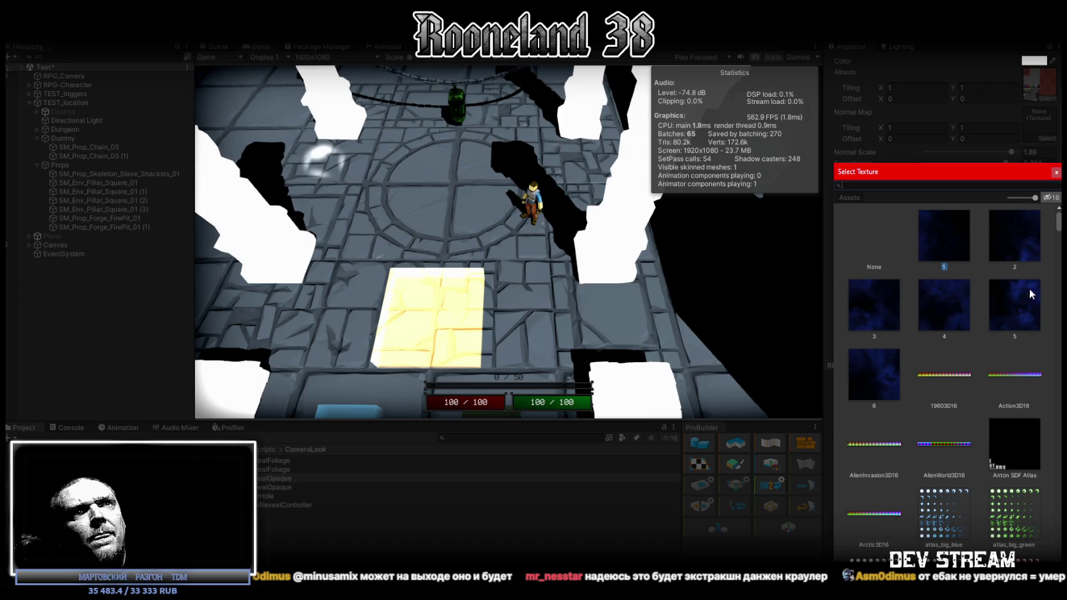
{"action": "scroll", "coordinate": [973, 304], "scroll_direction": "down", "scroll_amount": 15}
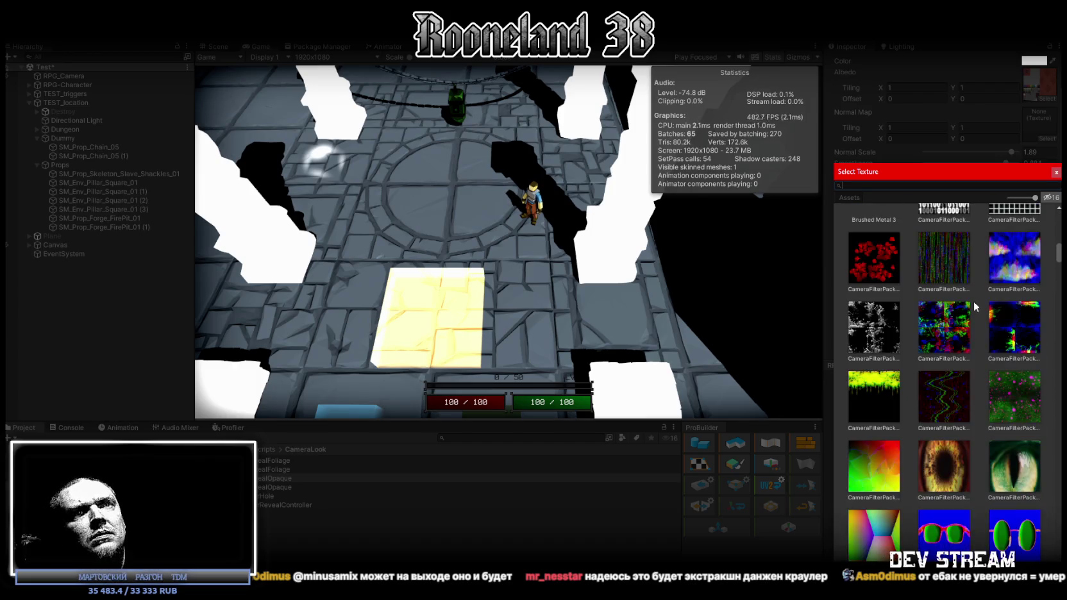
{"action": "scroll", "coordinate": [974, 305], "scroll_direction": "up", "scroll_amount": 2}
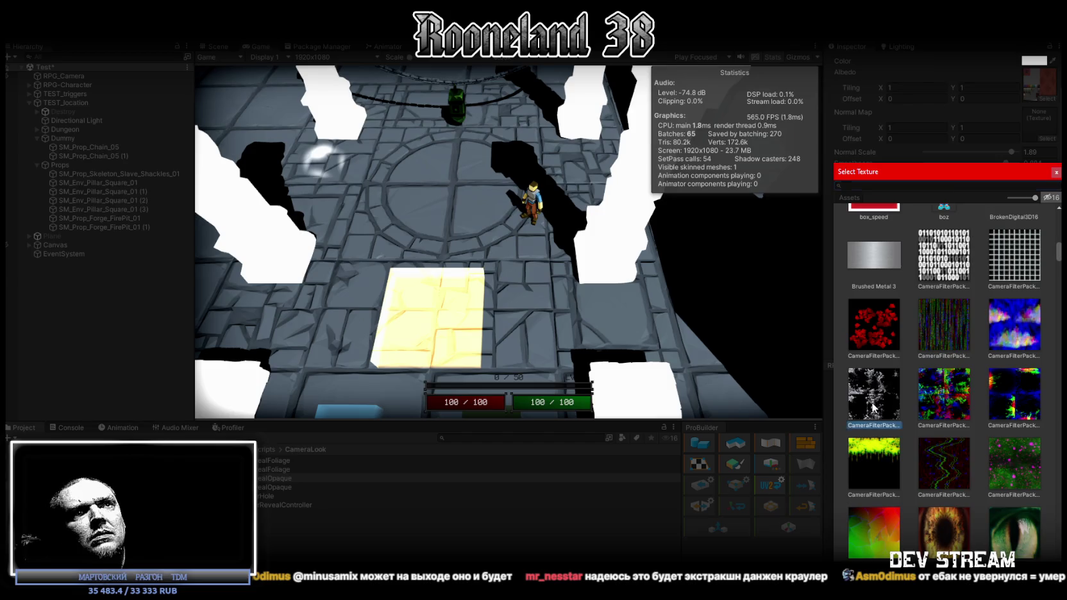
{"action": "double_click", "coordinate": [872, 408]}
{"action": "scroll", "coordinate": [949, 302], "scroll_direction": "up", "scroll_amount": 1}
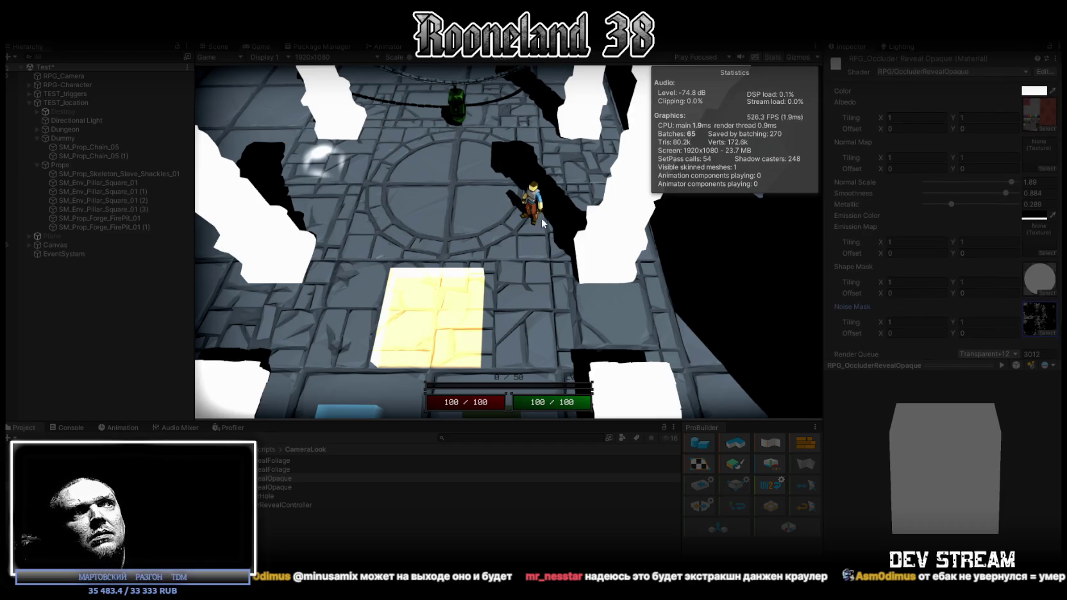
{"action": "left_click", "coordinate": [583, 189]}
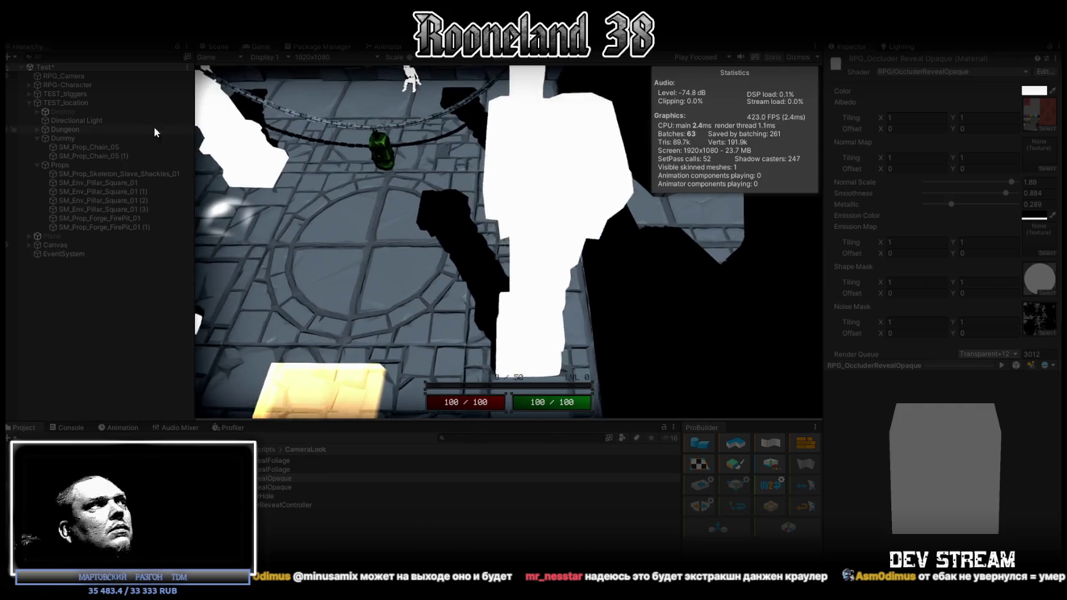
Select RPG_Camera and run the character past the pillars, checking the reveal material
{"action": "left_click", "coordinate": [64, 76]}
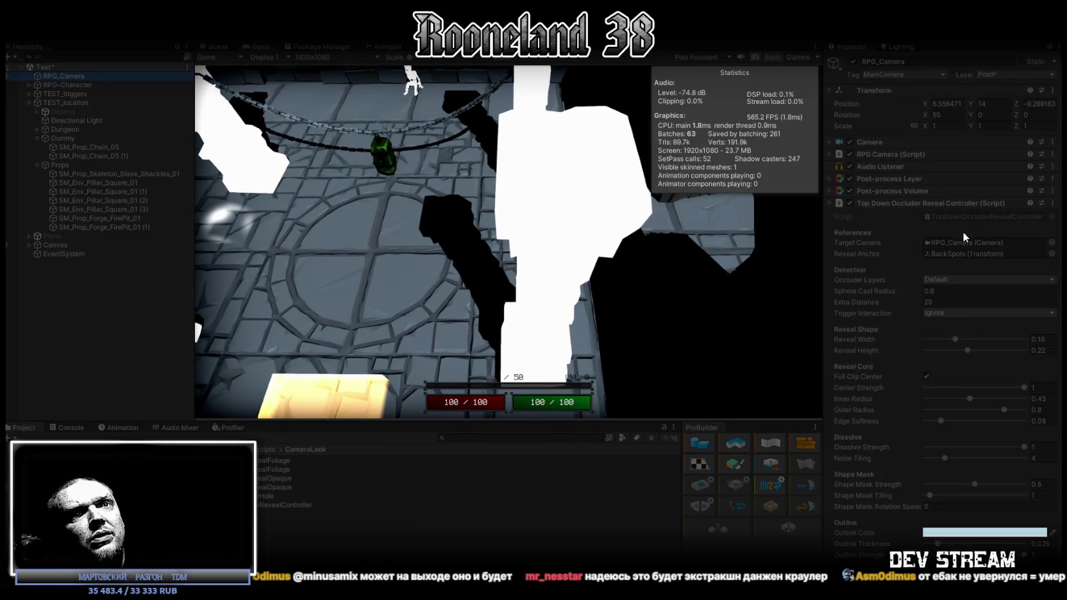
{"action": "scroll", "coordinate": [964, 232], "scroll_direction": "down", "scroll_amount": 1}
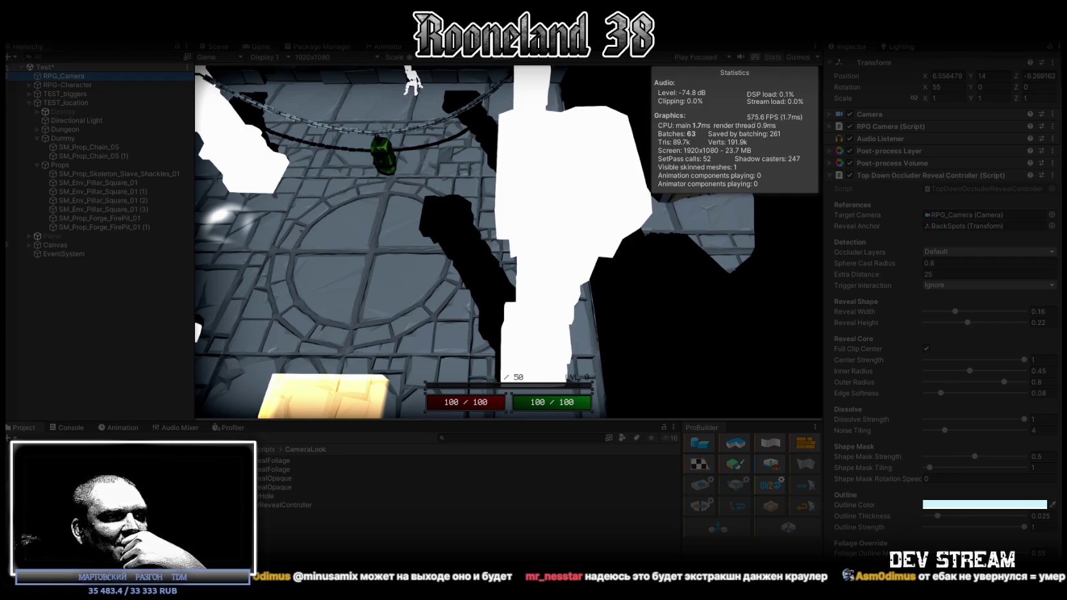
{"action": "left_click", "coordinate": [622, 313]}
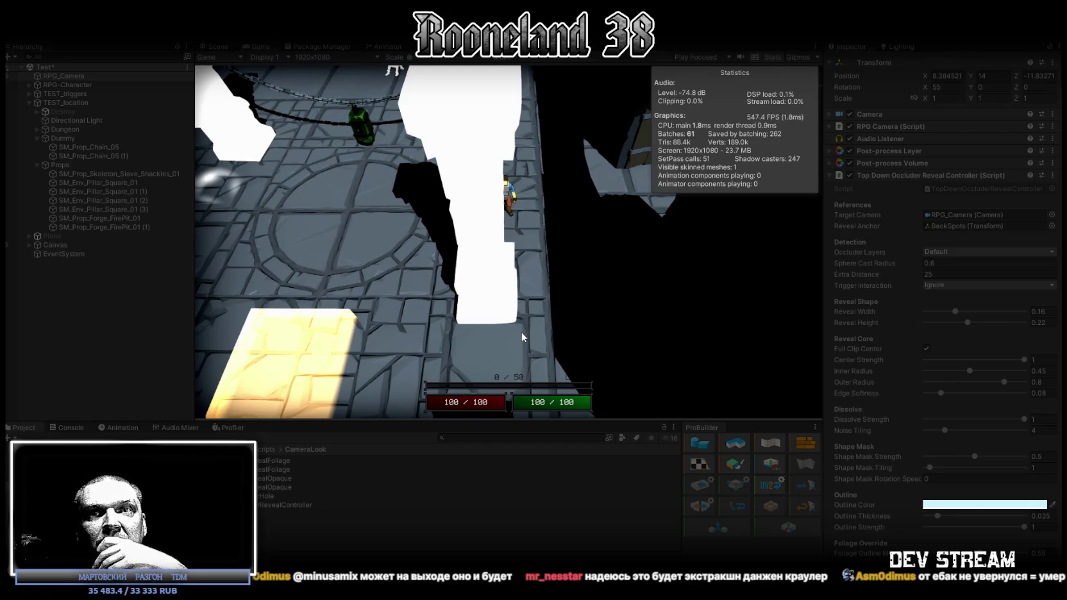
{"action": "left_click", "coordinate": [521, 332]}
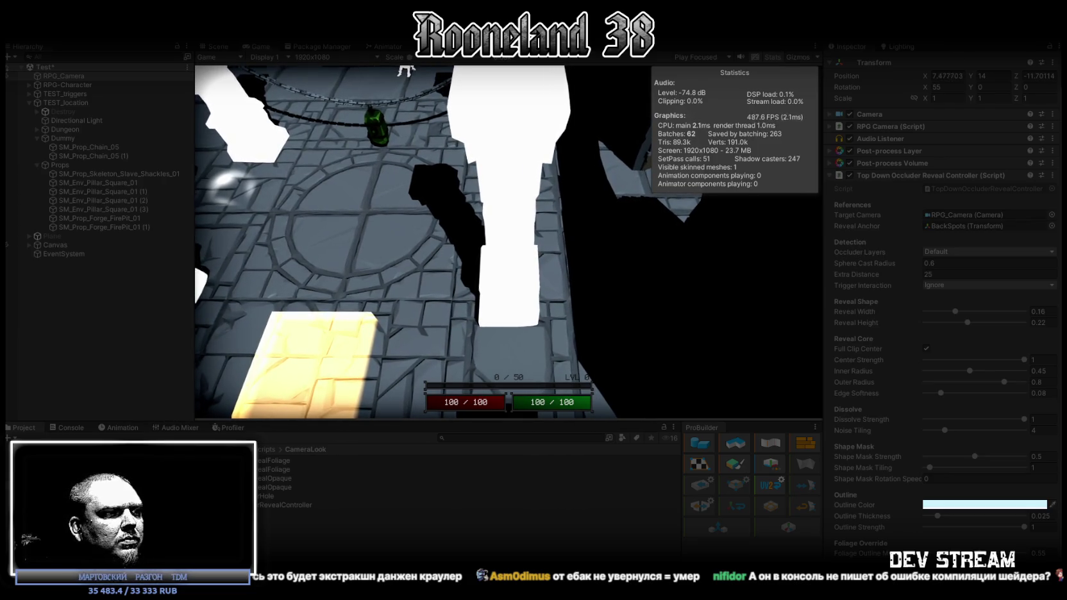
{"action": "key", "text": "d"}
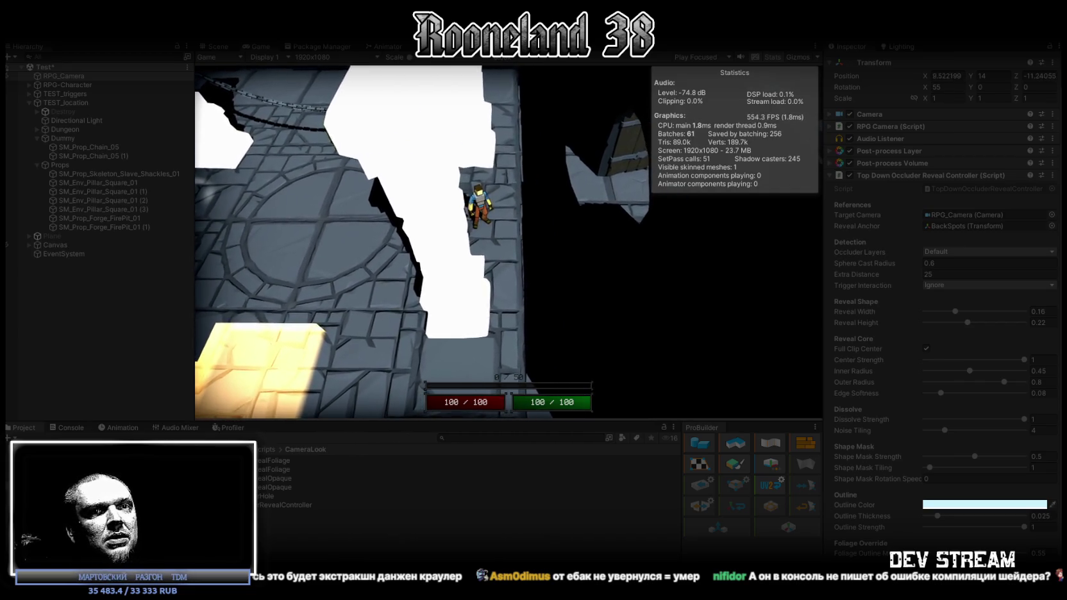
{"action": "left_click", "coordinate": [267, 479]}
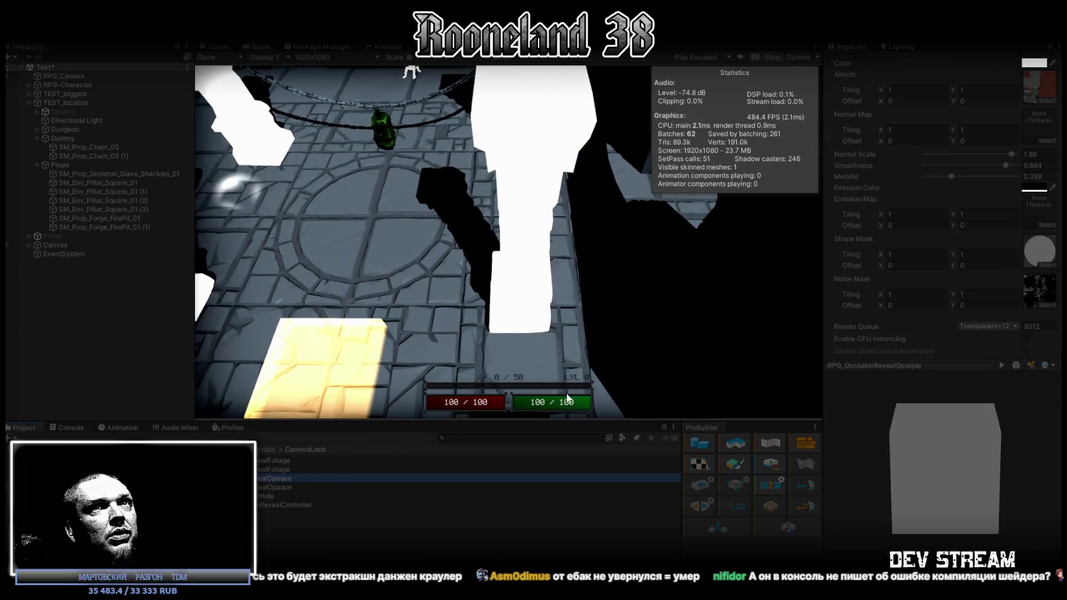
{"action": "left_click", "coordinate": [640, 248]}
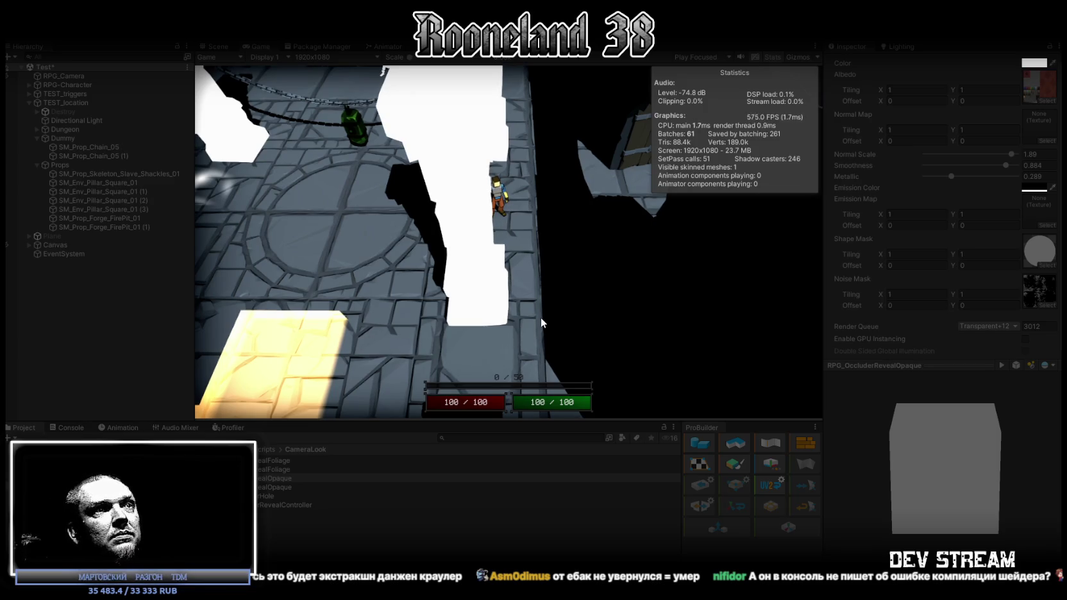
{"action": "left_click", "coordinate": [539, 317]}
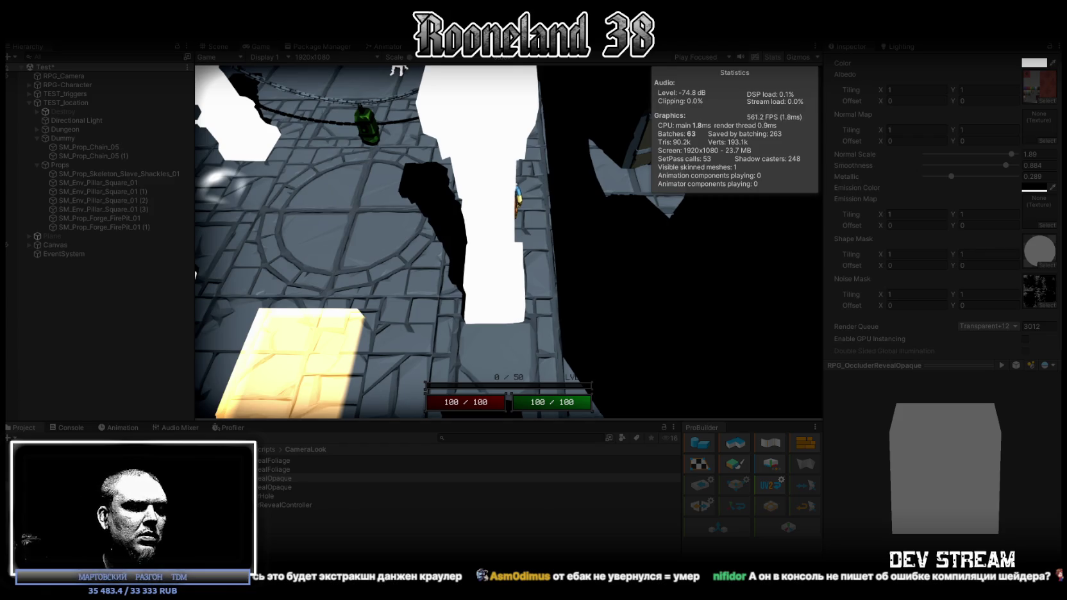
Walk the character up the corridor and around the pillars, read the Console, then stop Play mode
{"action": "key", "text": "a"}
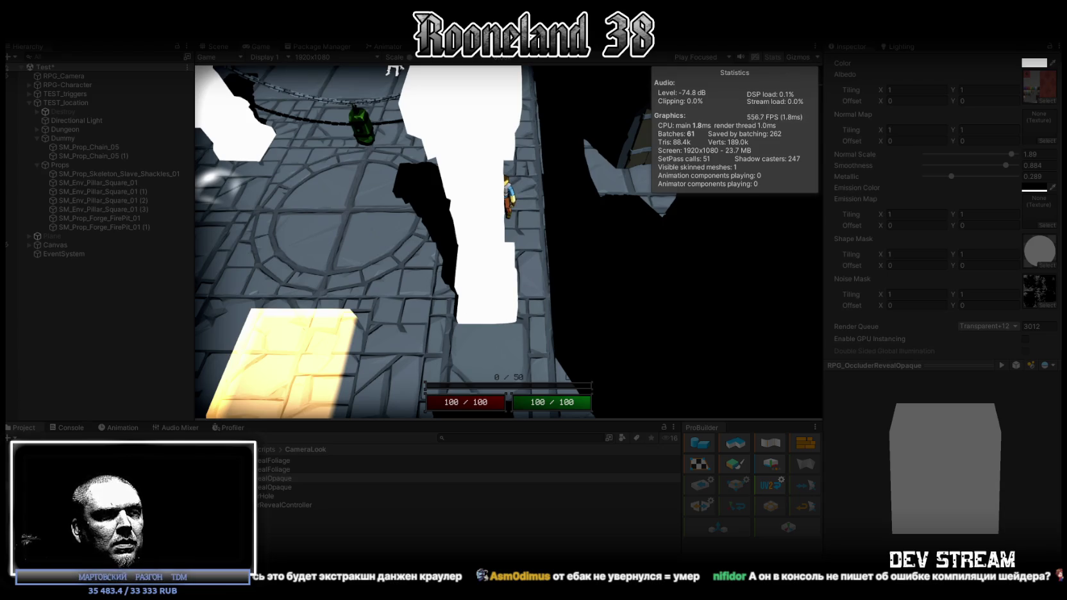
{"action": "key", "text": "w"}
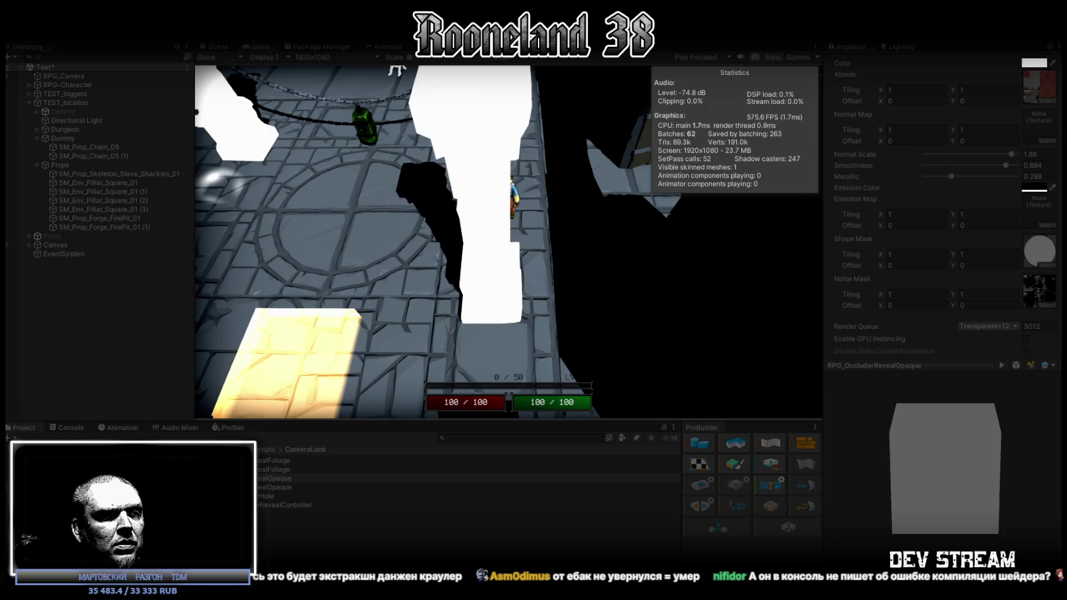
{"action": "key", "text": "w"}
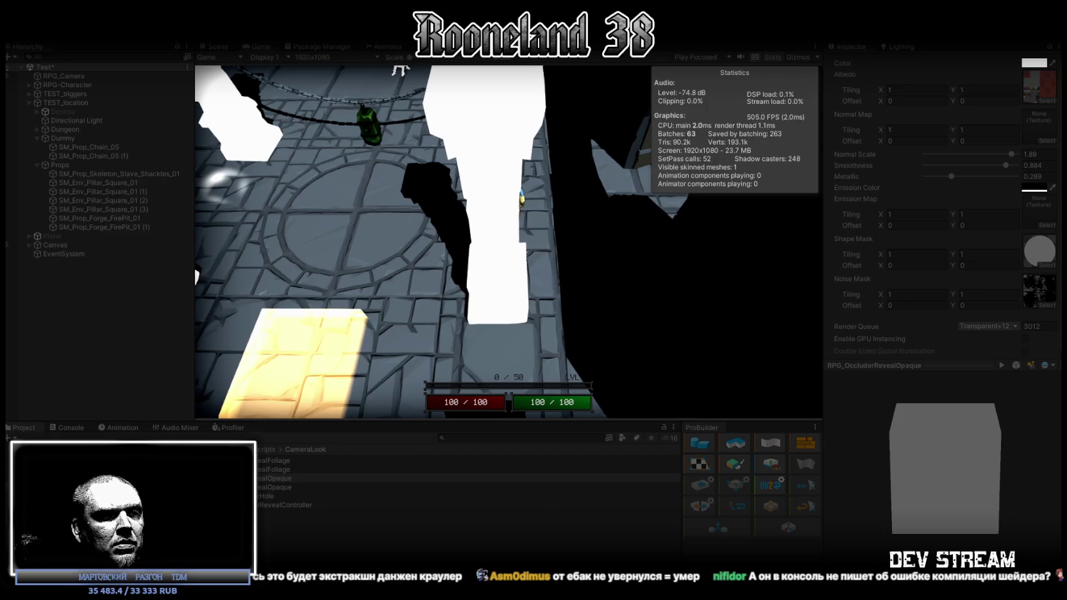
{"action": "key", "text": "a"}
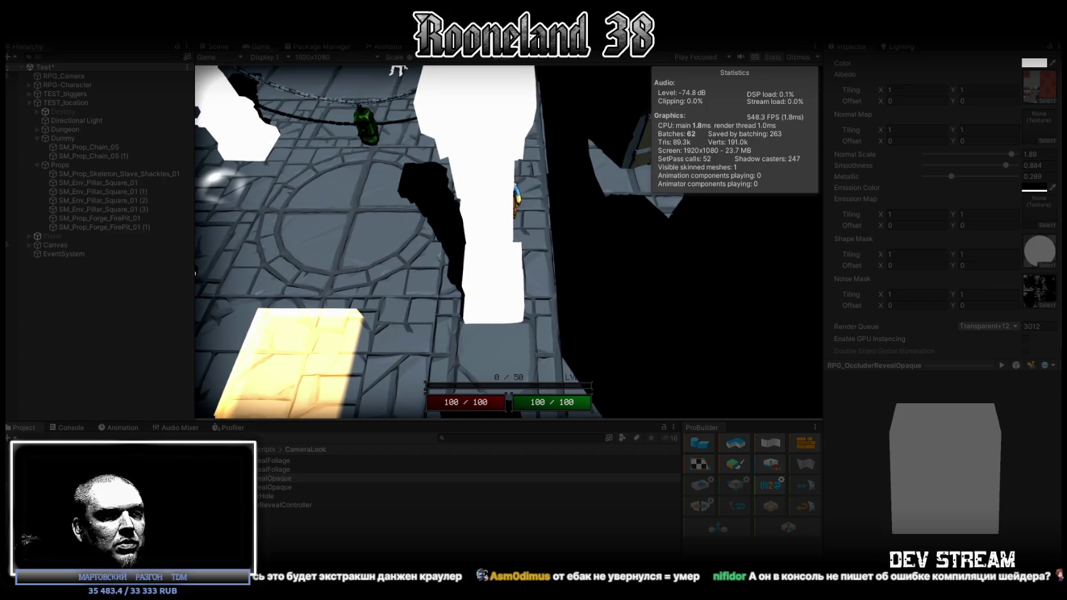
{"action": "key", "text": "d"}
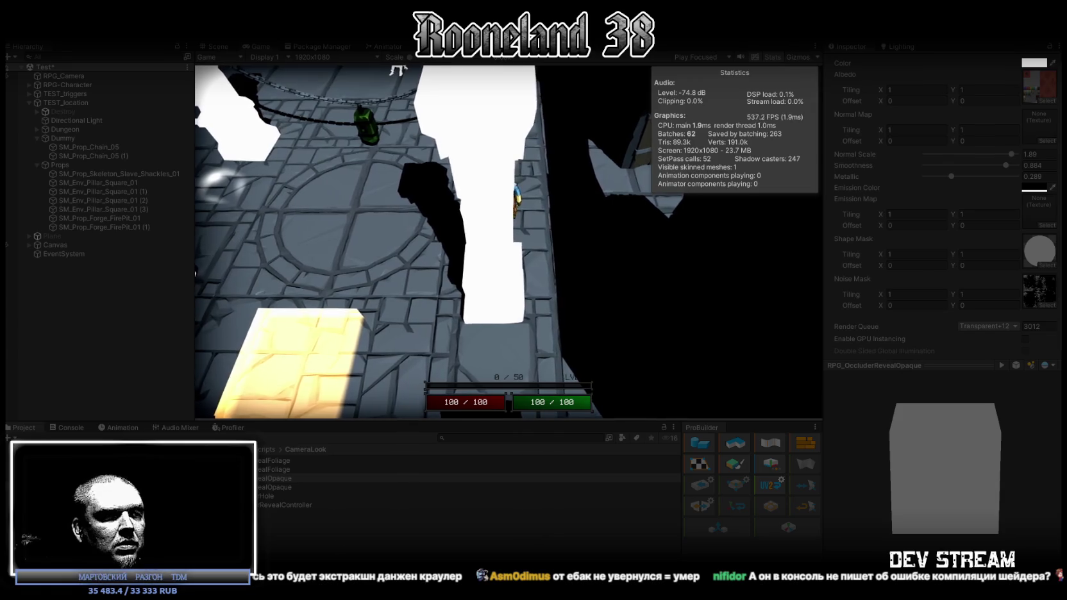
{"action": "key", "text": "d"}
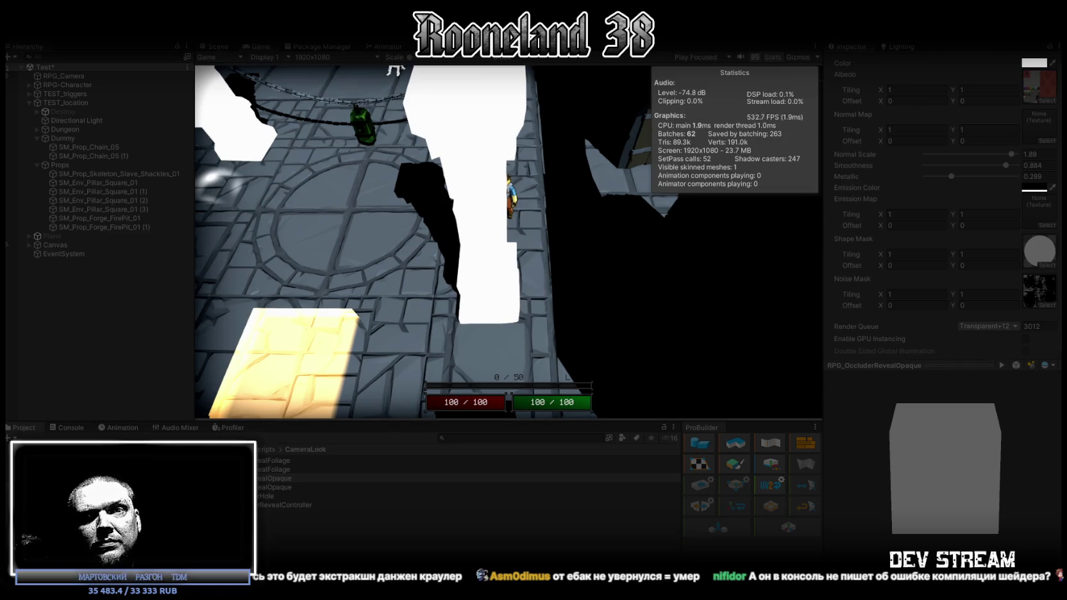
{"action": "key", "text": "a"}
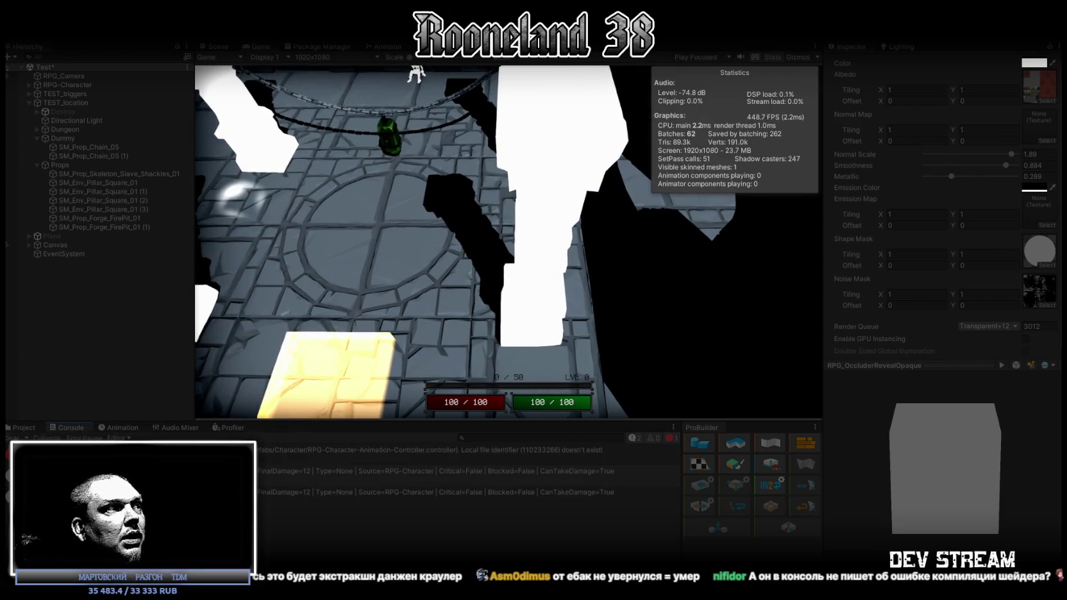
{"action": "left_click", "coordinate": [430, 449]}
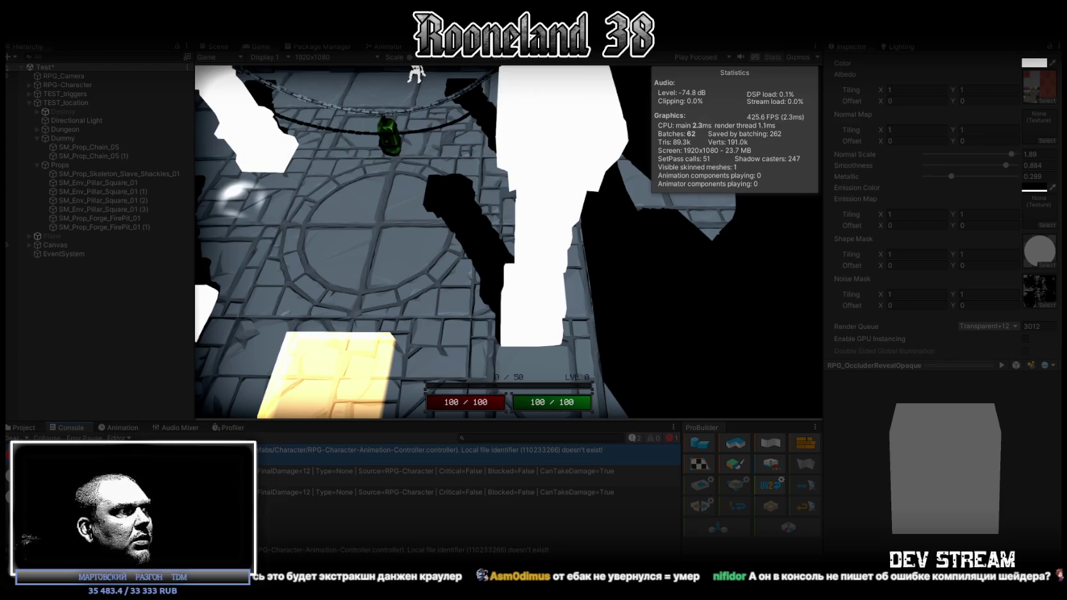
{"action": "left_click", "coordinate": [26, 427]}
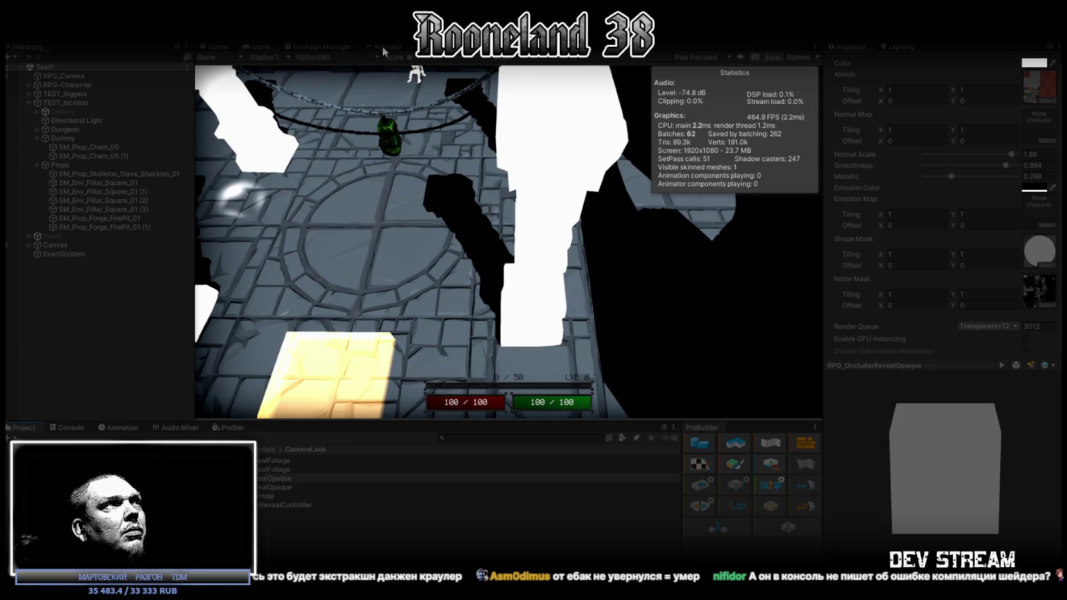
{"action": "key", "text": "ctrl+p"}
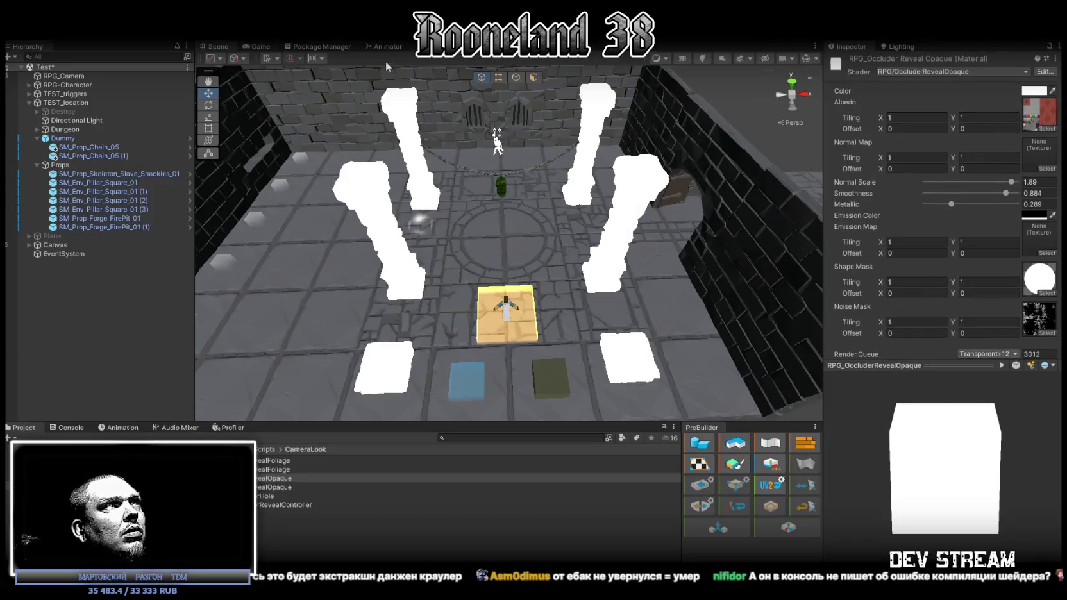
Delete the Unarmed-WalkRun-Blend state from the Relax states in the Animator
{"action": "left_click", "coordinate": [387, 47]}
{"action": "left_click", "coordinate": [485, 58]}
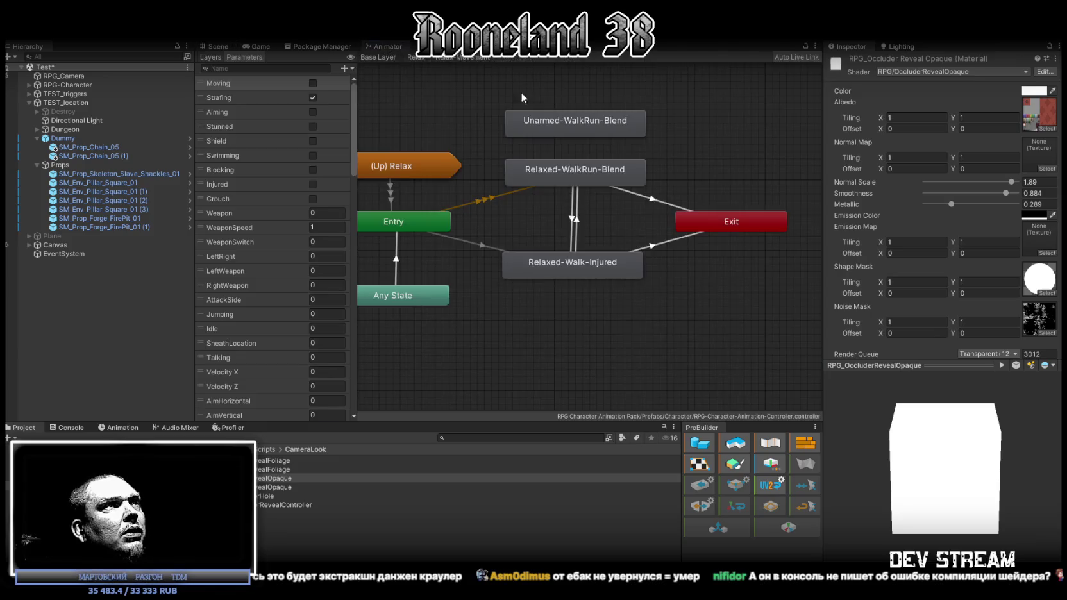
{"action": "left_click", "coordinate": [548, 125]}
{"action": "key", "text": "Delete"}
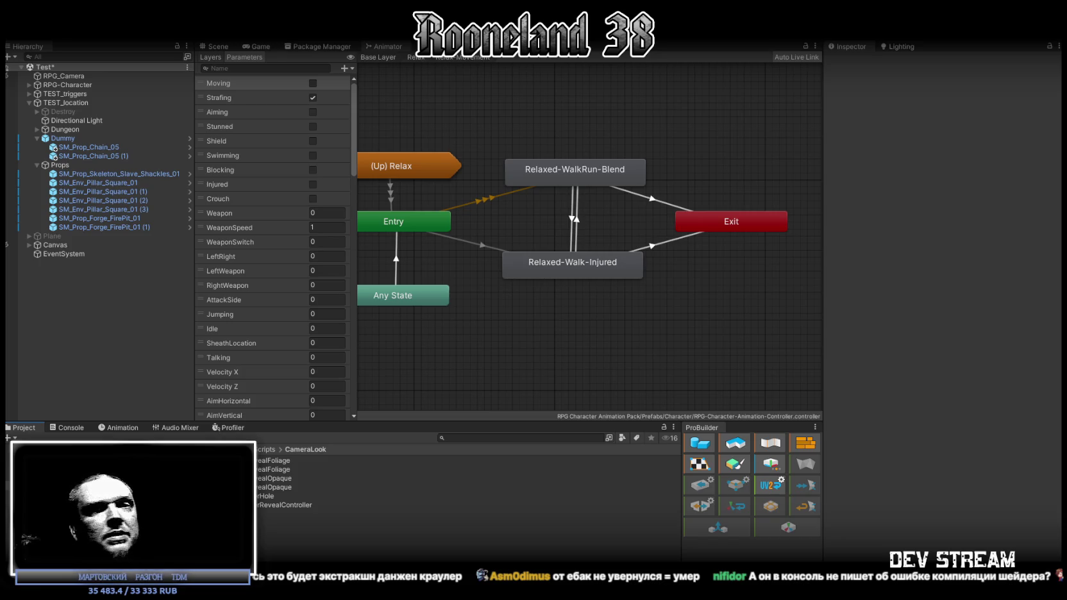
Walk the character past the pillars back to the glowing tile, then stop Play mode
{"action": "left_click", "coordinate": [228, 50]}
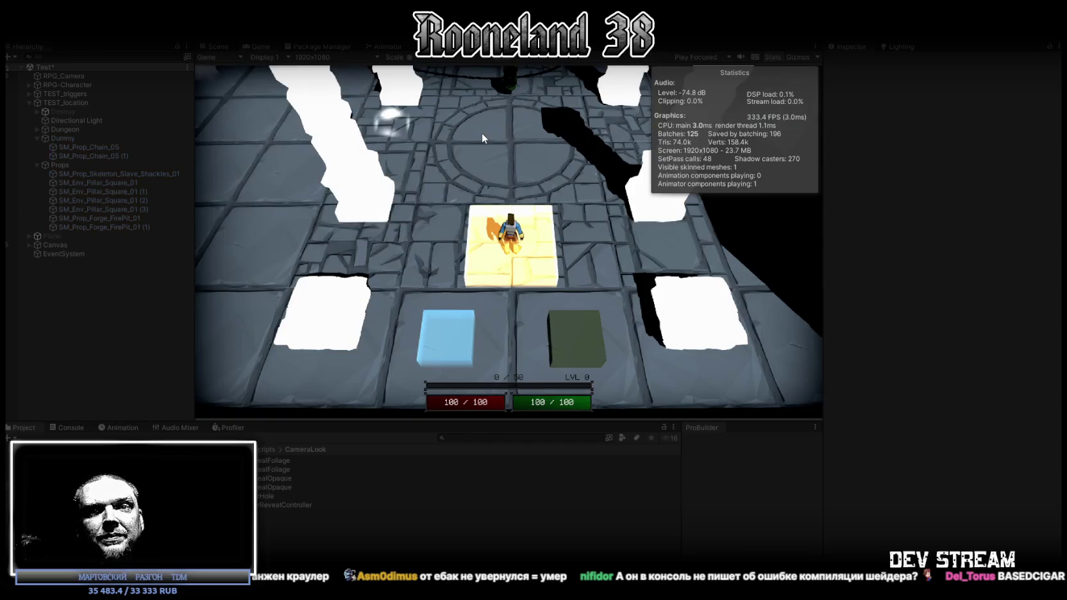
{"action": "key", "text": "w"}
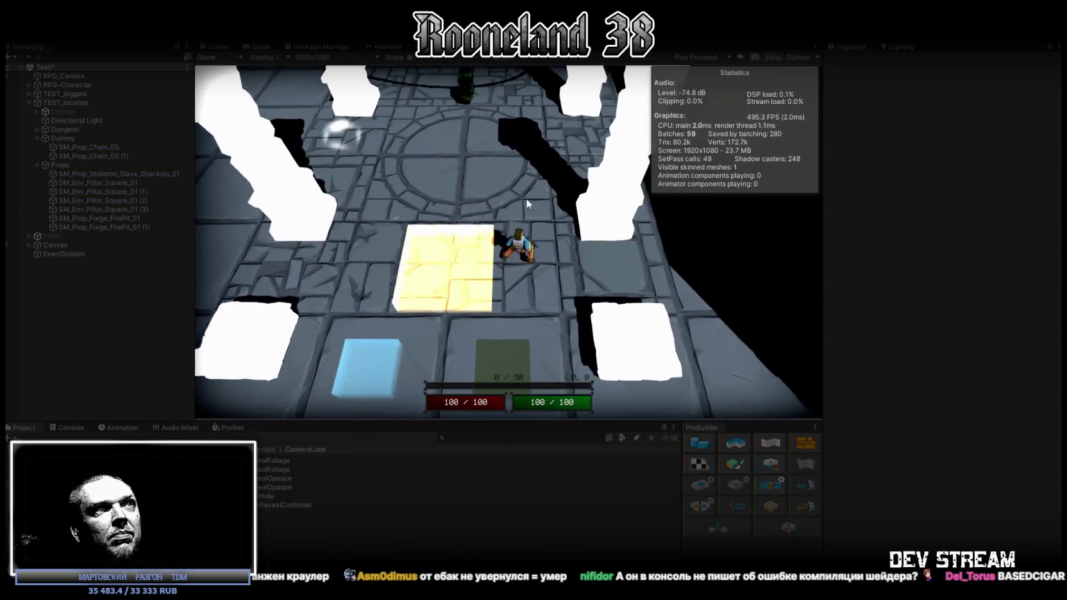
{"action": "key", "text": "w"}
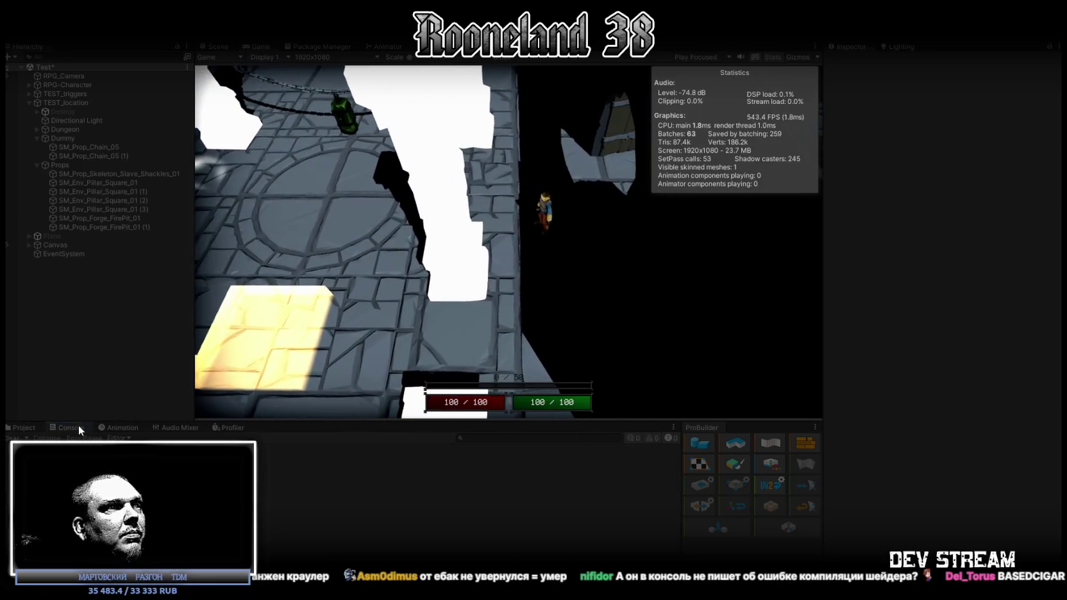
{"action": "key", "text": "w"}
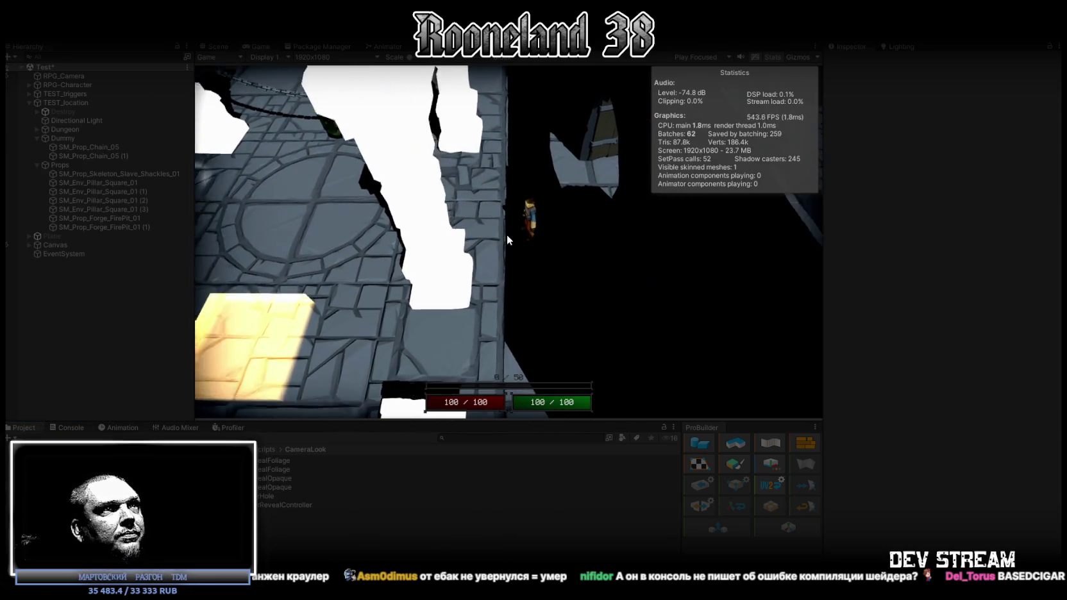
{"action": "key", "text": "w"}
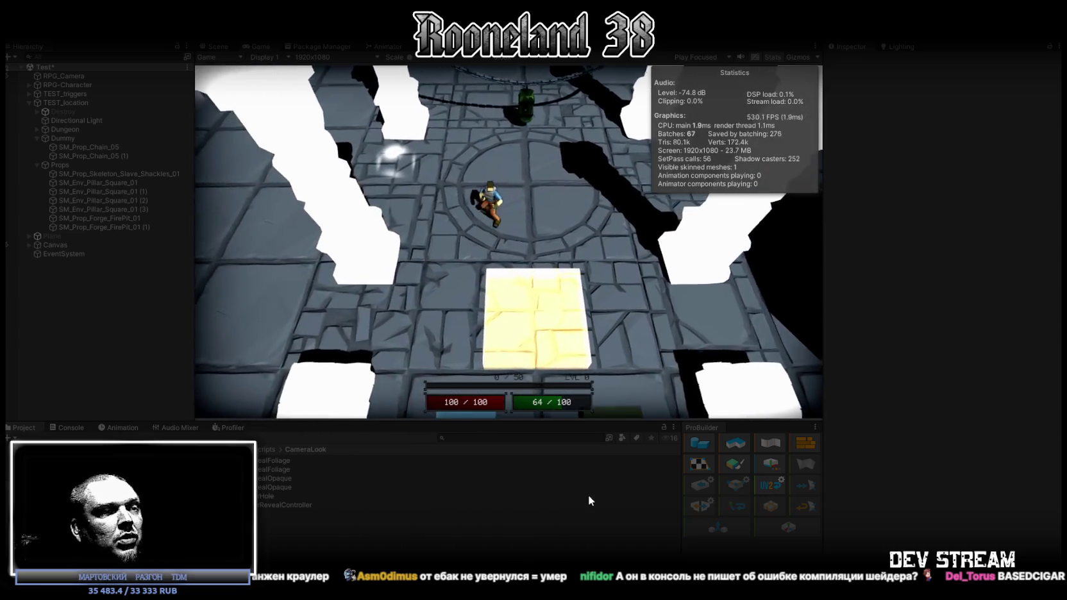
{"action": "key", "text": "s"}
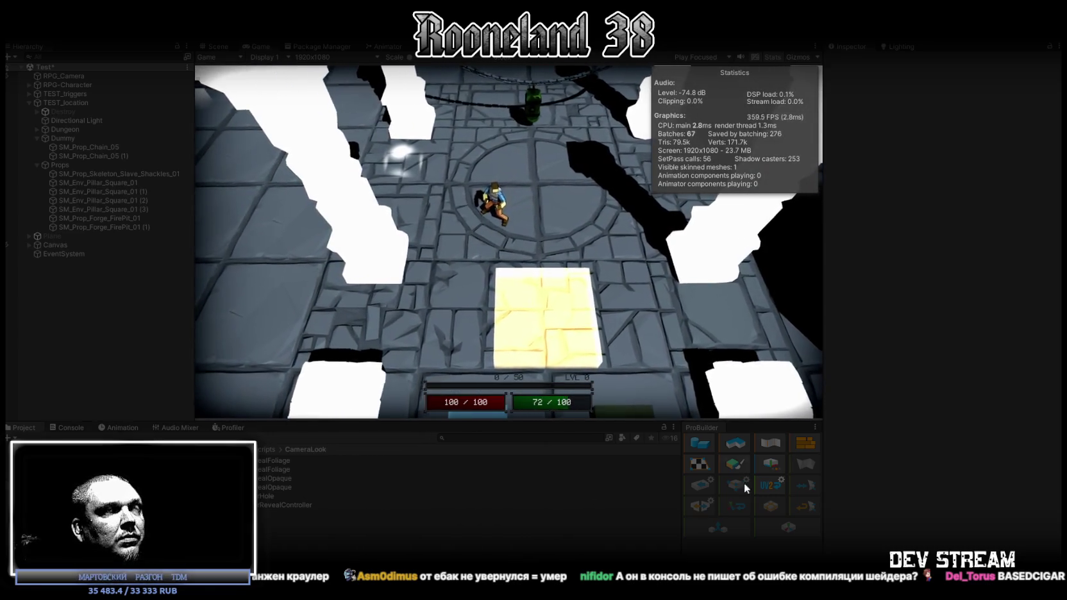
{"action": "key", "text": "ctrl+p"}
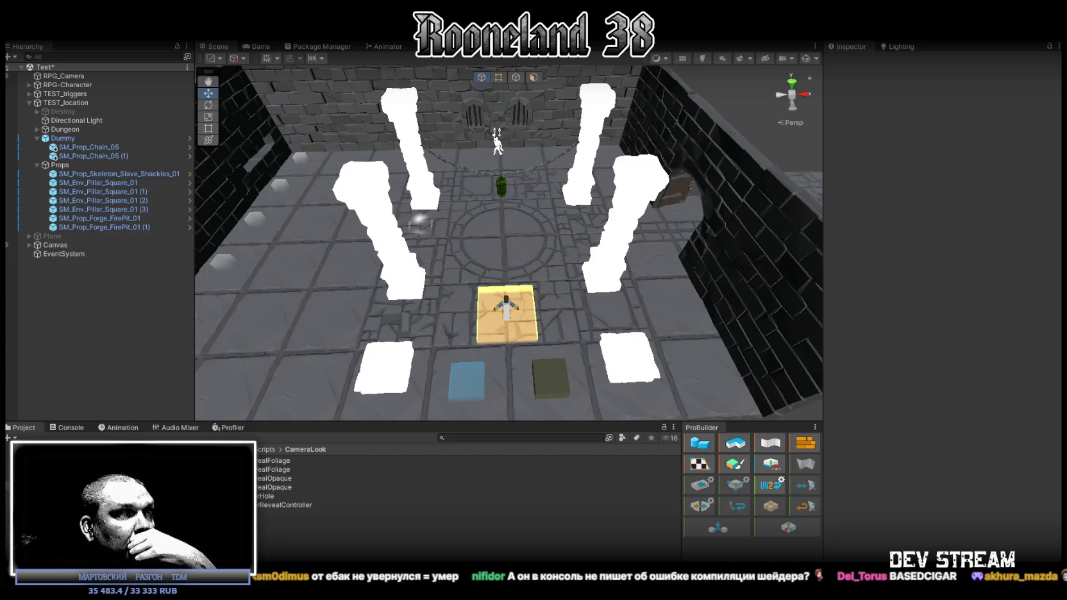
Replace TopDownOccluderRevealController.cs with the updated code and let Unity recompile it
{"action": "key", "text": "alt+Tab"}
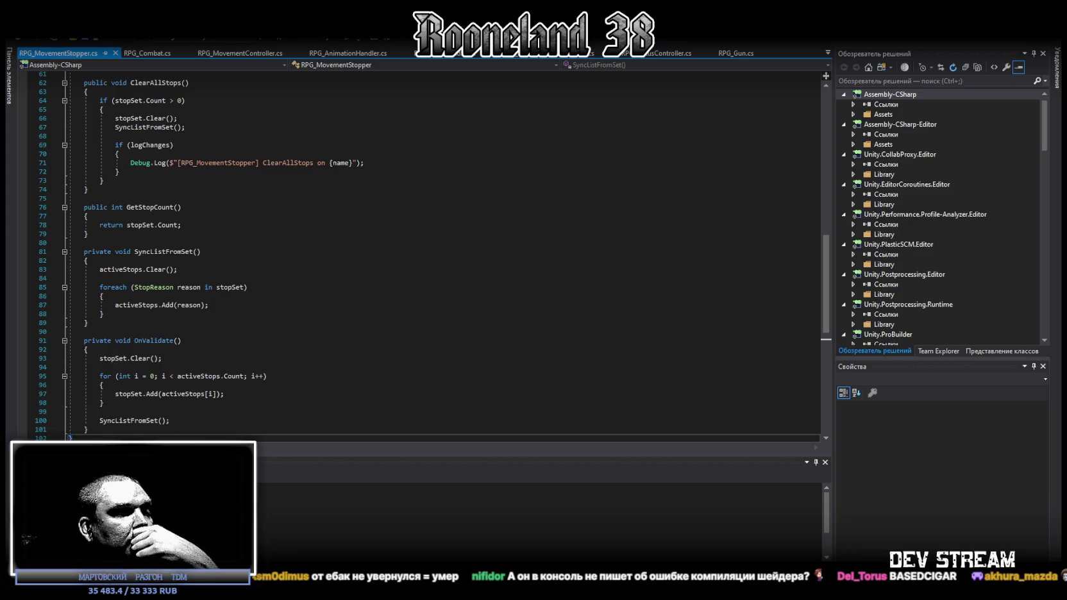
{"action": "key", "text": "alt+Tab"}
{"action": "double_click", "coordinate": [284, 504]}
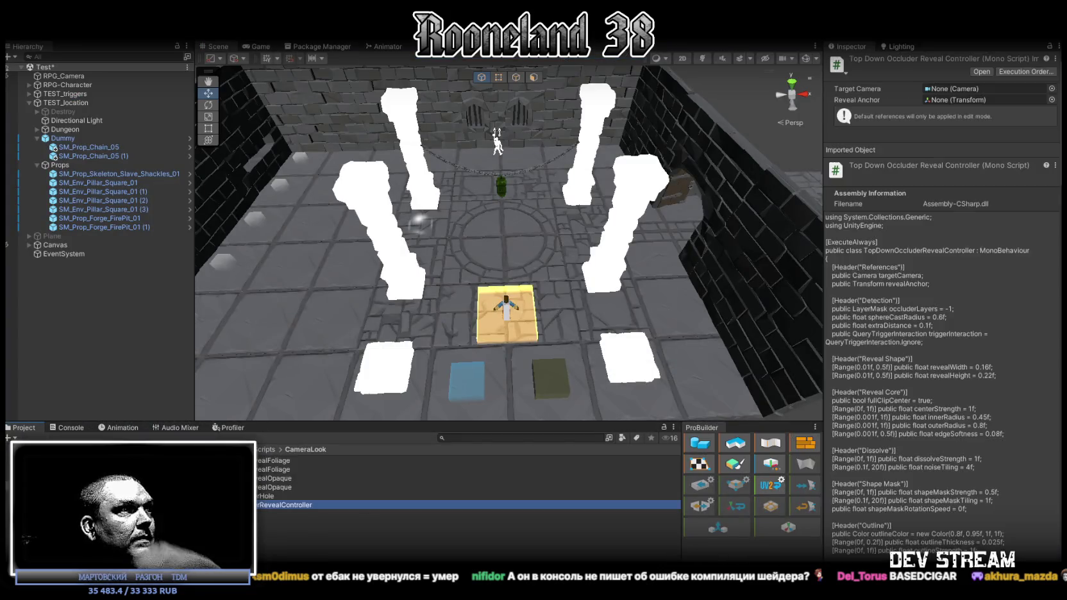
{"action": "key", "text": "ctrl+a"}
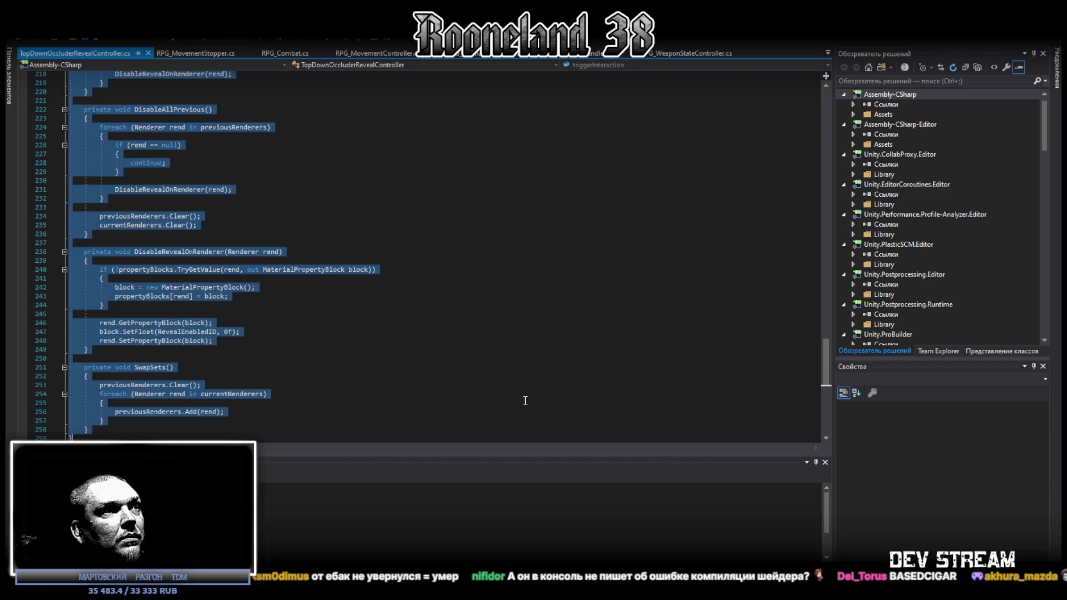
{"action": "key", "text": "Right"}
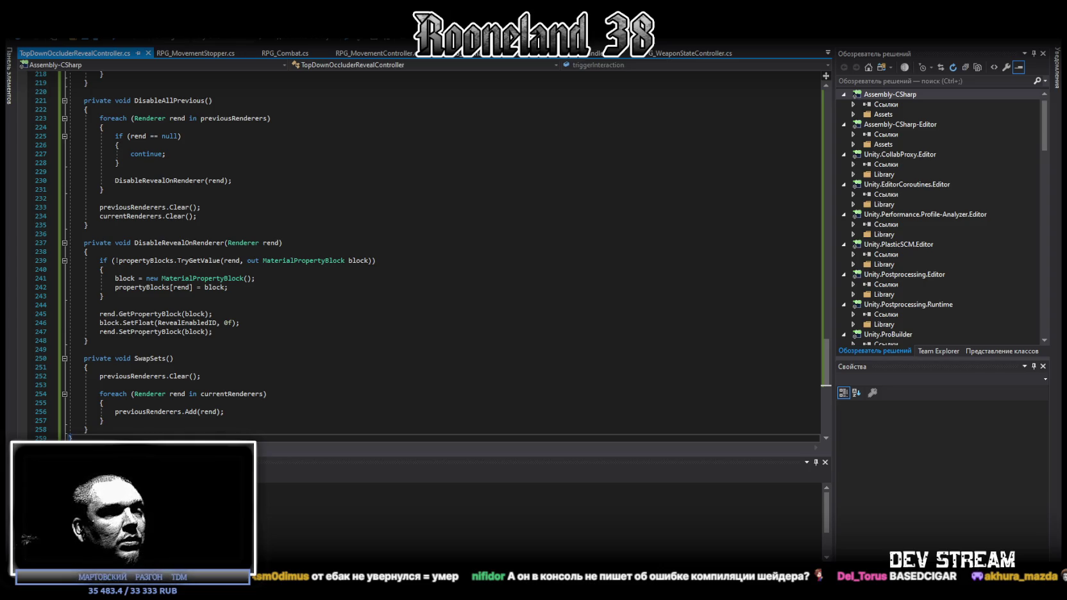
{"action": "key", "text": "alt+Tab"}
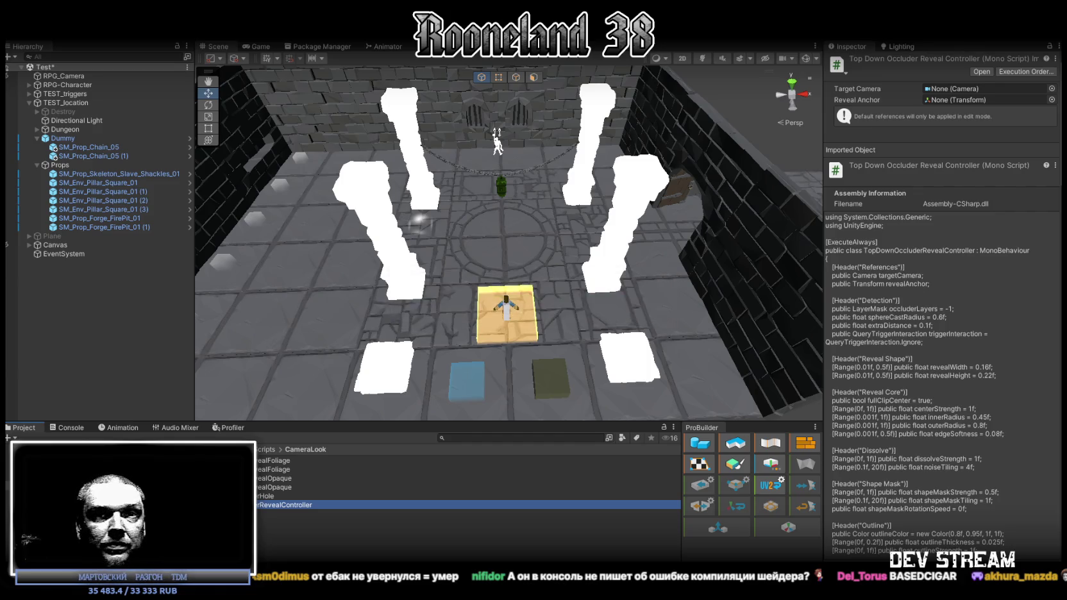
Paste the new BuildReveal dissolve-and-outline code over the RPG_OccluderRevealOpaque shader
{"action": "key", "text": "alt+Tab"}
{"action": "scroll", "coordinate": [380, 373], "scroll_direction": "down", "scroll_amount": 5}
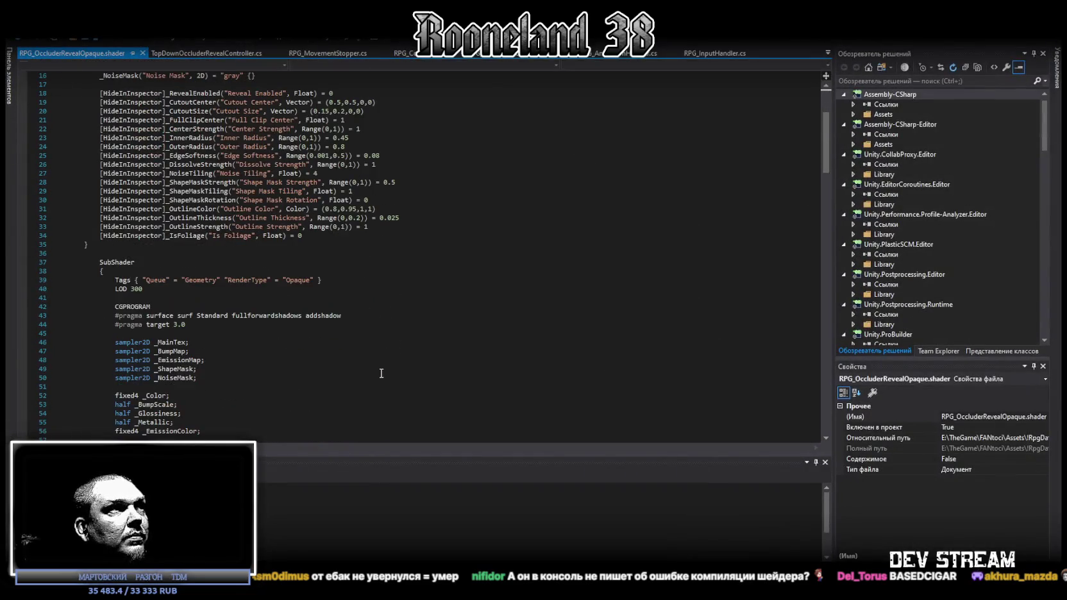
{"action": "key", "text": "ctrl+a"}
{"action": "key", "text": "ctrl+v"}
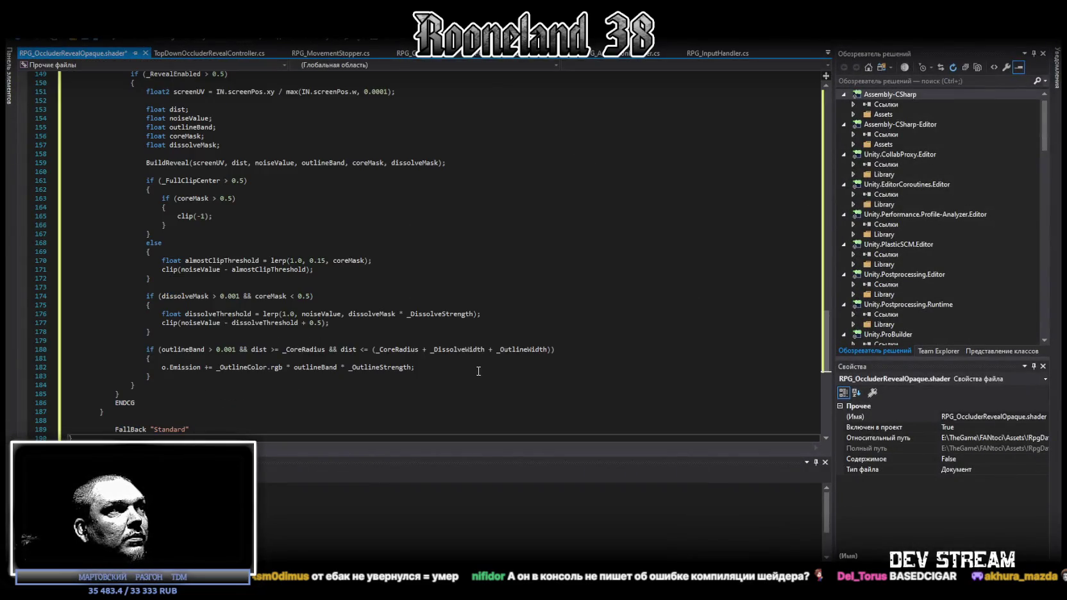
{"action": "key", "text": "alt+Tab"}
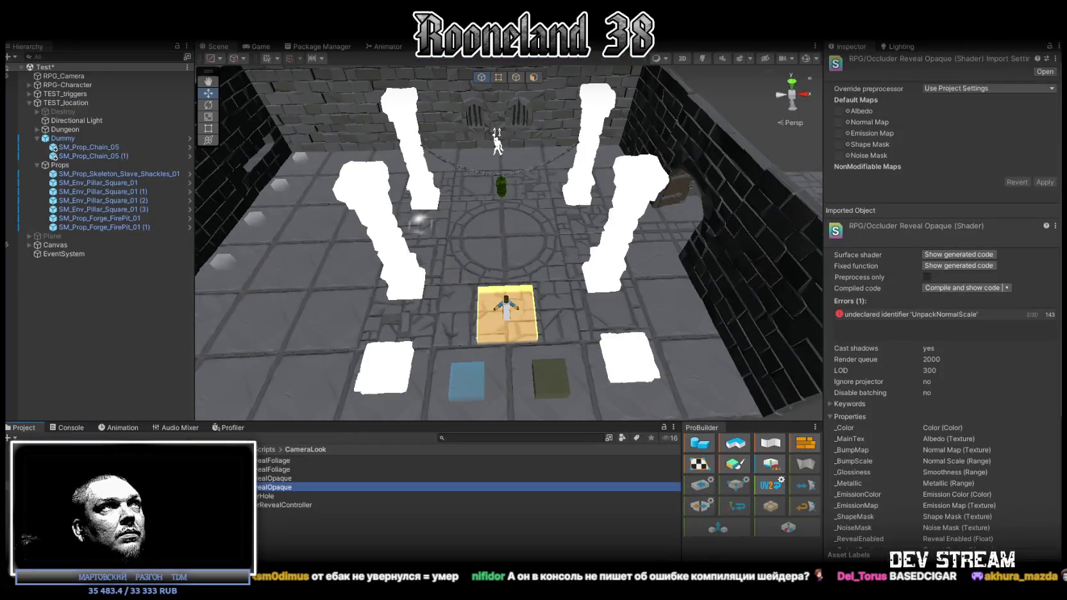
Clear the Console and go back to the Project asset listing
{"action": "left_click", "coordinate": [70, 427]}
{"action": "left_click", "coordinate": [9, 438]}
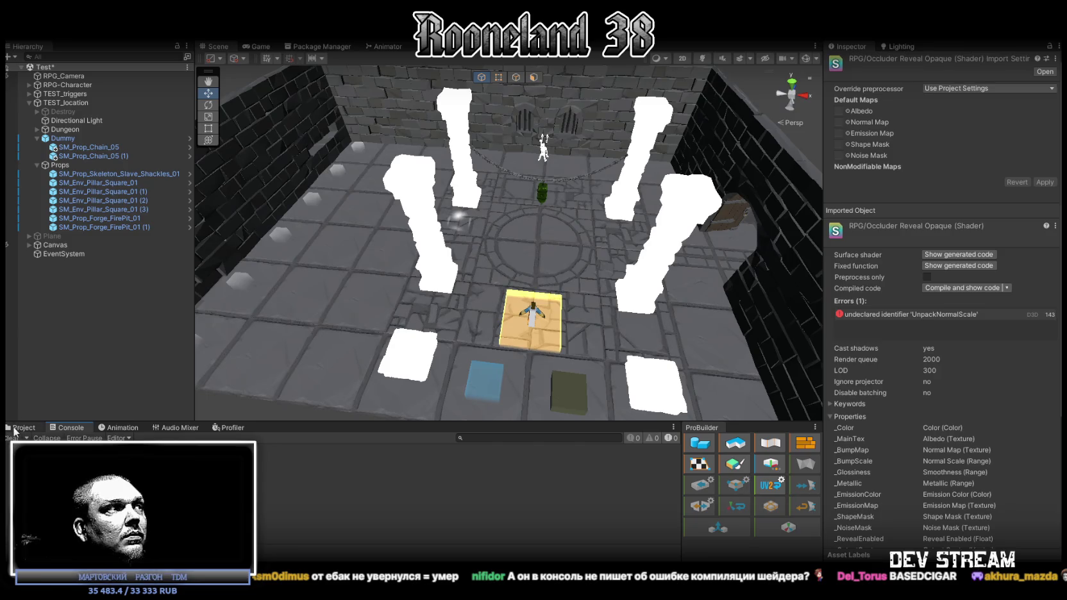
{"action": "left_click", "coordinate": [19, 428]}
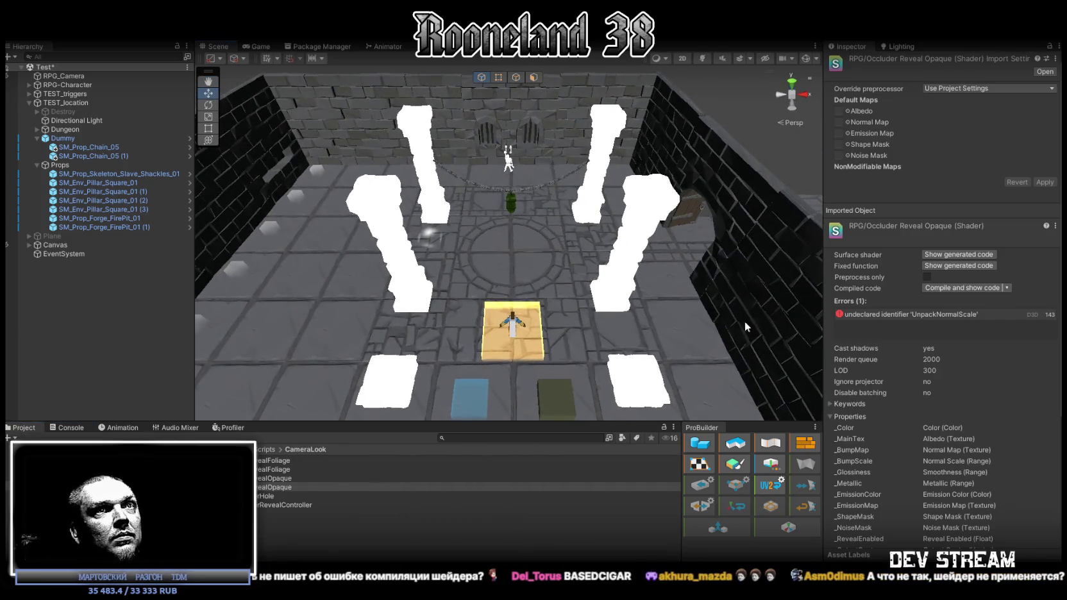
{"action": "scroll", "coordinate": [921, 316], "scroll_direction": "down", "scroll_amount": 1}
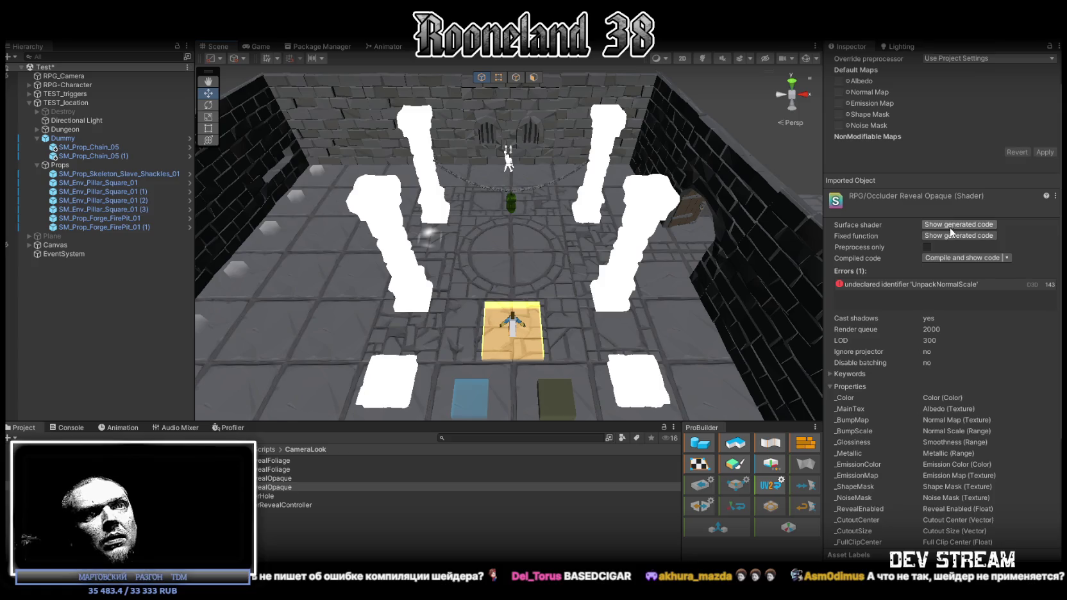
{"action": "scroll", "coordinate": [914, 392], "scroll_direction": "down", "scroll_amount": 5}
{"action": "scroll", "coordinate": [914, 394], "scroll_direction": "up", "scroll_amount": 5}
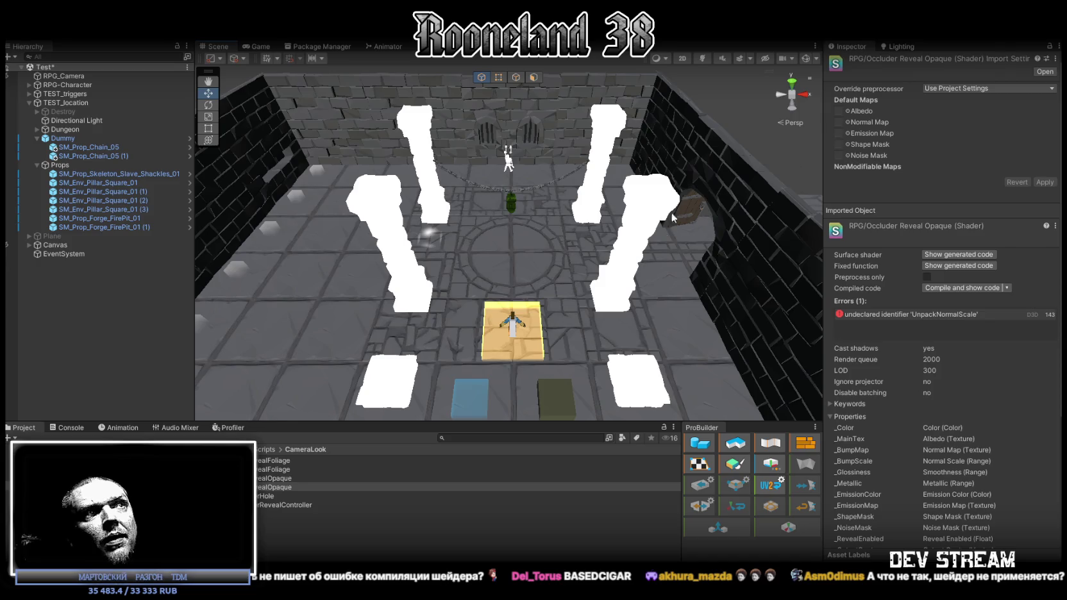
Select the RPG_OccluderRevealOpaque shader and copy its undeclared 'UnpackNormalScale' error text
{"action": "left_click", "coordinate": [623, 258]}
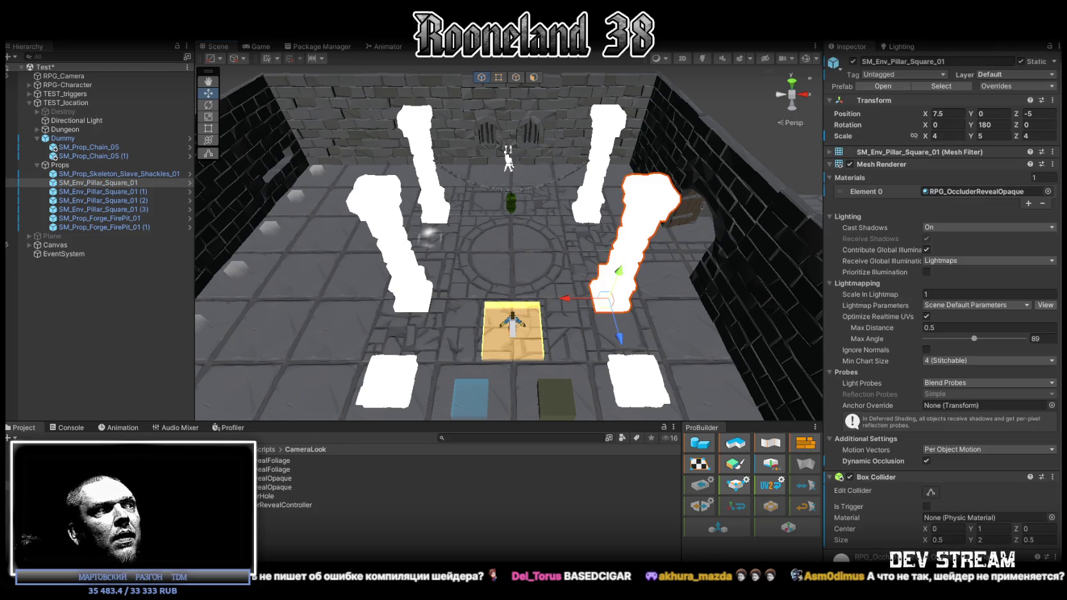
{"action": "left_click", "coordinate": [280, 478]}
{"action": "scroll", "coordinate": [957, 305], "scroll_direction": "down", "scroll_amount": 1}
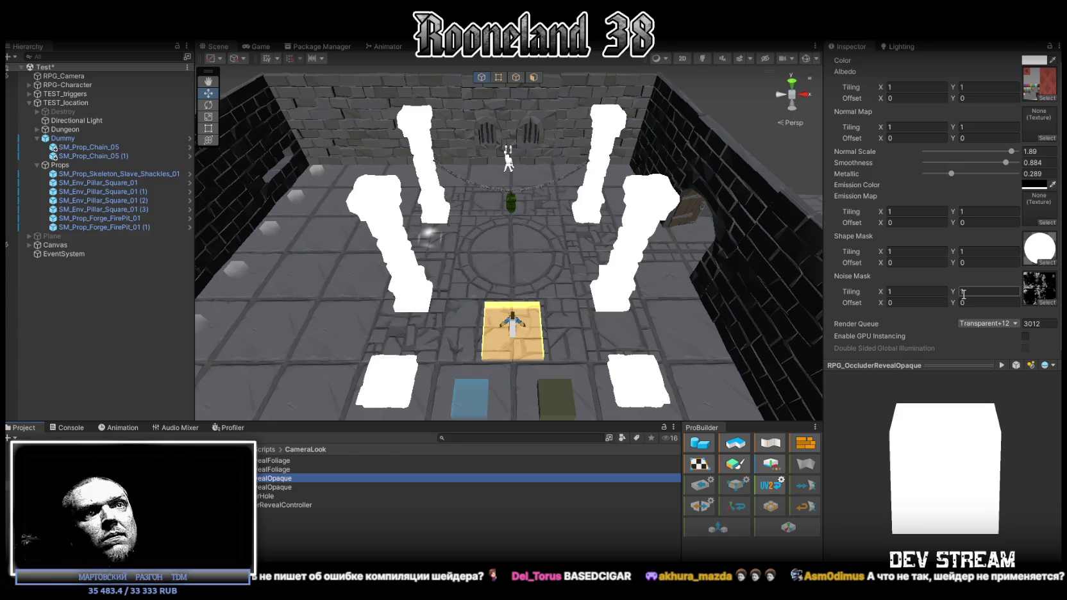
{"action": "scroll", "coordinate": [964, 293], "scroll_direction": "up", "scroll_amount": 1}
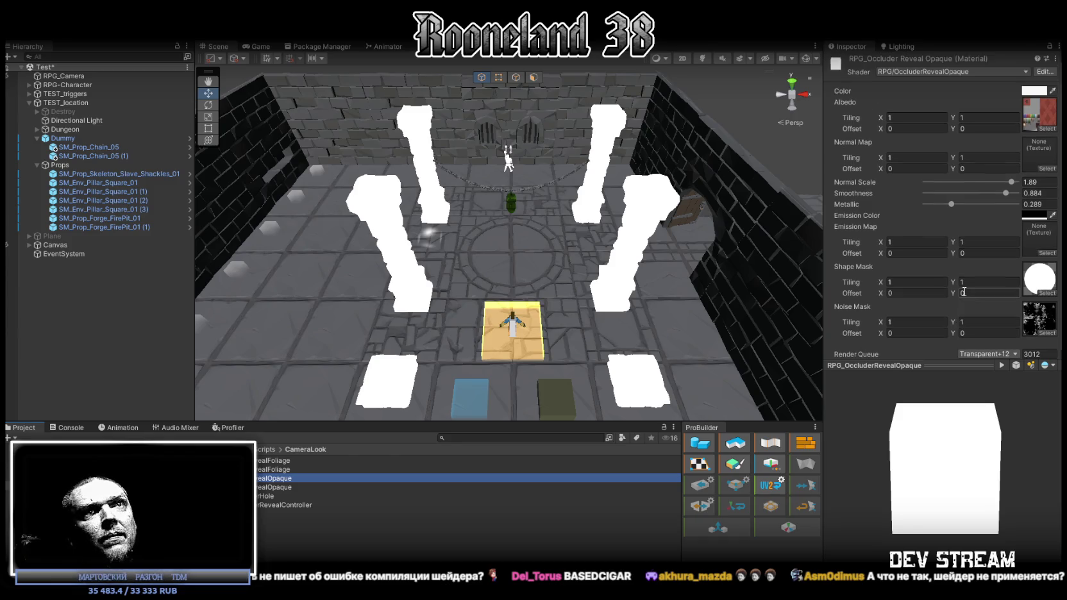
{"action": "scroll", "coordinate": [964, 290], "scroll_direction": "down", "scroll_amount": 1}
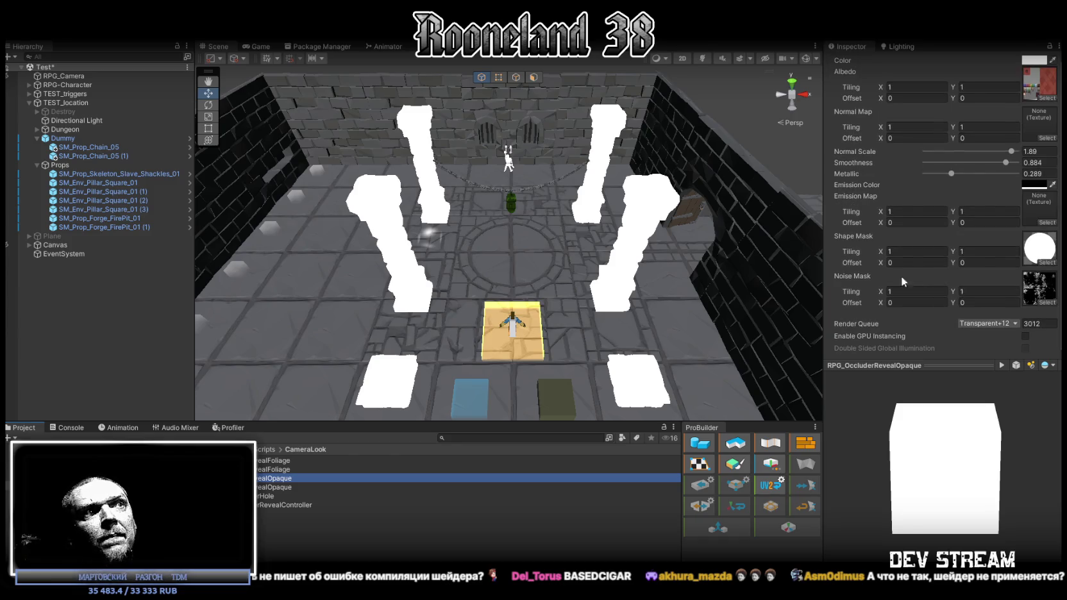
{"action": "key", "text": "Down"}
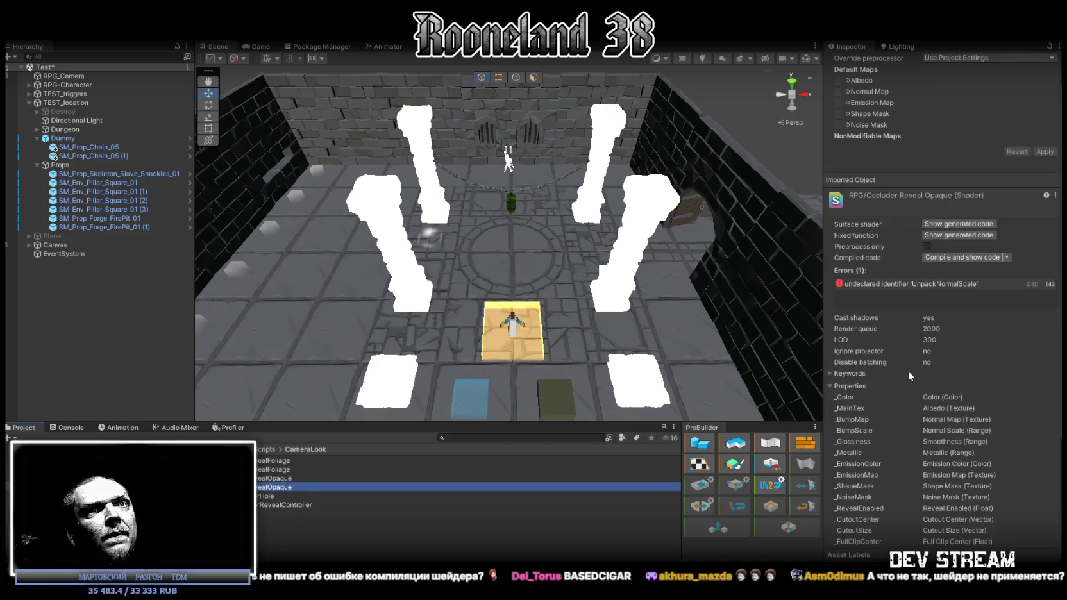
{"action": "scroll", "coordinate": [914, 372], "scroll_direction": "down", "scroll_amount": 4}
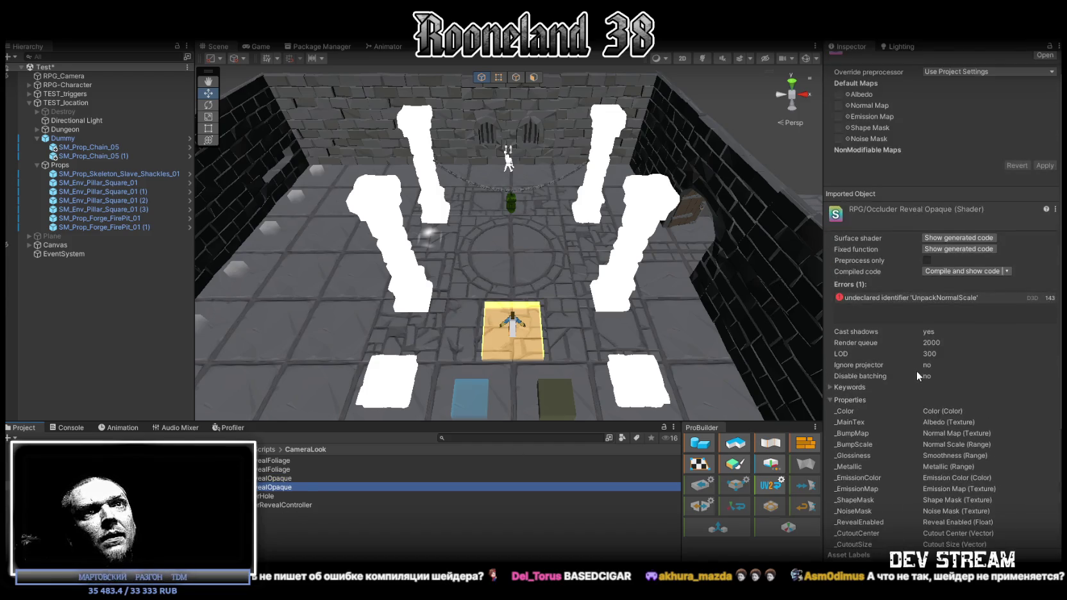
{"action": "scroll", "coordinate": [917, 370], "scroll_direction": "up", "scroll_amount": 1}
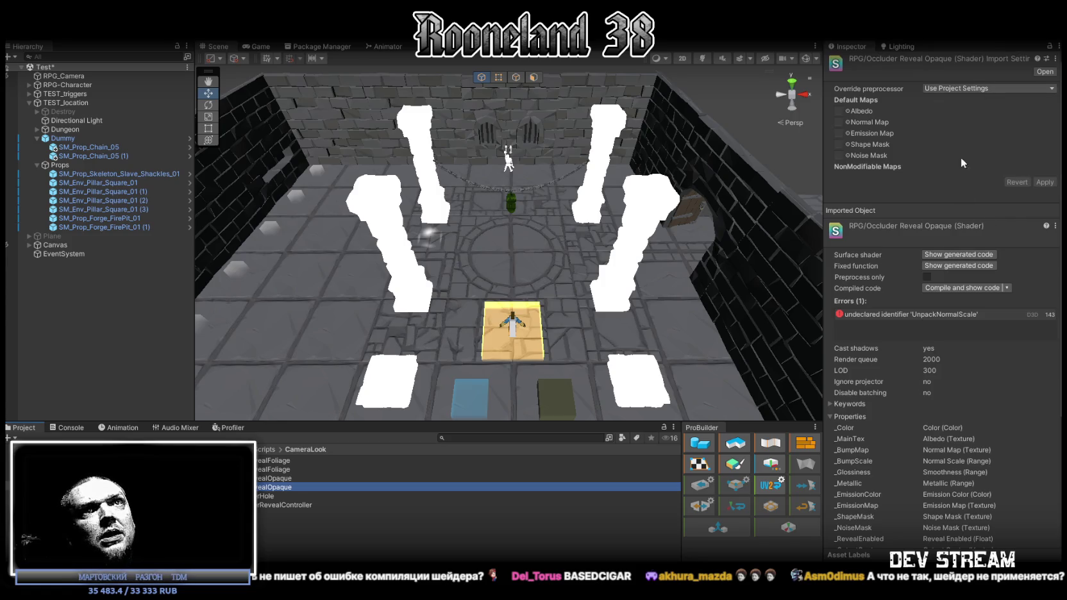
{"action": "scroll", "coordinate": [954, 381], "scroll_direction": "down", "scroll_amount": 2}
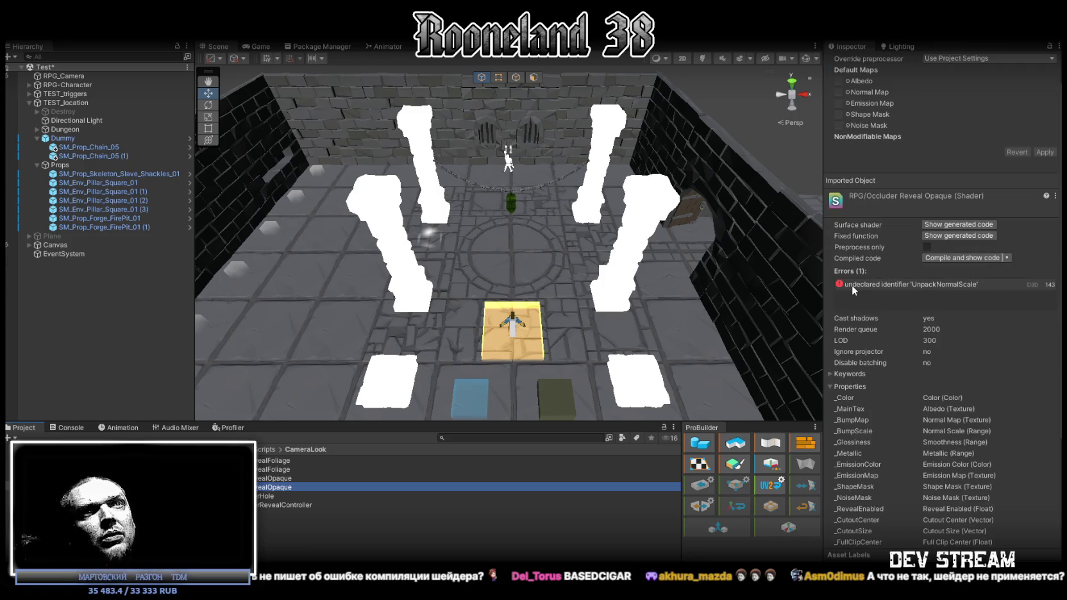
{"action": "right_click", "coordinate": [863, 284]}
{"action": "left_click", "coordinate": [928, 294]}
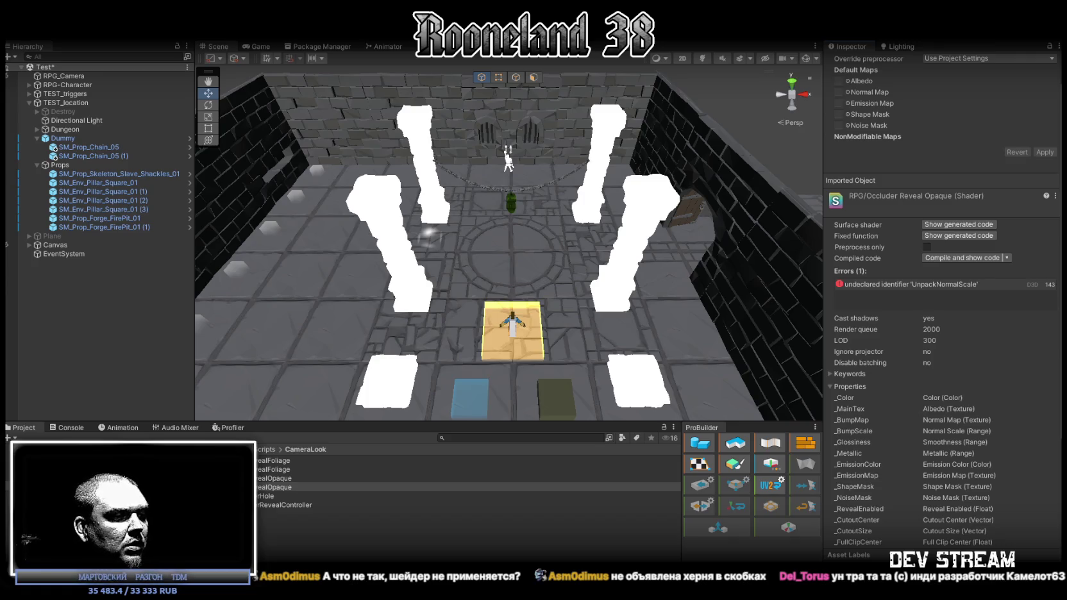
Replace all of RPG_OccluderRevealOpaque.shader with the new ringT-based dissolve ring version in Visual Studio
{"action": "key", "text": "alt+Tab"}
{"action": "scroll", "coordinate": [335, 368], "scroll_direction": "down", "scroll_amount": 3}
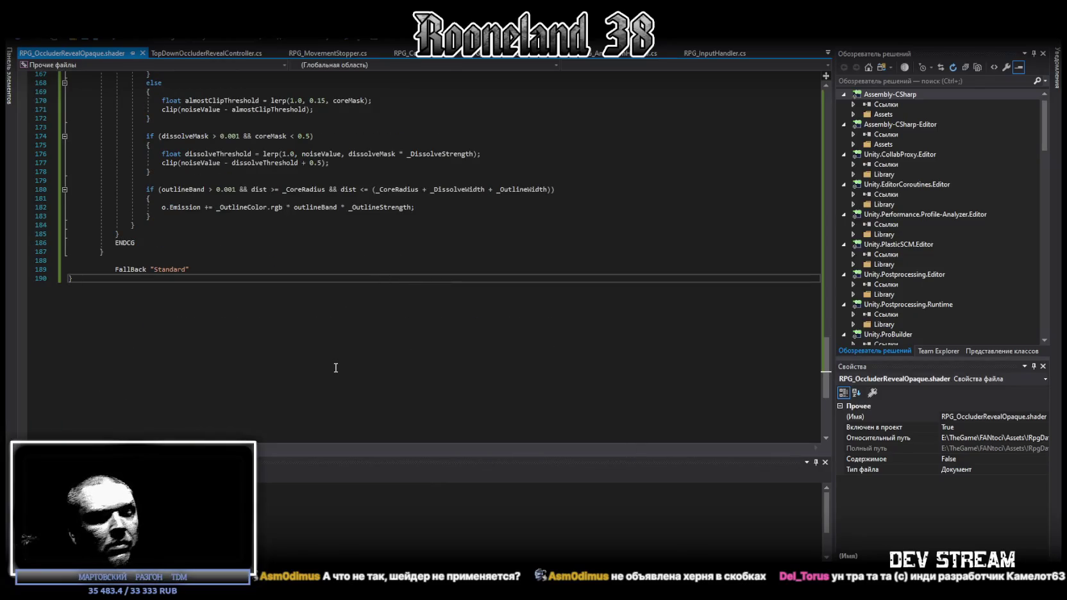
{"action": "key", "text": "ctrl+a"}
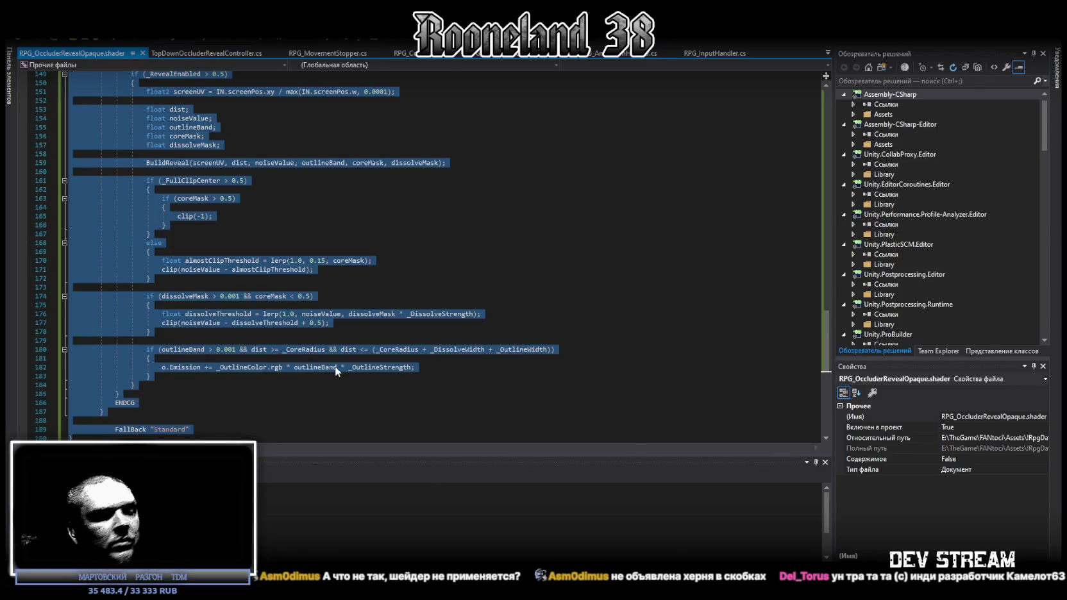
{"action": "key", "text": "ctrl+v"}
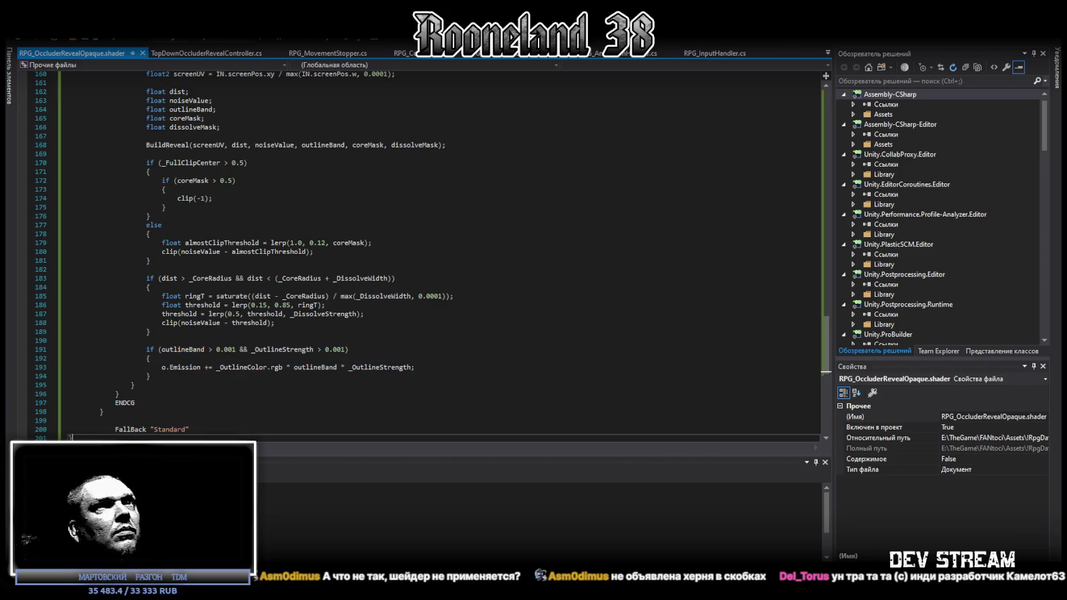
{"action": "key", "text": "alt+Tab"}
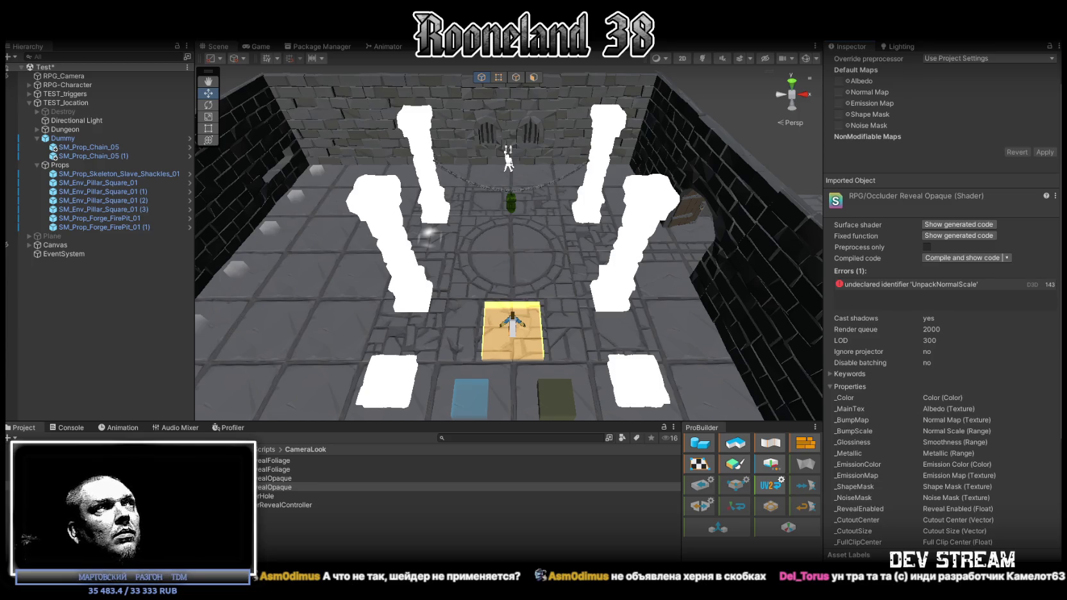
Set the RPG_OccluderRevealOpaque material's Smoothness and Metallic both to 0
{"action": "left_click_drag", "start_coordinate": [568, 254], "coordinate": [617, 263]}
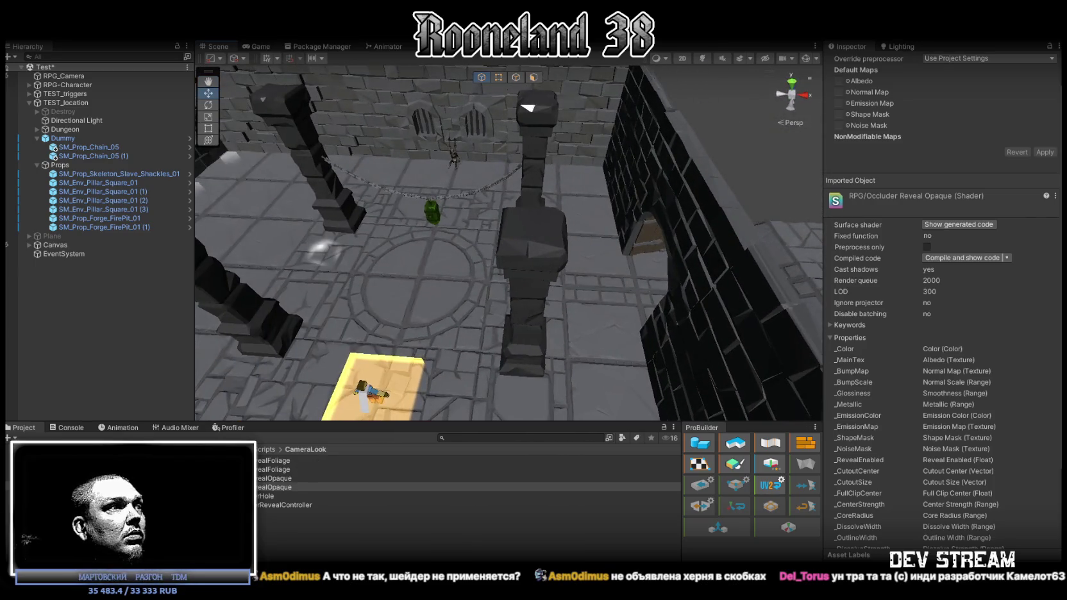
{"action": "left_click", "coordinate": [275, 479]}
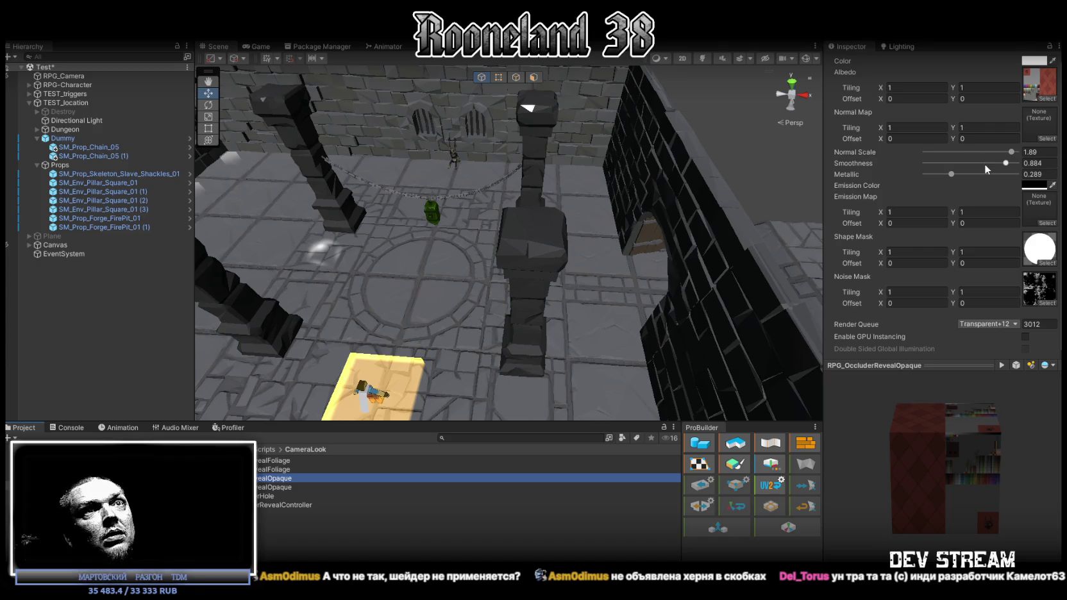
{"action": "left_click_drag", "start_coordinate": [984, 164], "coordinate": [881, 163]}
{"action": "left_click_drag", "start_coordinate": [952, 175], "coordinate": [850, 175]}
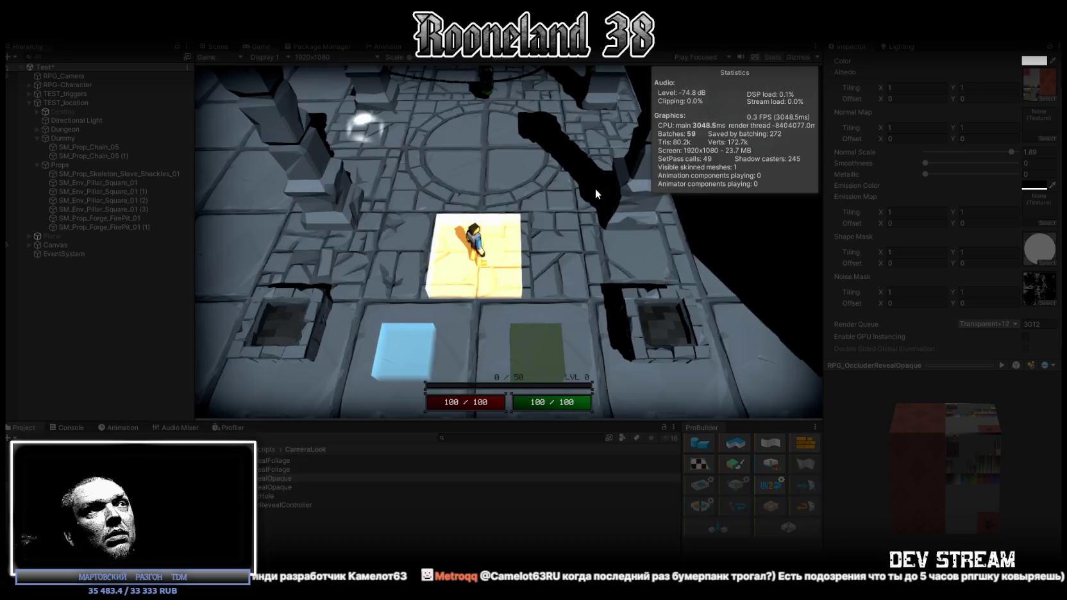
Walk the character up-right among the pillars, then select RPG_Camera to show its reveal controller
{"action": "left_click", "coordinate": [587, 189]}
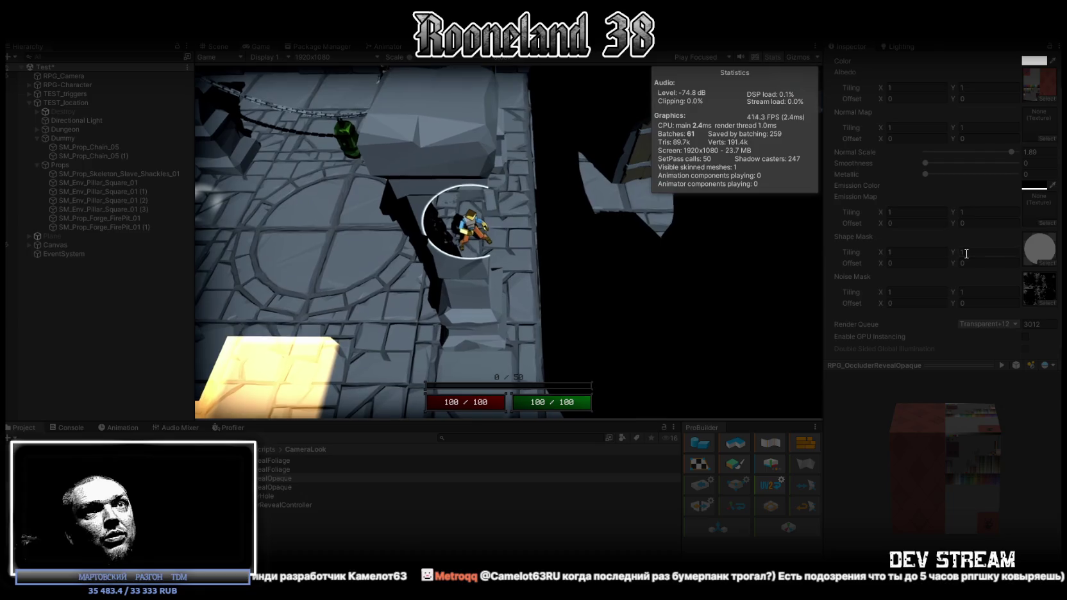
{"action": "scroll", "coordinate": [950, 211], "scroll_direction": "up", "scroll_amount": 2}
{"action": "scroll", "coordinate": [941, 208], "scroll_direction": "down", "scroll_amount": 1}
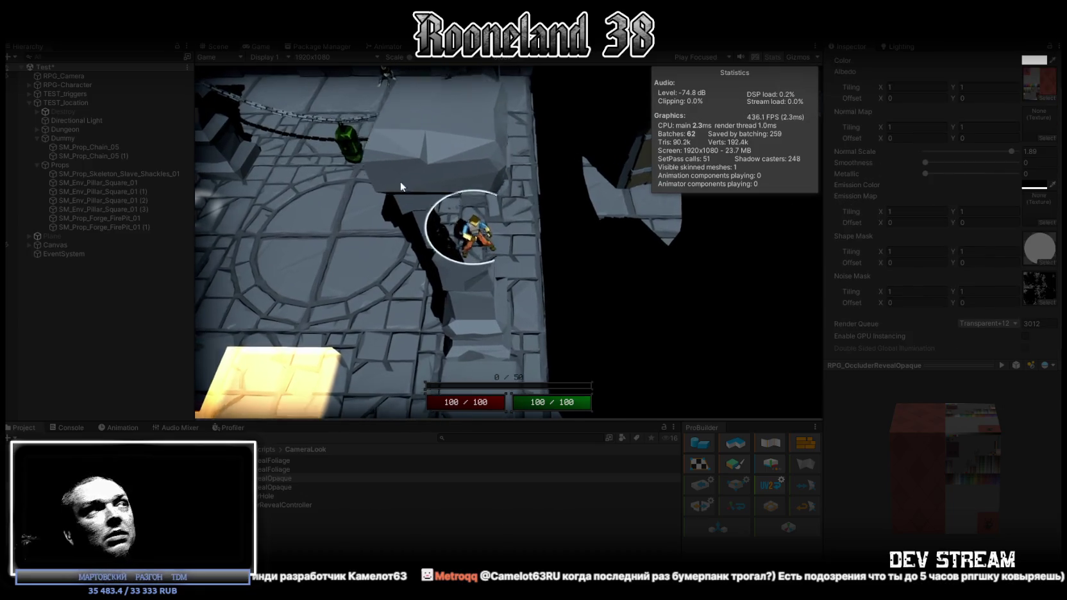
{"action": "left_click", "coordinate": [84, 75]}
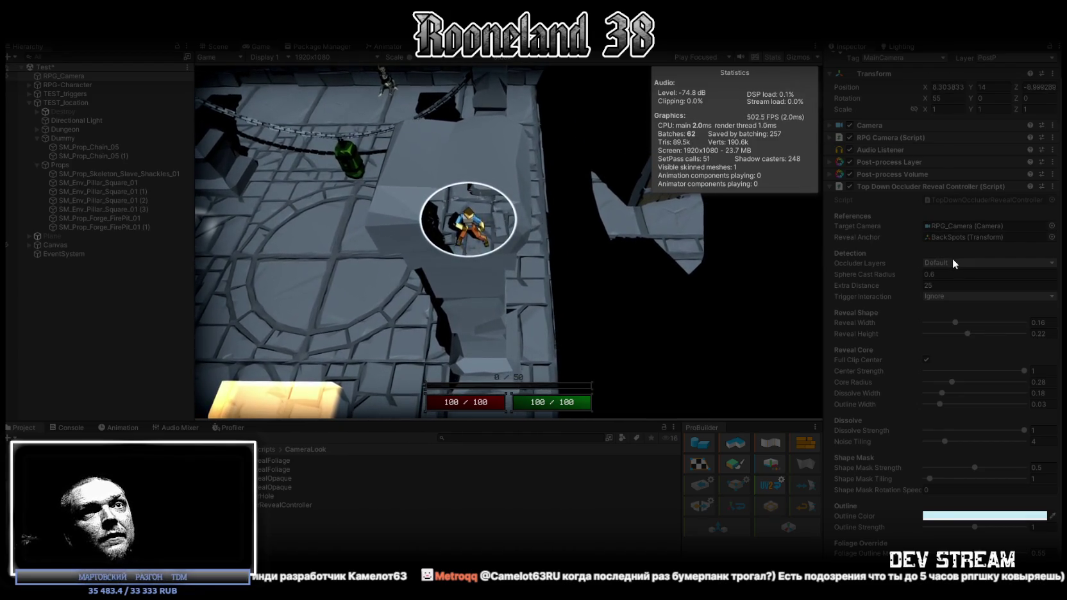
Resize the reveal shape to Reveal Width 0.3 and Reveal Height 0.5
{"action": "left_click_drag", "start_coordinate": [955, 322], "coordinate": [994, 322]}
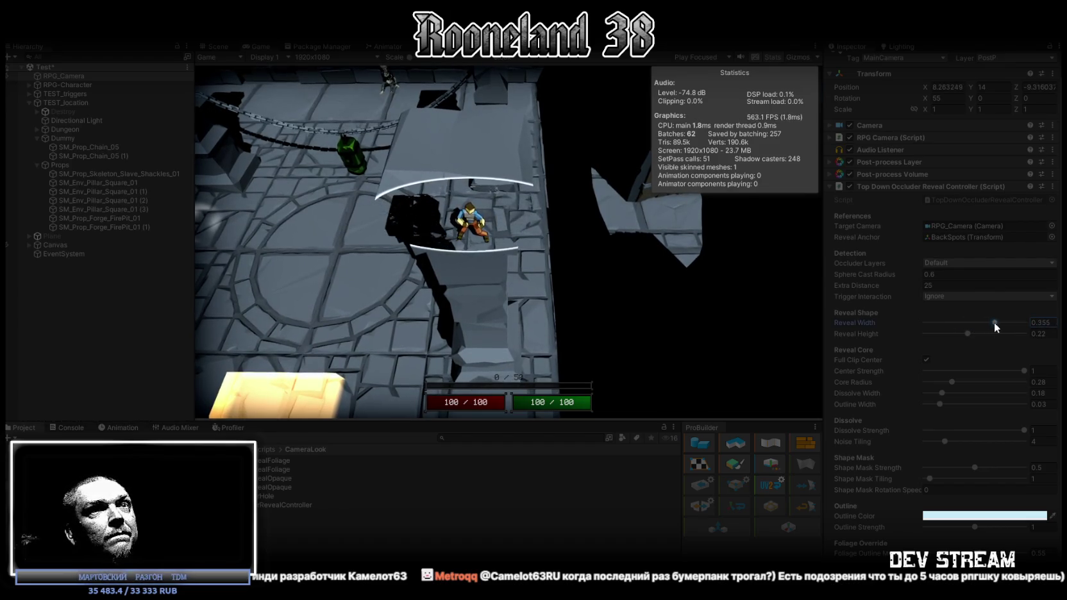
{"action": "left_click", "coordinate": [1041, 322]}
{"action": "type", "text": "0.4"}
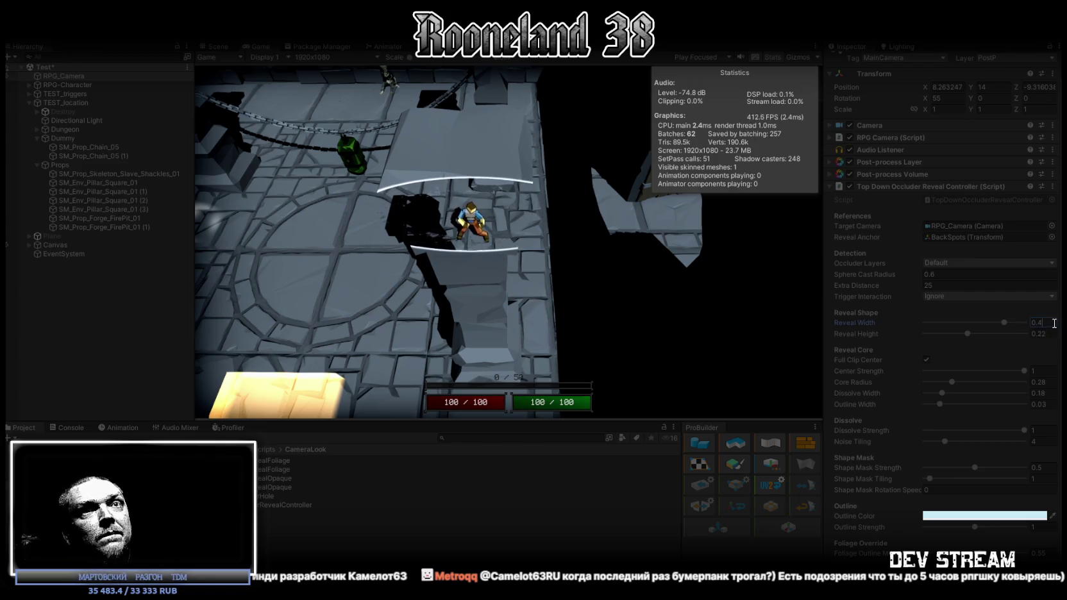
{"action": "left_click", "coordinate": [1053, 334]}
{"action": "type", "text": "0.4"}
{"action": "key", "text": "Return"}
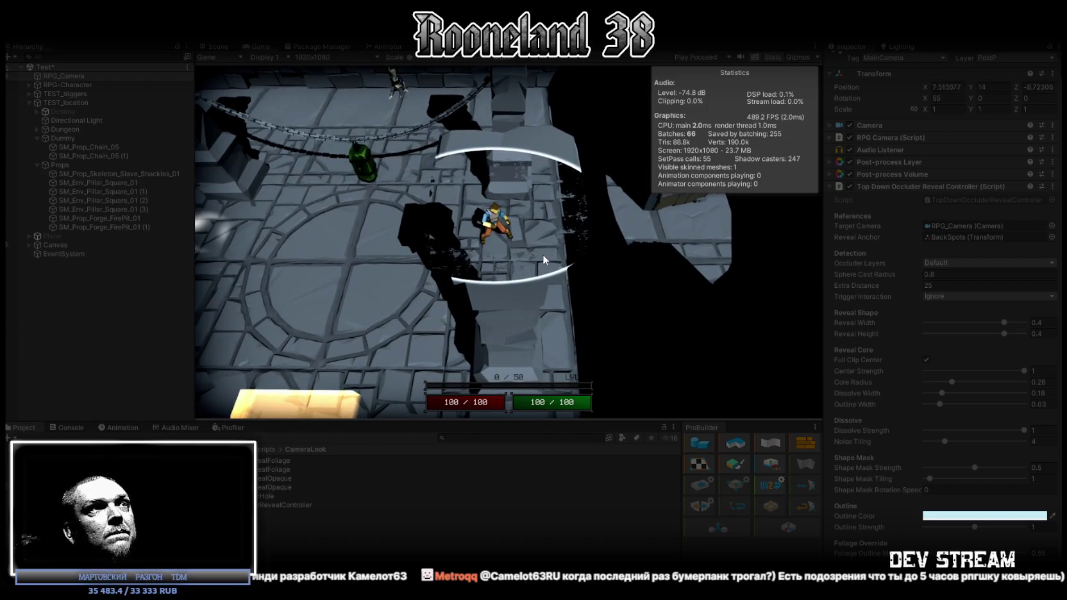
{"action": "left_click_drag", "start_coordinate": [1004, 334], "coordinate": [1025, 334]}
{"action": "left_click", "coordinate": [1050, 323]}
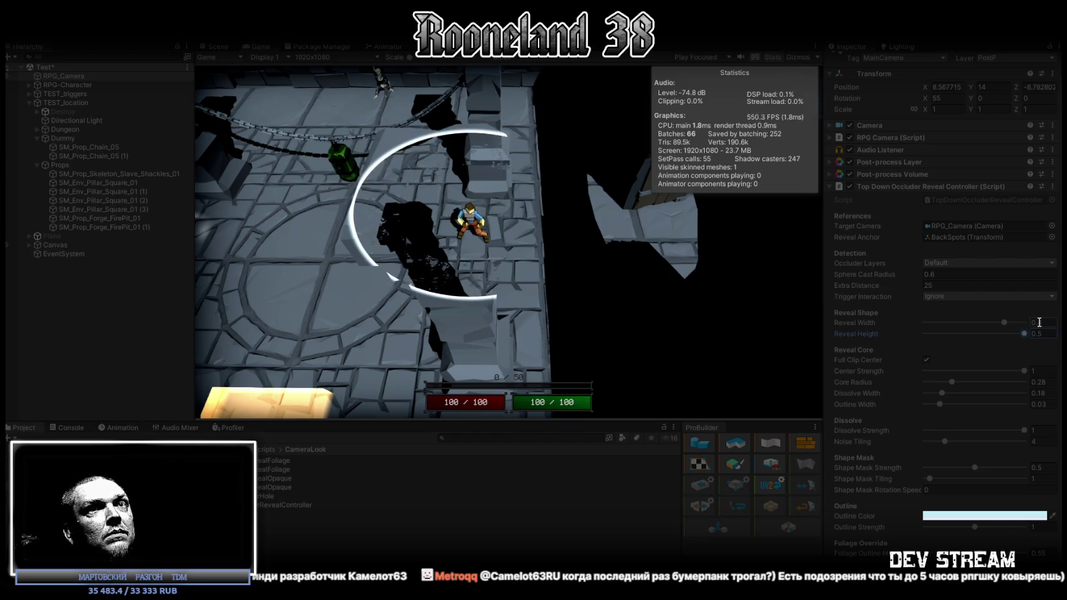
{"action": "type", "text": "0.3"}
{"action": "key", "text": "Return"}
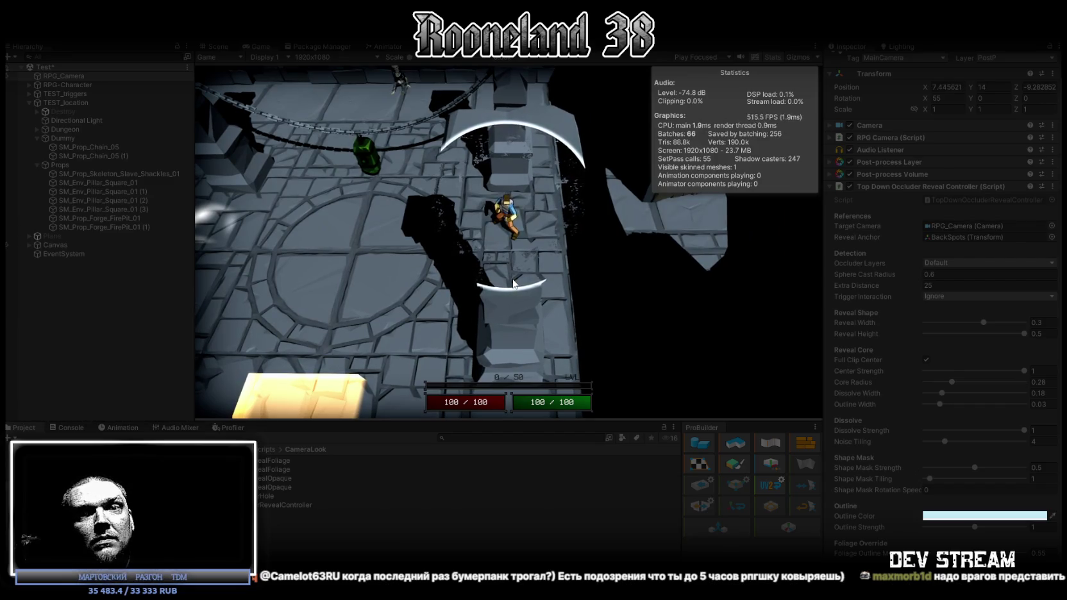
Walk the character around and past the pillars with W, A, S, D to test the reveal
{"action": "key", "text": "w"}
{"action": "key", "text": "a"}
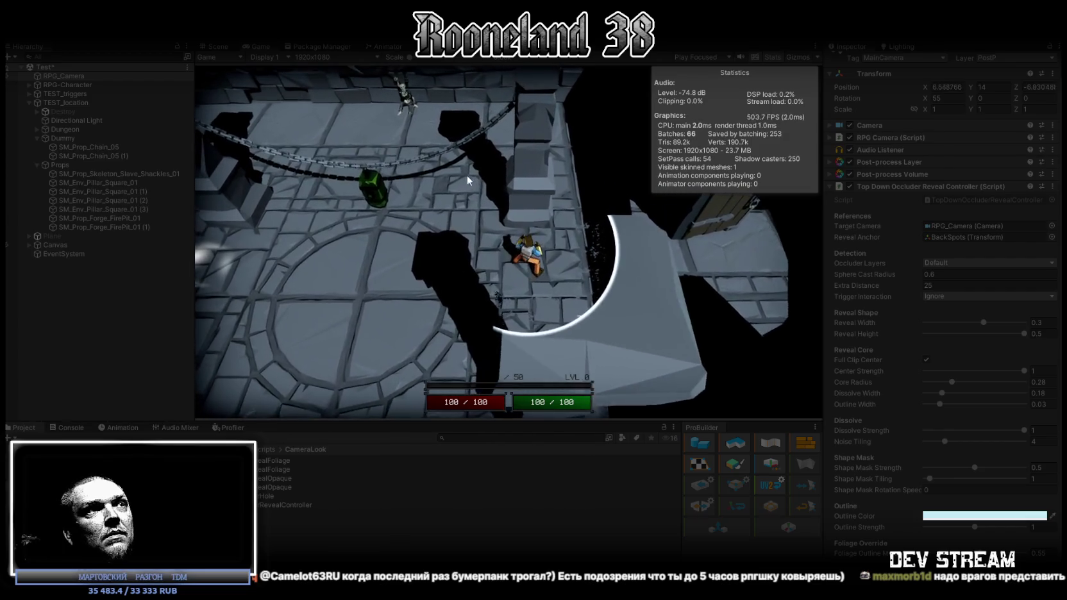
{"action": "key", "text": "d"}
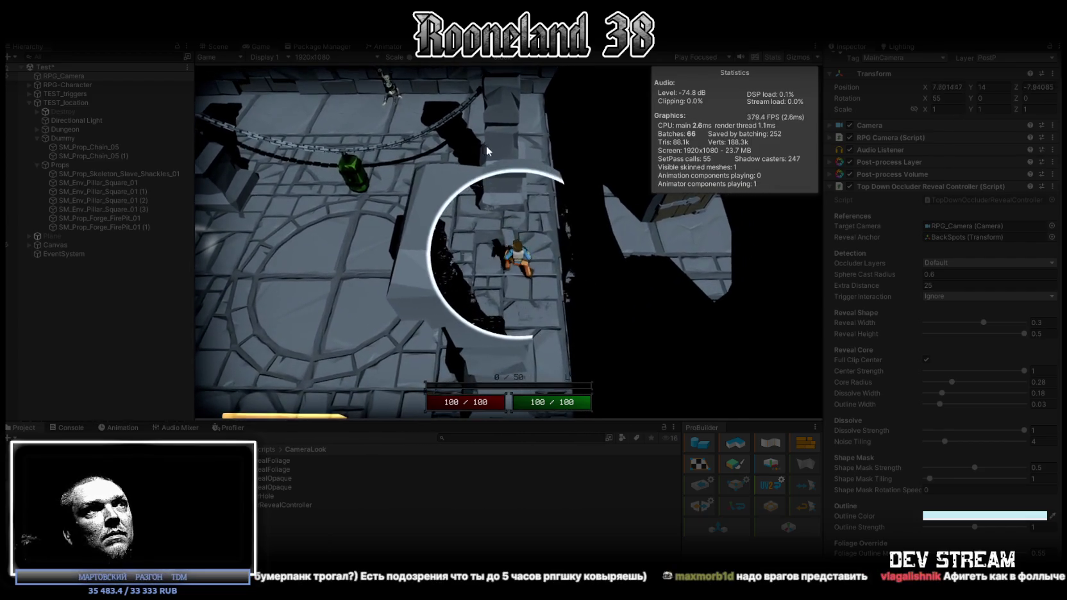
{"action": "key", "text": "s"}
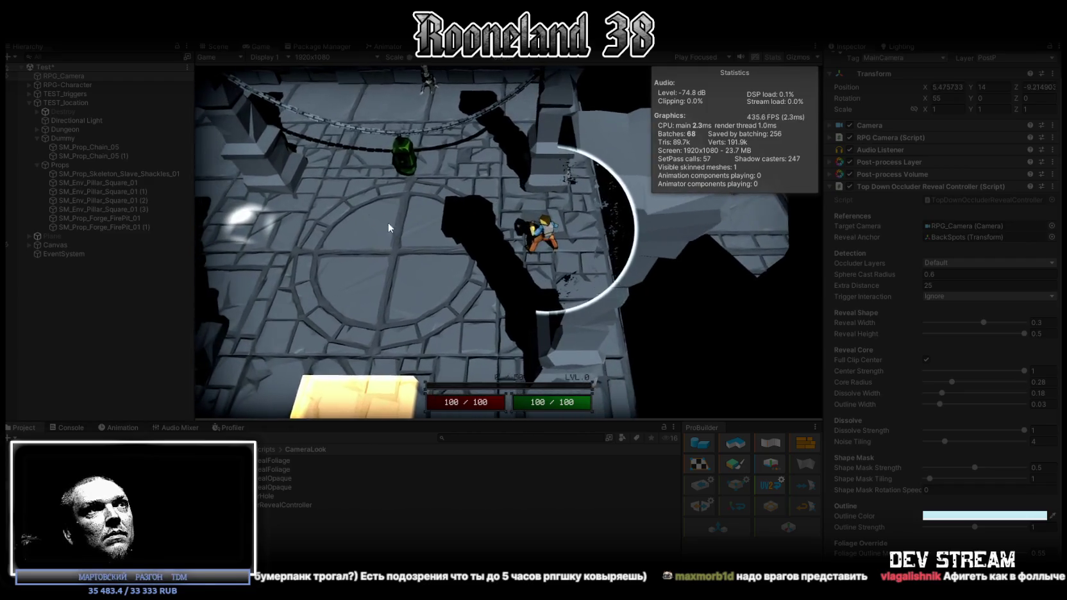
{"action": "key", "text": "s"}
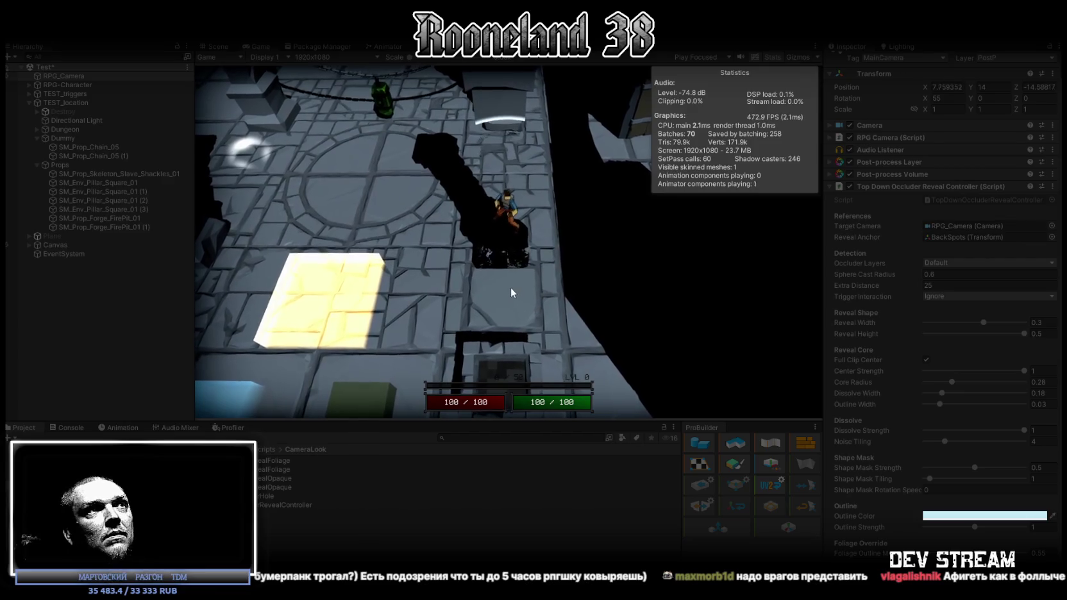
{"action": "key", "text": "w"}
Restore Center Strength to 1 and slightly enlarge Core Radius
{"action": "left_click", "coordinate": [943, 370]}
{"action": "left_click_drag", "start_coordinate": [947, 366], "coordinate": [1018, 375]}
{"action": "mouse_move", "coordinate": [950, 380]}
{"action": "left_mouse_down"}
{"action": "mouse_move", "coordinate": [998, 379]}
{"action": "mouse_move", "coordinate": [956, 382]}
{"action": "left_mouse_up"}
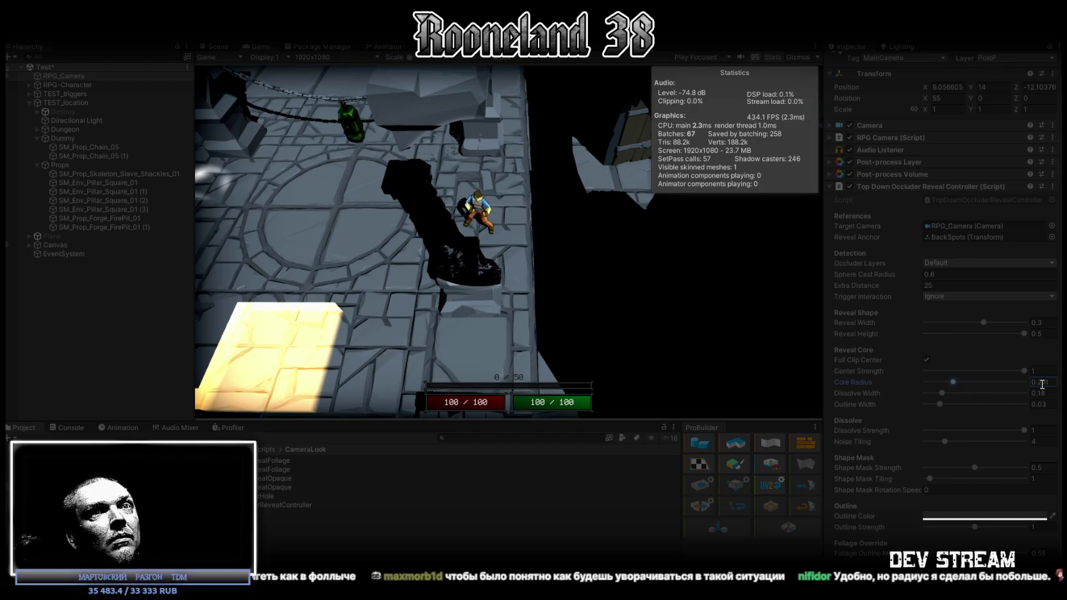
Set Core Radius to 0.025 and Dissolve Width to 0.5
{"action": "type", "text": "0.3"}
{"action": "mouse_move", "coordinate": [942, 393]}
{"action": "left_mouse_down"}
{"action": "mouse_move", "coordinate": [963, 393]}
{"action": "mouse_move", "coordinate": [923, 393]}
{"action": "mouse_move", "coordinate": [957, 394]}
{"action": "mouse_move", "coordinate": [920, 382]}
{"action": "left_mouse_up"}
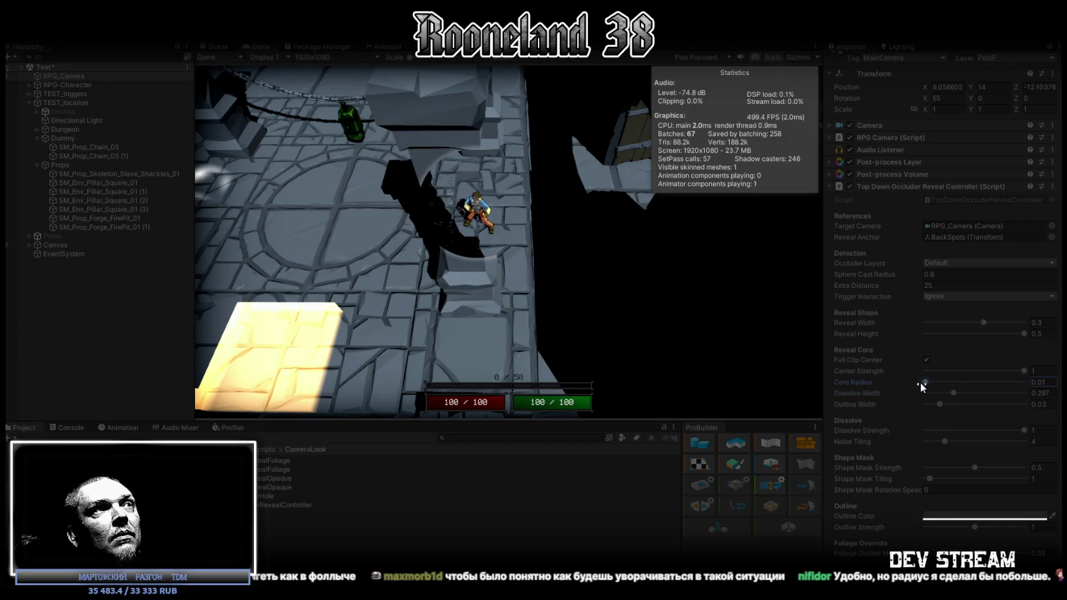
{"action": "left_click", "coordinate": [952, 392]}
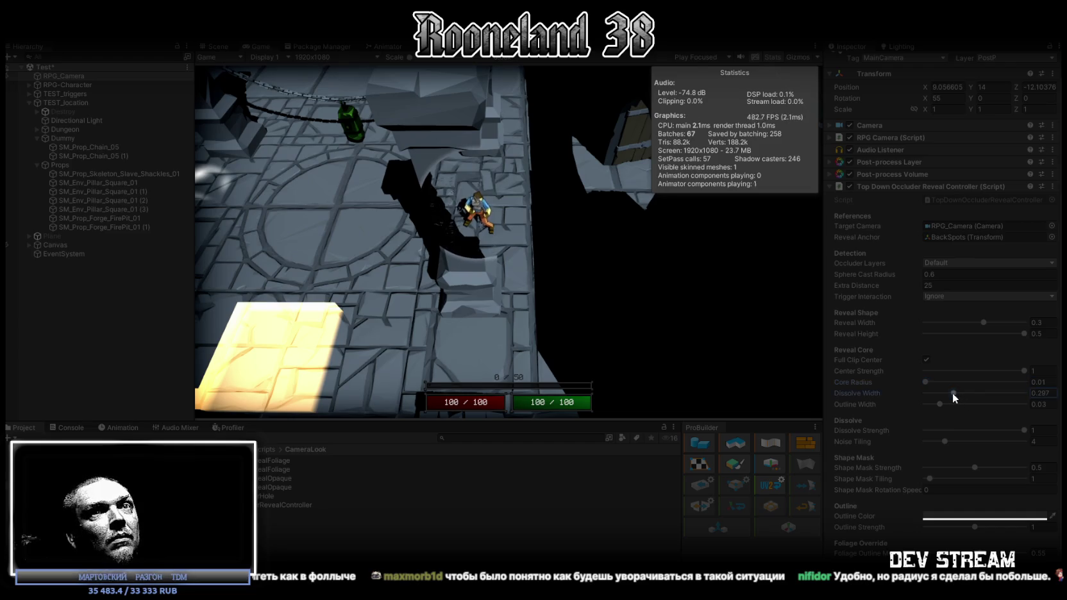
{"action": "left_click", "coordinate": [1042, 382]}
{"action": "type", "text": "0.02"}
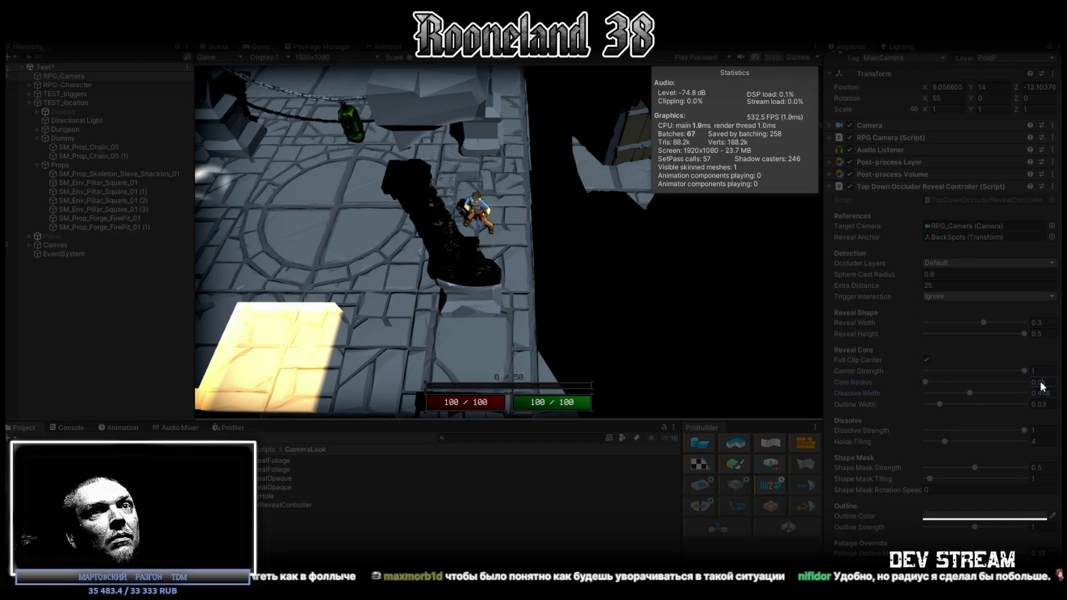
{"action": "type", "text": "5"}
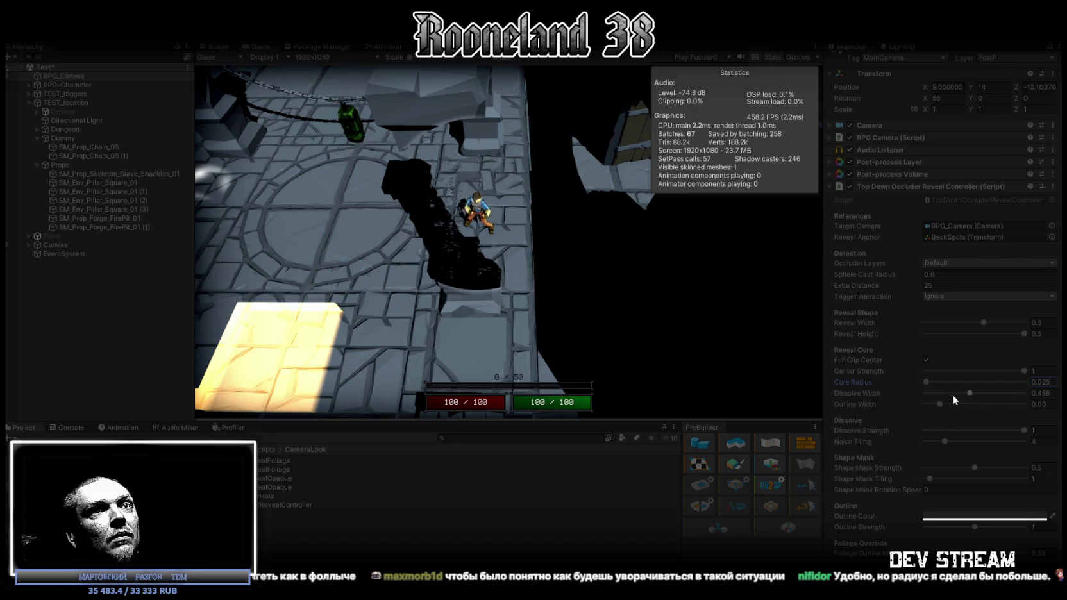
{"action": "left_click_drag", "start_coordinate": [969, 394], "coordinate": [977, 392]}
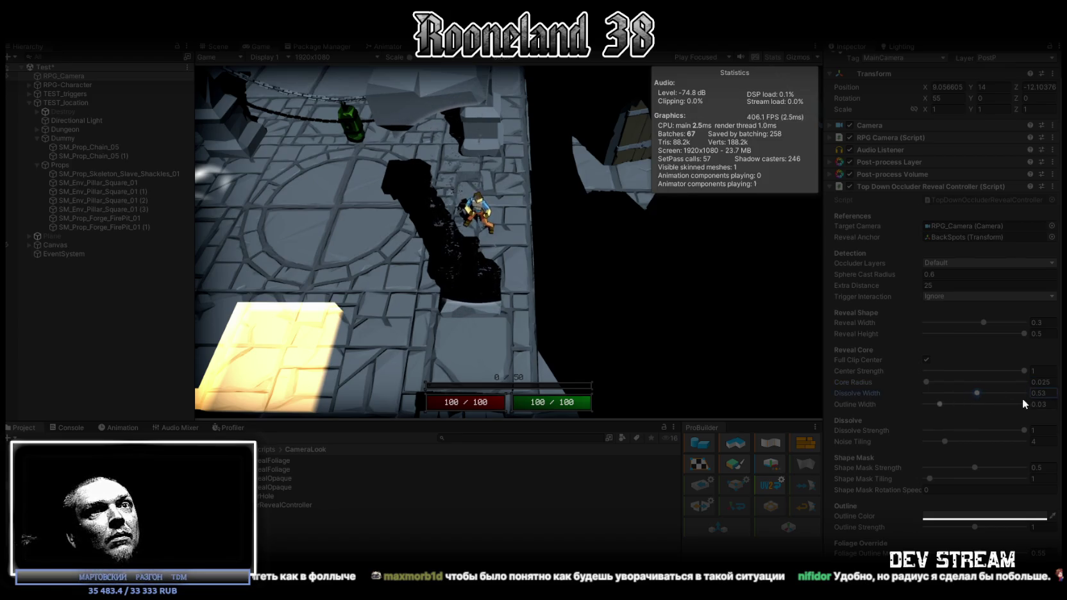
{"action": "key", "text": "BackSpace"}
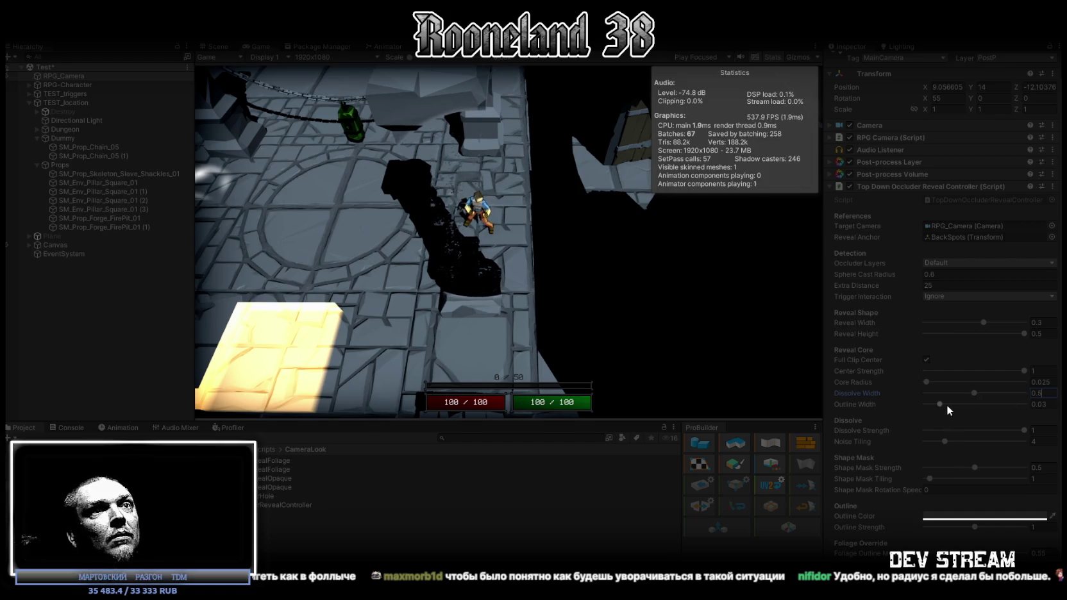
Set Outline Width to its 0.2 maximum and Noise Tiling to 2, testing Dissolve Strength
{"action": "mouse_move", "coordinate": [940, 404]}
{"action": "left_mouse_down"}
{"action": "mouse_move", "coordinate": [1058, 406]}
{"action": "mouse_move", "coordinate": [913, 405]}
{"action": "left_mouse_up"}
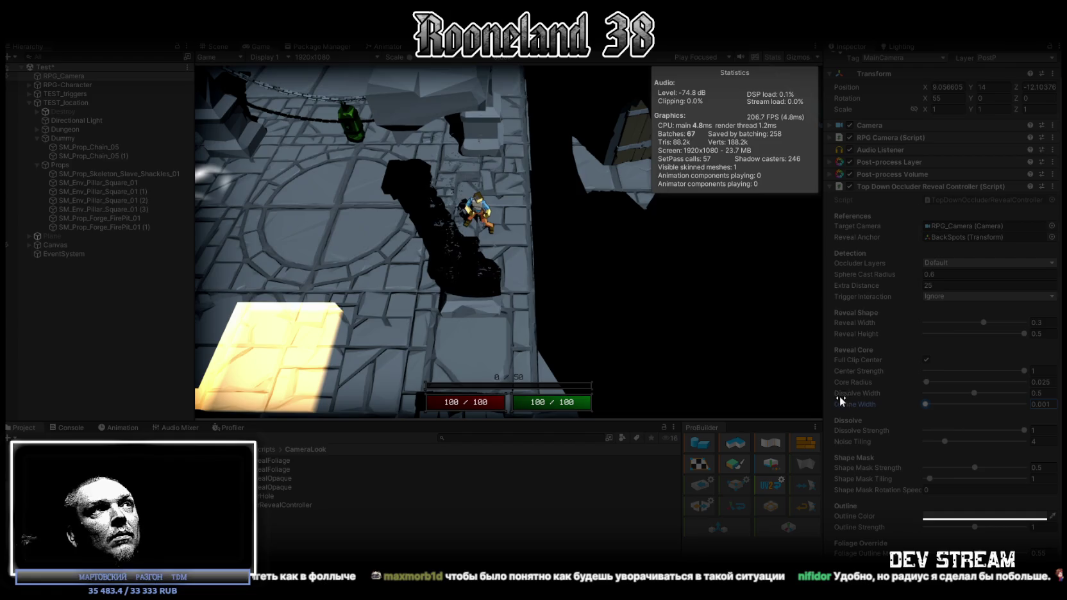
{"action": "left_click_drag", "start_coordinate": [840, 397], "coordinate": [1055, 405]}
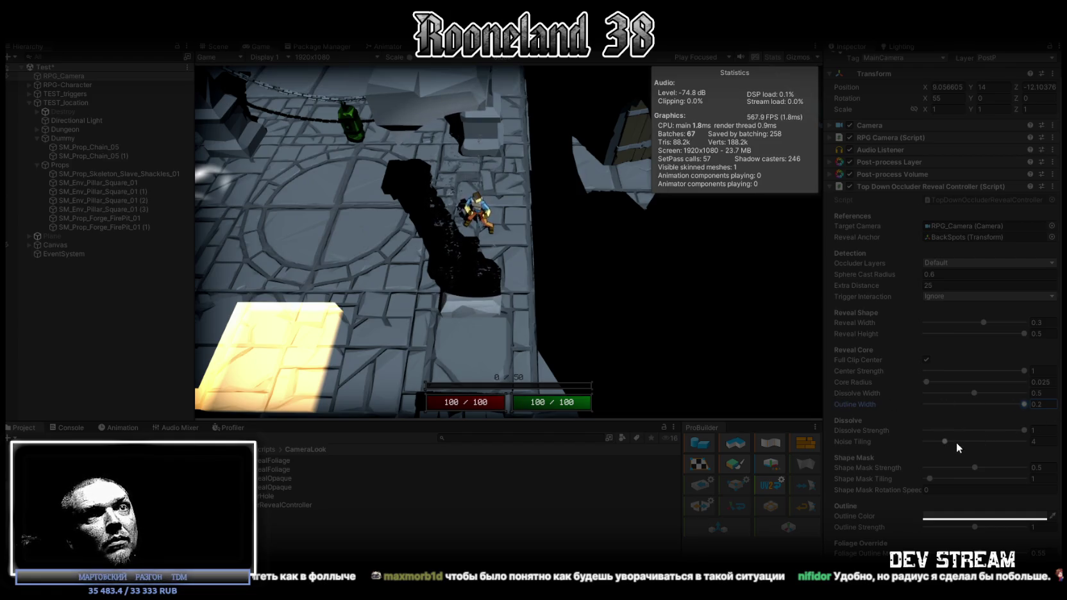
{"action": "mouse_move", "coordinate": [954, 441]}
{"action": "left_mouse_down"}
{"action": "mouse_move", "coordinate": [1054, 440]}
{"action": "mouse_move", "coordinate": [962, 450]}
{"action": "left_mouse_up"}
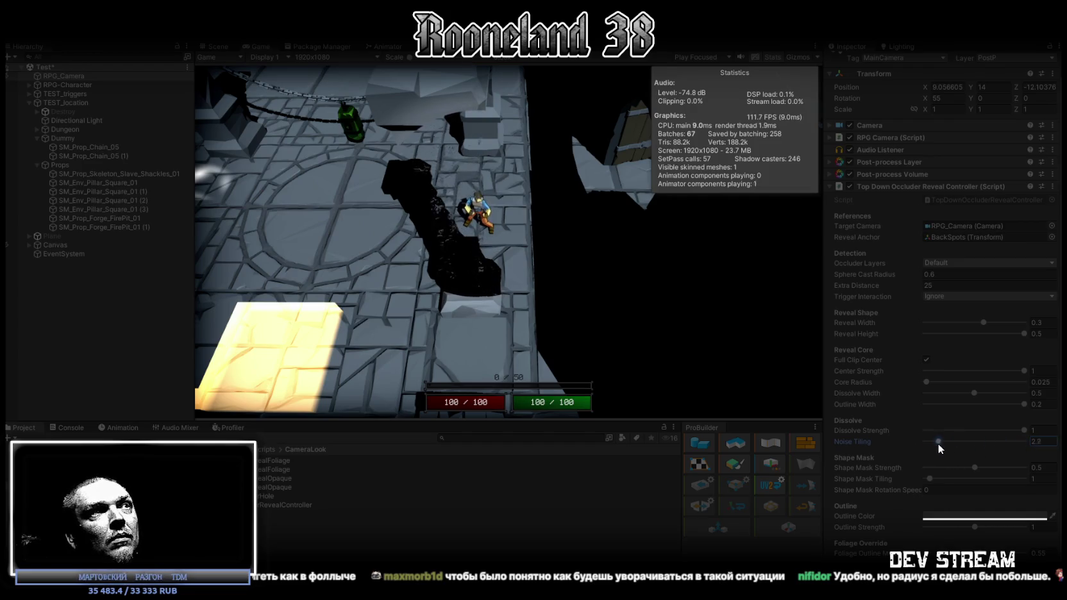
{"action": "left_click_drag", "start_coordinate": [937, 444], "coordinate": [934, 446]}
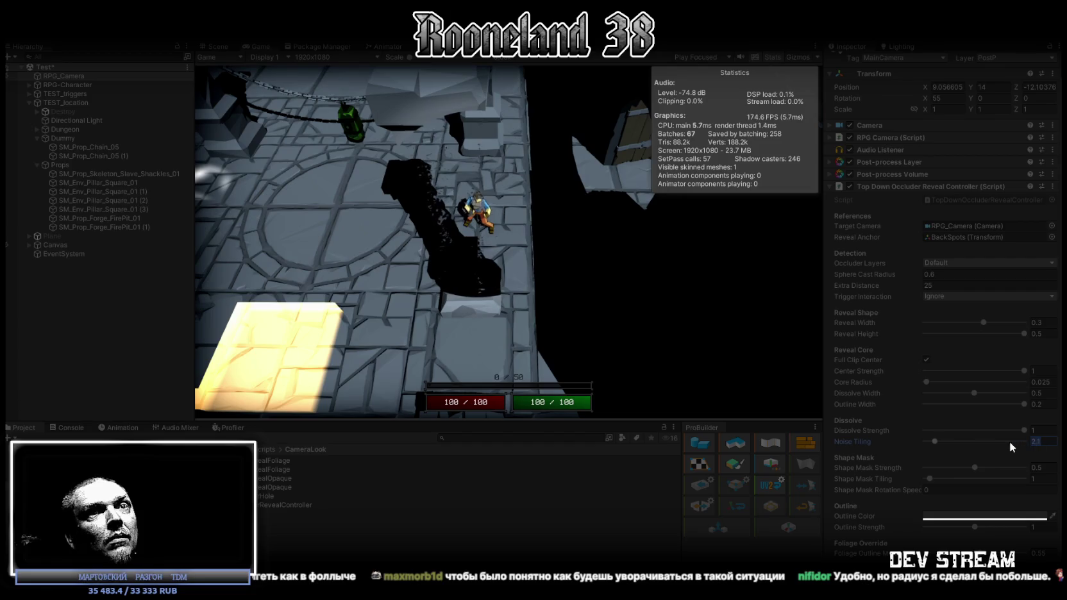
{"action": "left_click", "coordinate": [1024, 431]}
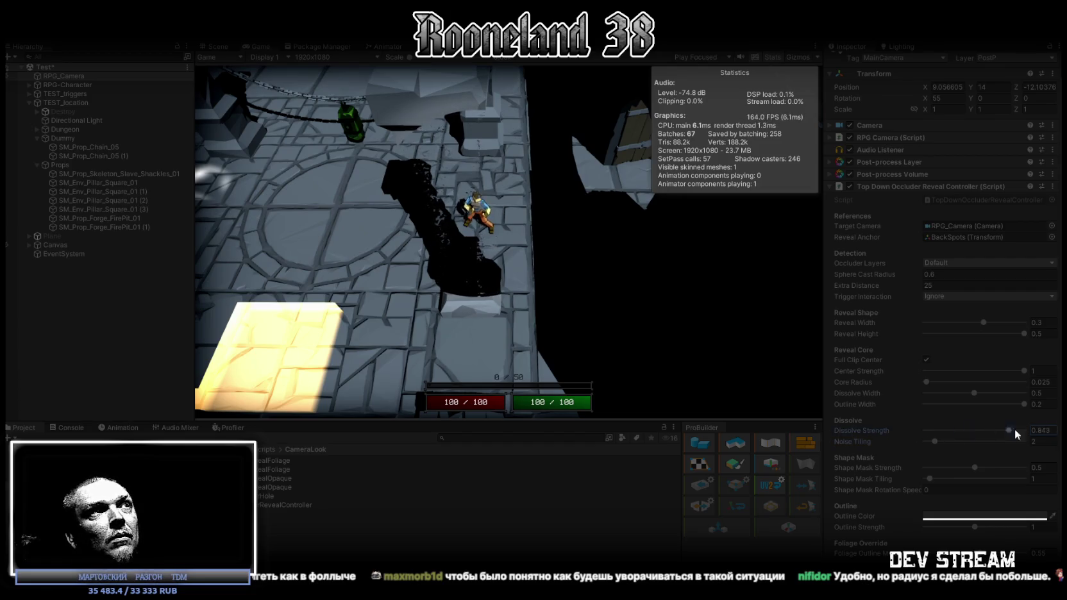
{"action": "mouse_move", "coordinate": [1024, 431]}
{"action": "left_mouse_down"}
{"action": "mouse_move", "coordinate": [880, 435]}
{"action": "mouse_move", "coordinate": [1033, 435]}
{"action": "mouse_move", "coordinate": [871, 435]}
{"action": "mouse_move", "coordinate": [1033, 435]}
{"action": "left_mouse_up"}
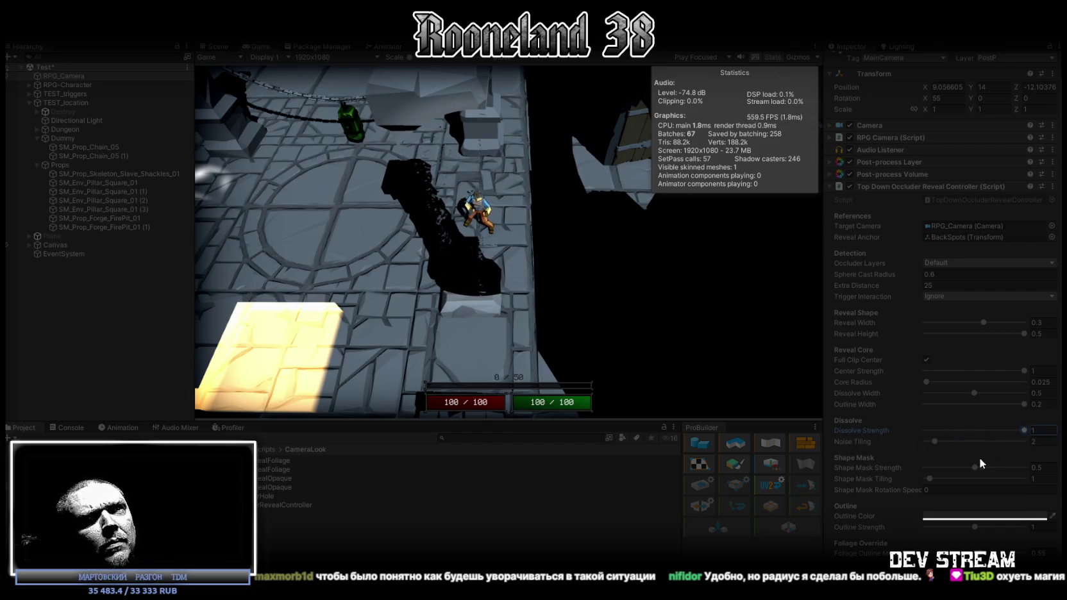
Adjust Shape Mask Strength, set Shape Mask Rotation Speed to 25, and tune Outline Strength
{"action": "mouse_move", "coordinate": [975, 468]}
{"action": "left_mouse_down"}
{"action": "mouse_move", "coordinate": [1038, 475]}
{"action": "mouse_move", "coordinate": [868, 473]}
{"action": "mouse_move", "coordinate": [1021, 483]}
{"action": "left_mouse_up"}
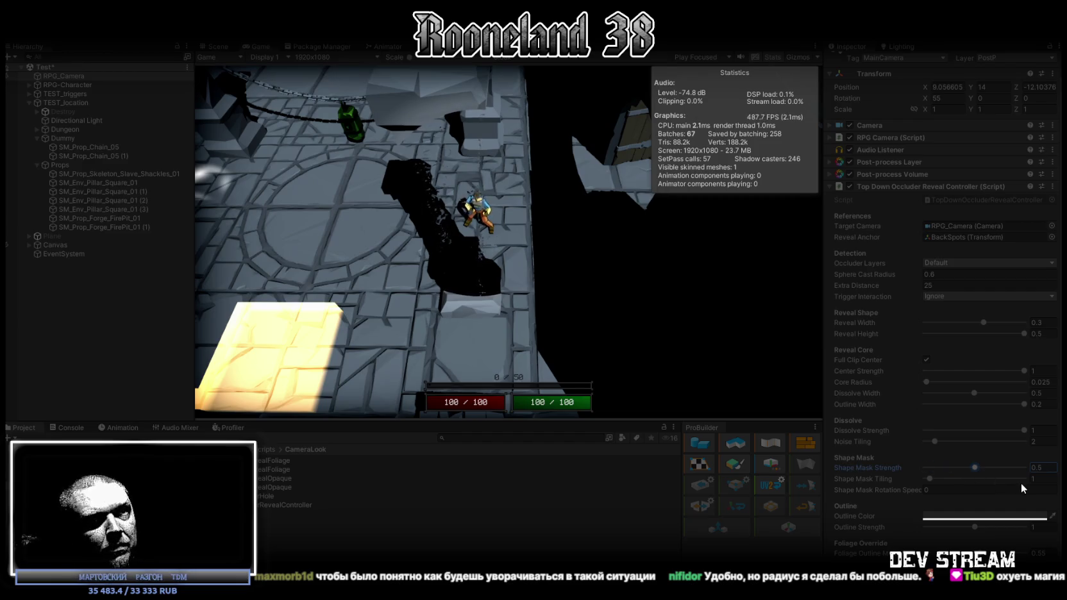
{"action": "left_click", "coordinate": [930, 477]}
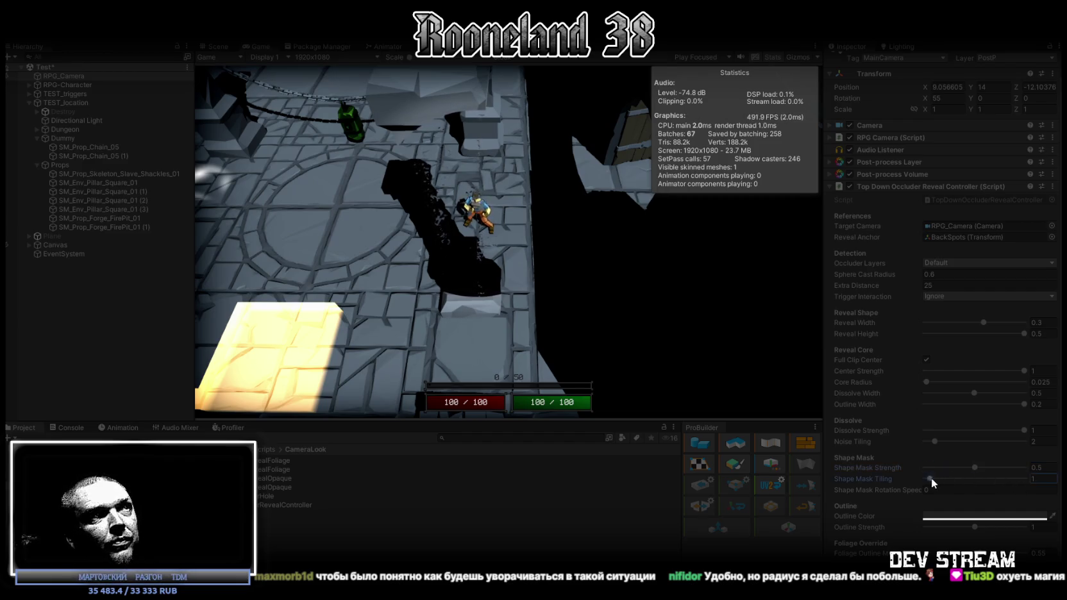
{"action": "left_click", "coordinate": [927, 491]}
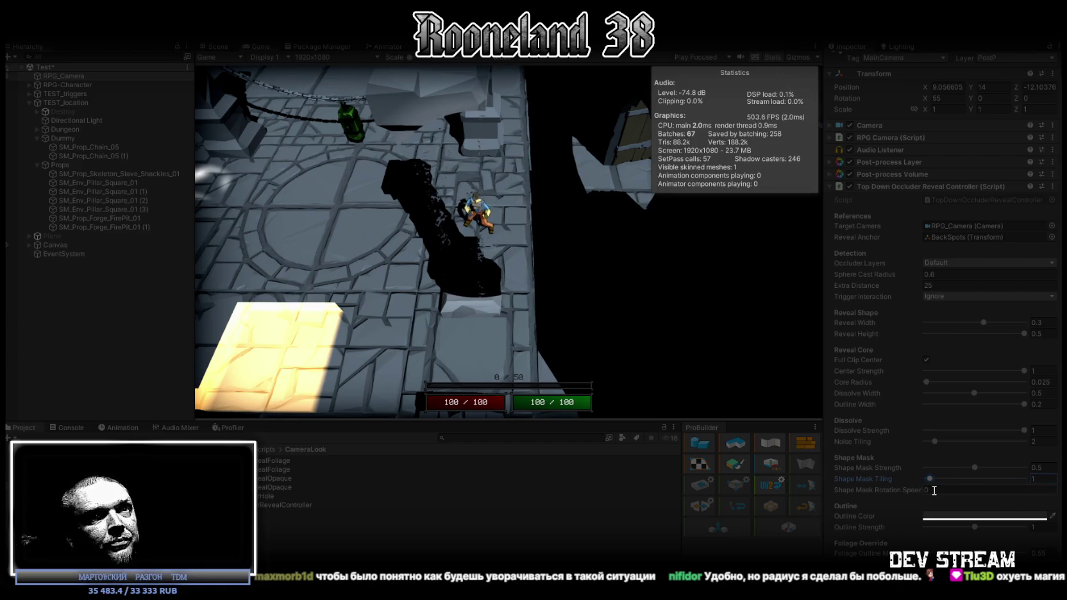
{"action": "type", "text": "1"}
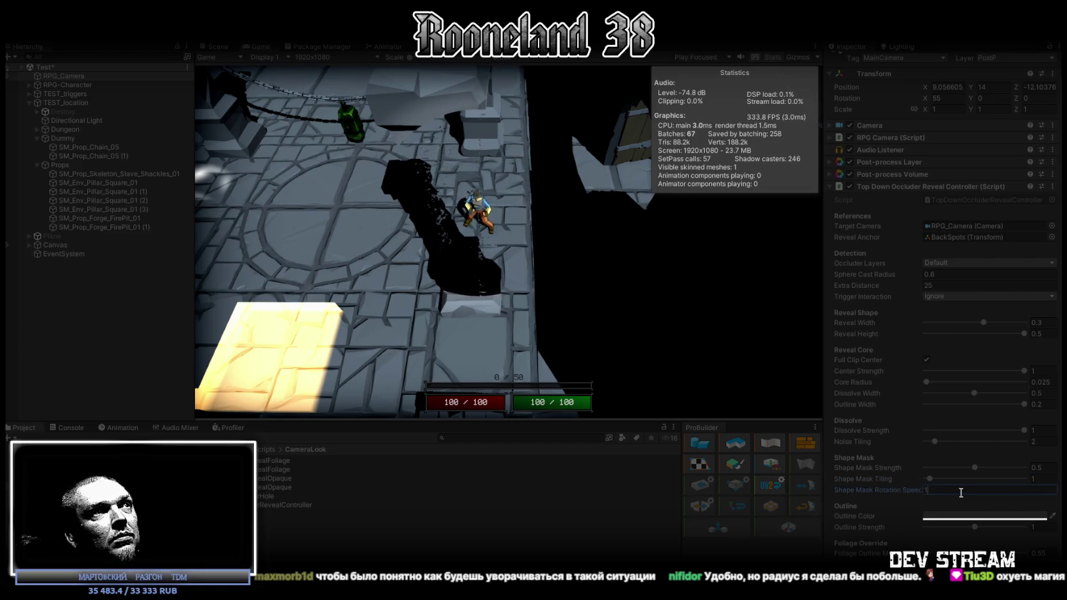
{"action": "type", "text": "5"}
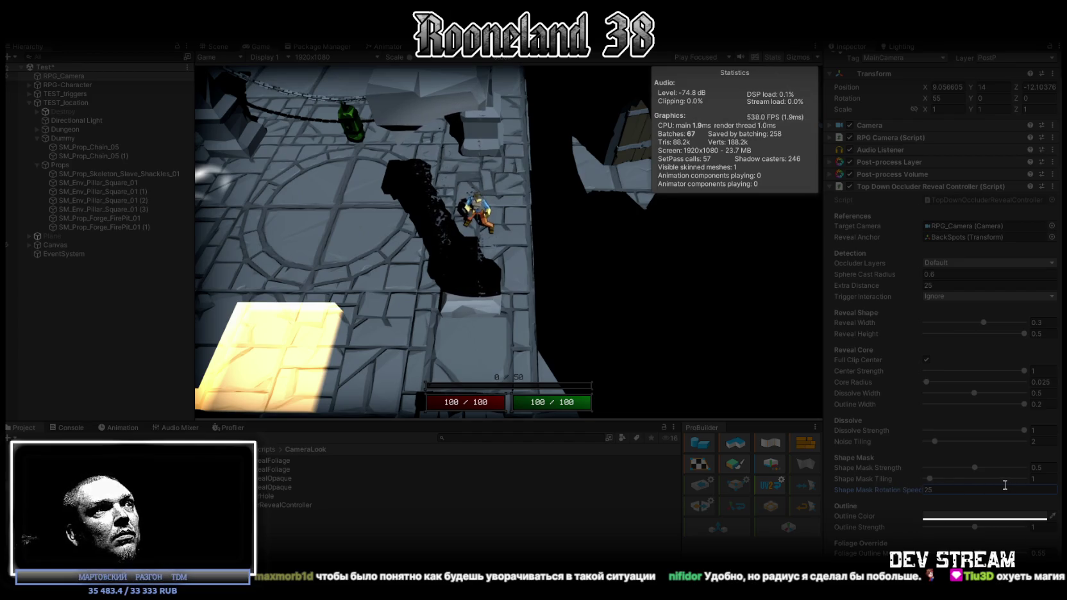
{"action": "left_click_drag", "start_coordinate": [975, 527], "coordinate": [1046, 527]}
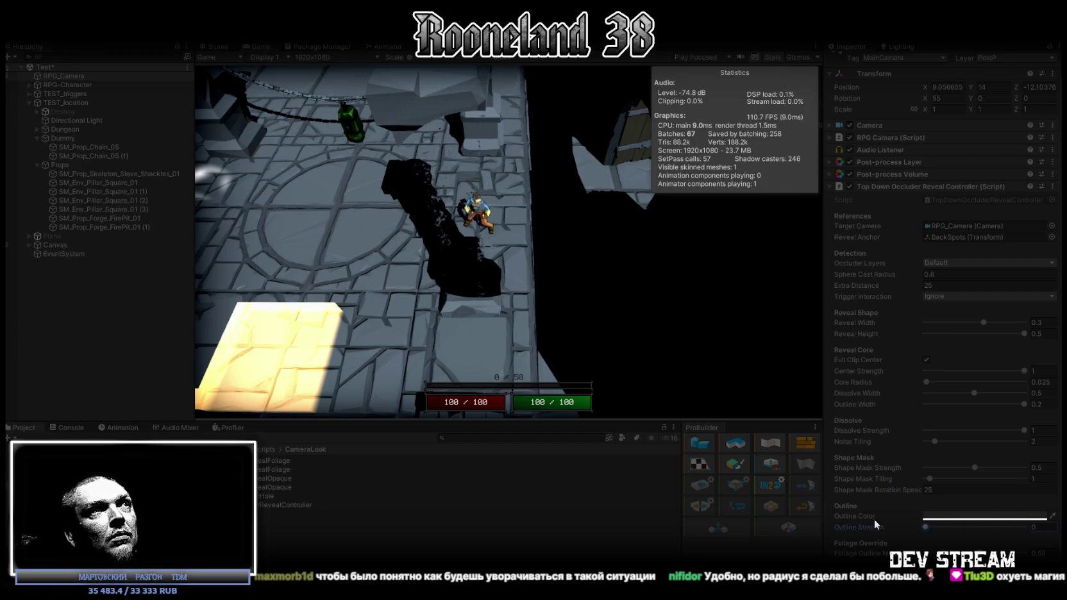
Try grey, green, blue, purple and magenta hues for the Outline Color
{"action": "left_click", "coordinate": [982, 516]}
{"action": "mouse_move", "coordinate": [969, 444]}
{"action": "left_mouse_down"}
{"action": "mouse_move", "coordinate": [974, 414]}
{"action": "mouse_move", "coordinate": [876, 513]}
{"action": "mouse_move", "coordinate": [945, 411]}
{"action": "mouse_move", "coordinate": [897, 325]}
{"action": "mouse_move", "coordinate": [909, 434]}
{"action": "mouse_move", "coordinate": [901, 400]}
{"action": "mouse_move", "coordinate": [921, 410]}
{"action": "left_mouse_up"}
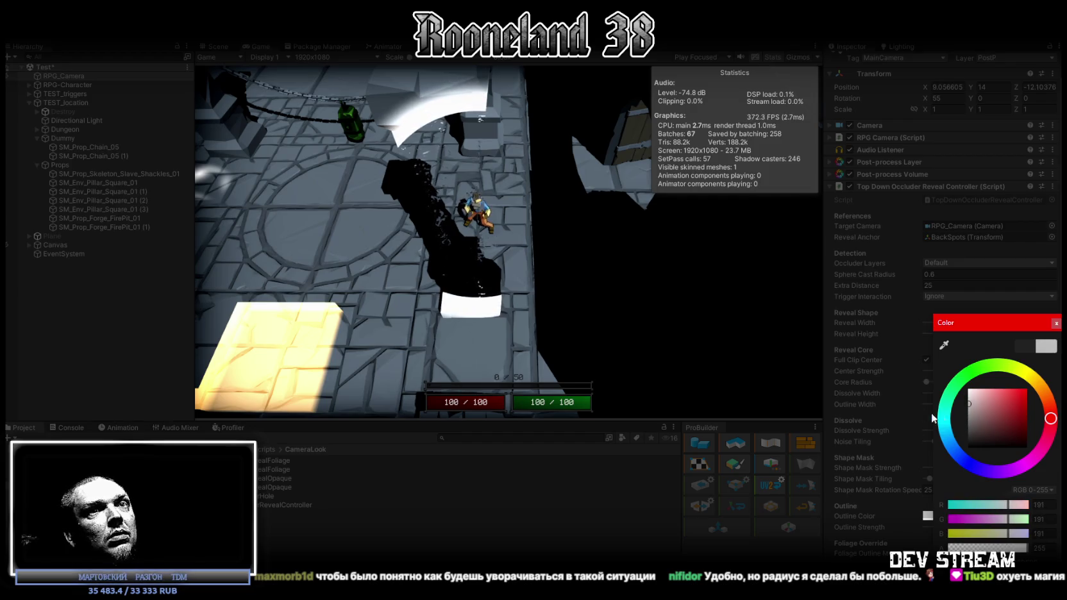
{"action": "left_click_drag", "start_coordinate": [988, 370], "coordinate": [975, 370]}
{"action": "mouse_move", "coordinate": [995, 416]}
{"action": "left_mouse_down"}
{"action": "mouse_move", "coordinate": [1049, 416]}
{"action": "mouse_move", "coordinate": [1050, 431]}
{"action": "mouse_move", "coordinate": [1041, 379]}
{"action": "mouse_move", "coordinate": [1055, 445]}
{"action": "left_mouse_up"}
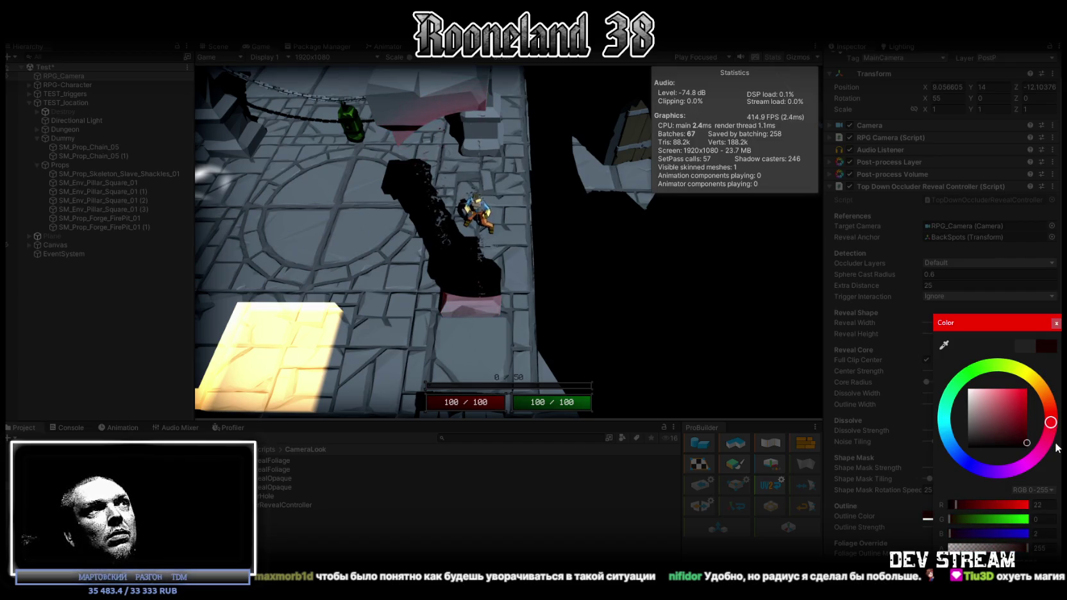
{"action": "left_click", "coordinate": [971, 375]}
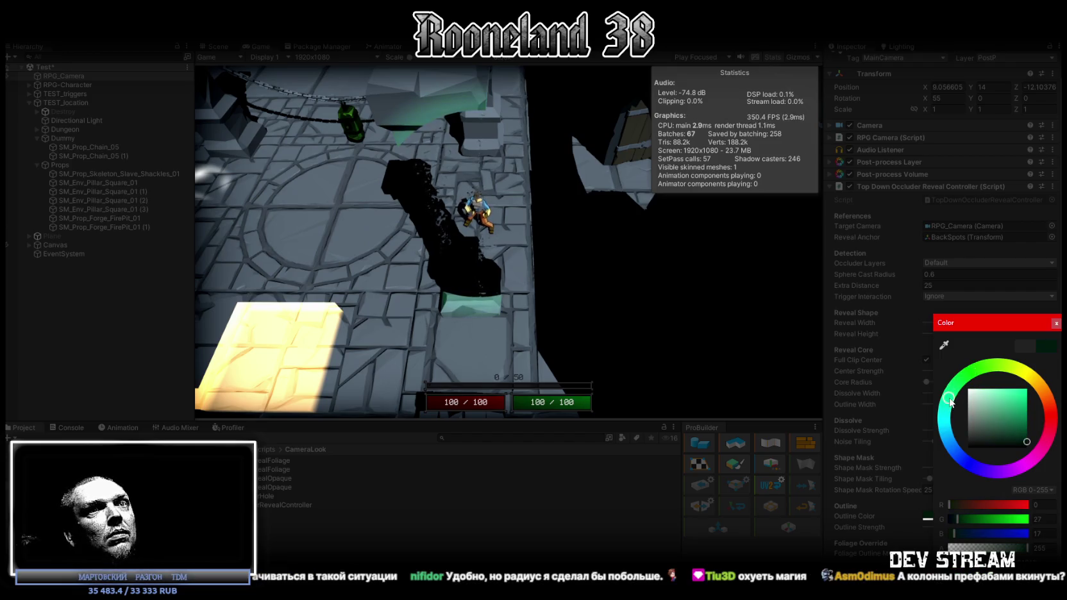
{"action": "left_click", "coordinate": [956, 453]}
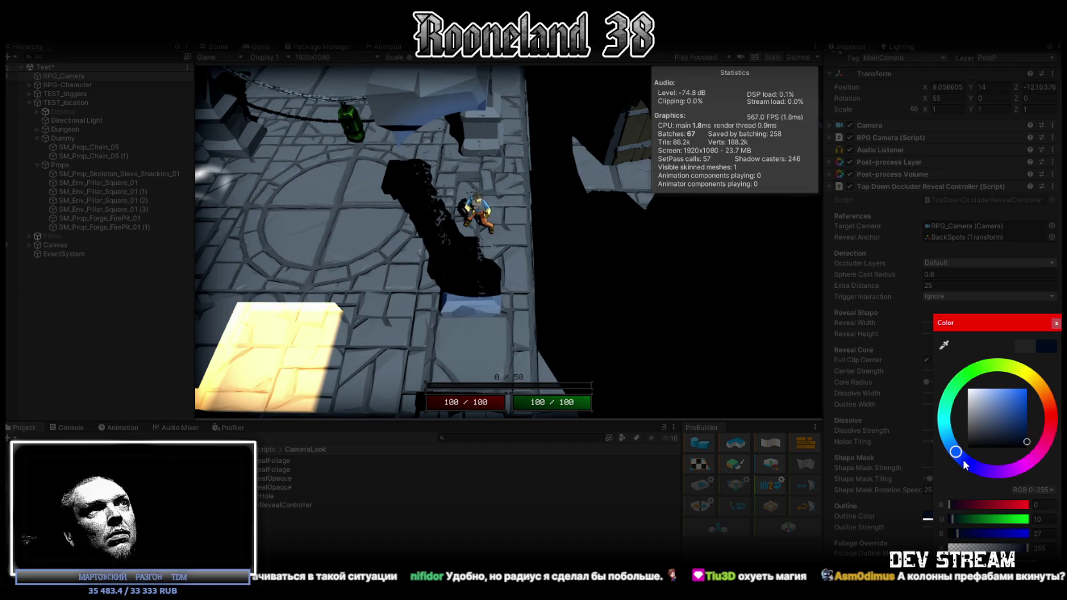
{"action": "left_click", "coordinate": [995, 472]}
{"action": "left_click_drag", "start_coordinate": [1007, 474], "coordinate": [1048, 433]}
{"action": "left_click_drag", "start_coordinate": [1000, 431], "coordinate": [955, 437]}
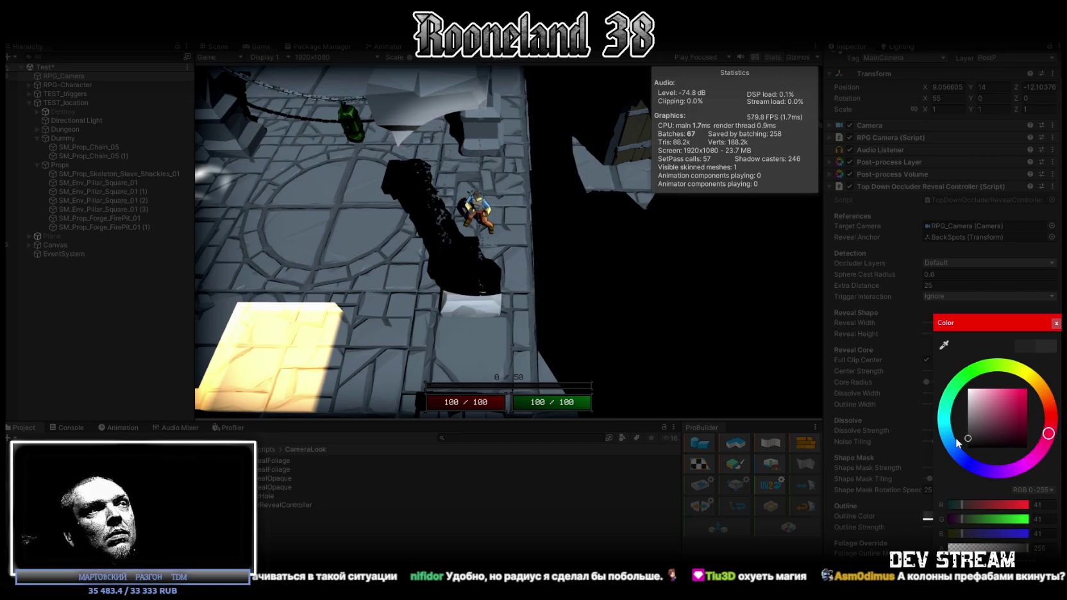
{"action": "left_click", "coordinate": [1056, 323]}
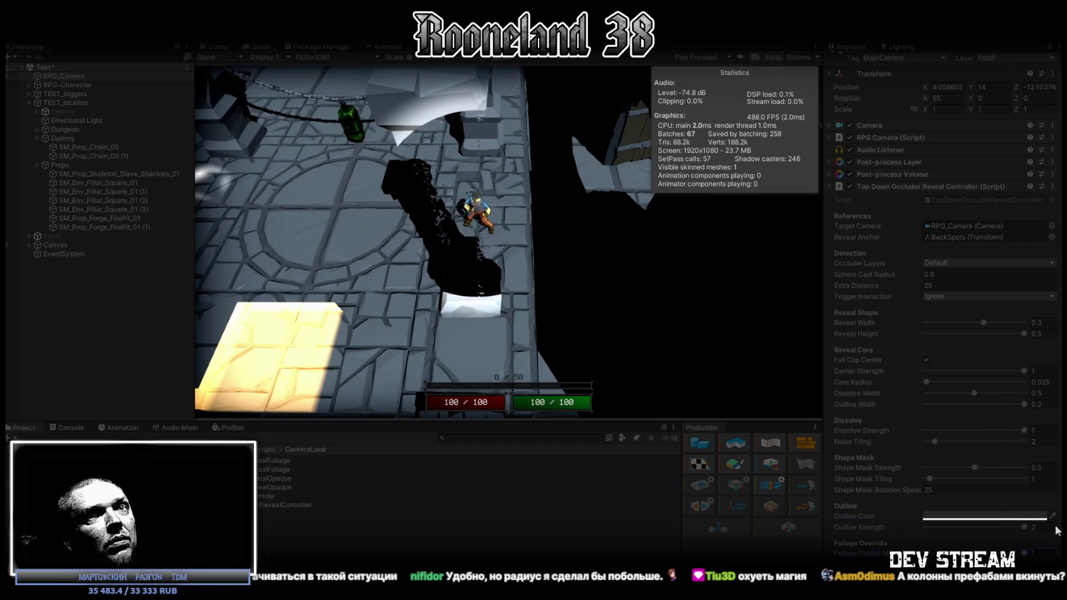
Set the Outline Color to a near-black shade around RGB 8
{"action": "left_click", "coordinate": [1009, 519]}
{"action": "mouse_move", "coordinate": [975, 432]}
{"action": "left_mouse_down"}
{"action": "mouse_move", "coordinate": [885, 487]}
{"action": "mouse_move", "coordinate": [945, 420]}
{"action": "mouse_move", "coordinate": [863, 483]}
{"action": "mouse_move", "coordinate": [886, 387]}
{"action": "mouse_move", "coordinate": [840, 459]}
{"action": "mouse_move", "coordinate": [828, 383]}
{"action": "mouse_move", "coordinate": [789, 471]}
{"action": "mouse_move", "coordinate": [801, 382]}
{"action": "mouse_move", "coordinate": [777, 433]}
{"action": "mouse_move", "coordinate": [793, 317]}
{"action": "left_mouse_up"}
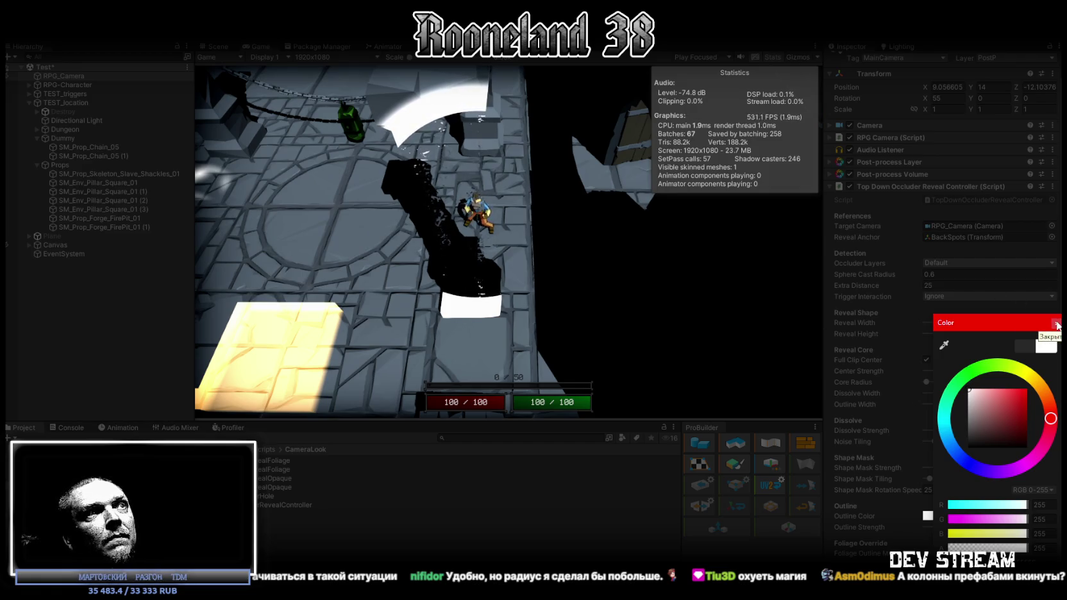
{"action": "mouse_move", "coordinate": [976, 412]}
{"action": "left_mouse_down"}
{"action": "mouse_move", "coordinate": [953, 463]}
{"action": "mouse_move", "coordinate": [954, 451]}
{"action": "left_mouse_up"}
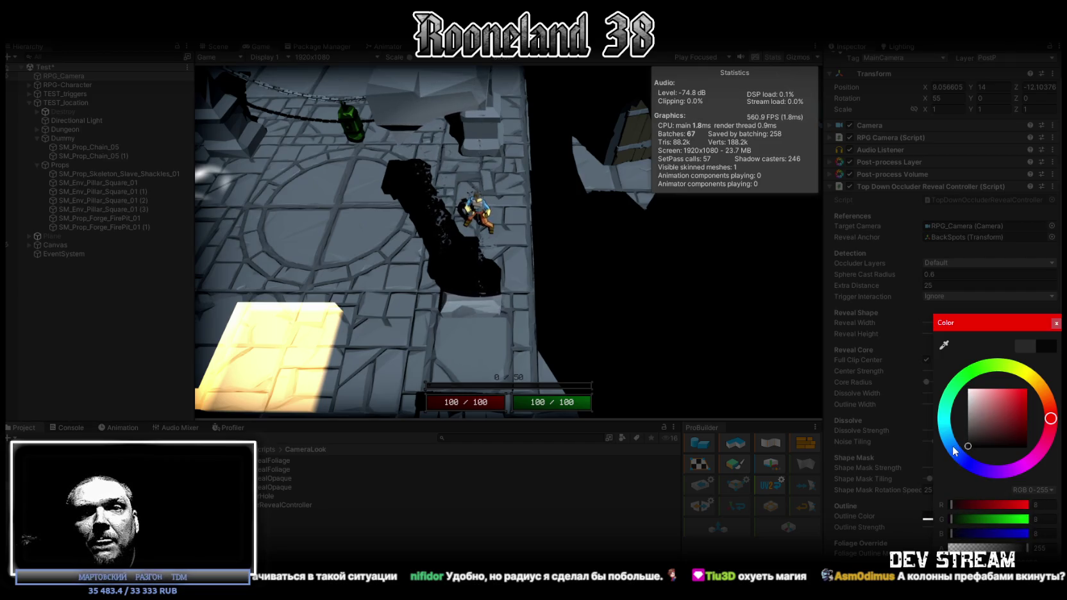
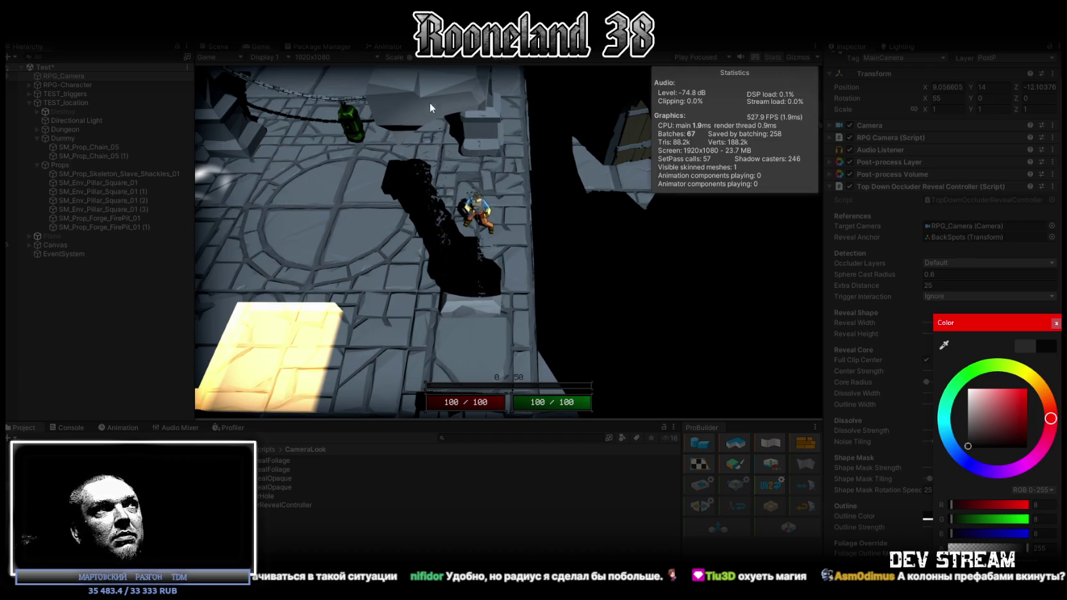
Set the occluder reveal's Outline Color to a dark grey
{"action": "left_click", "coordinate": [971, 442]}
{"action": "left_click_drag", "start_coordinate": [971, 444], "coordinate": [934, 438]}
{"action": "left_click", "coordinate": [1057, 323]}
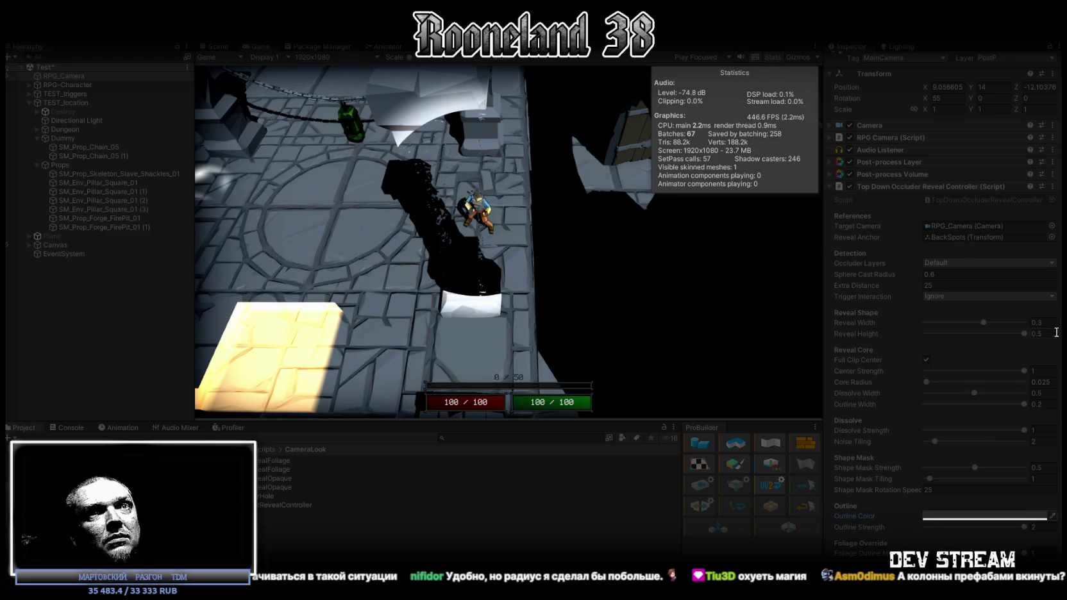
Trial Outline Strength, Rotation Speed (reverted to 25), Dissolve and Reveal Width; lower Foliage Outline
{"action": "mouse_move", "coordinate": [1022, 526]}
{"action": "left_mouse_down"}
{"action": "mouse_move", "coordinate": [873, 520]}
{"action": "mouse_move", "coordinate": [1025, 524]}
{"action": "left_mouse_up"}
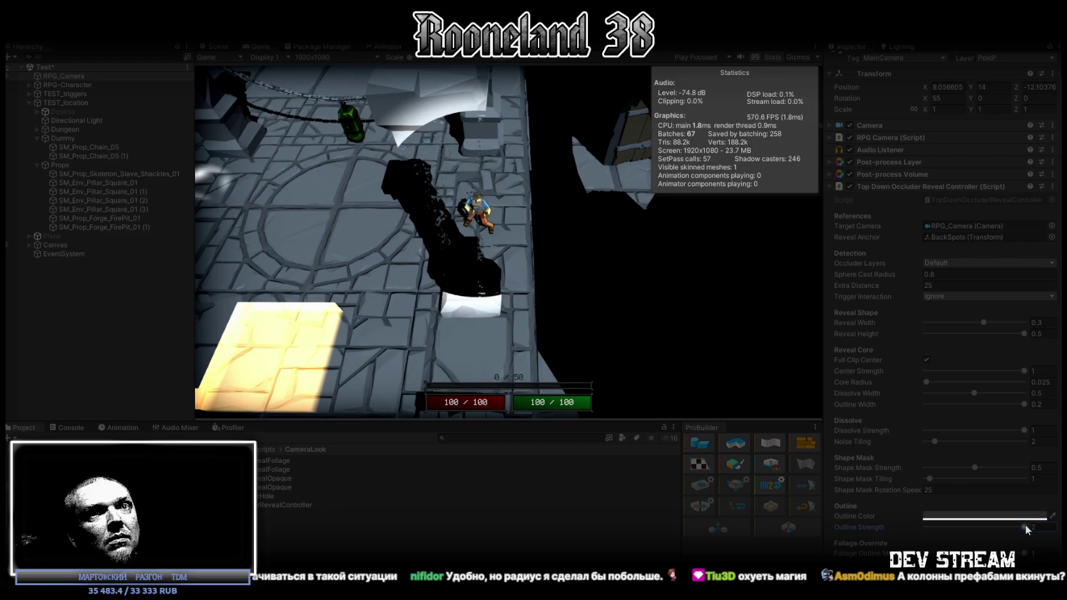
{"action": "left_click_drag", "start_coordinate": [889, 489], "coordinate": [879, 488]}
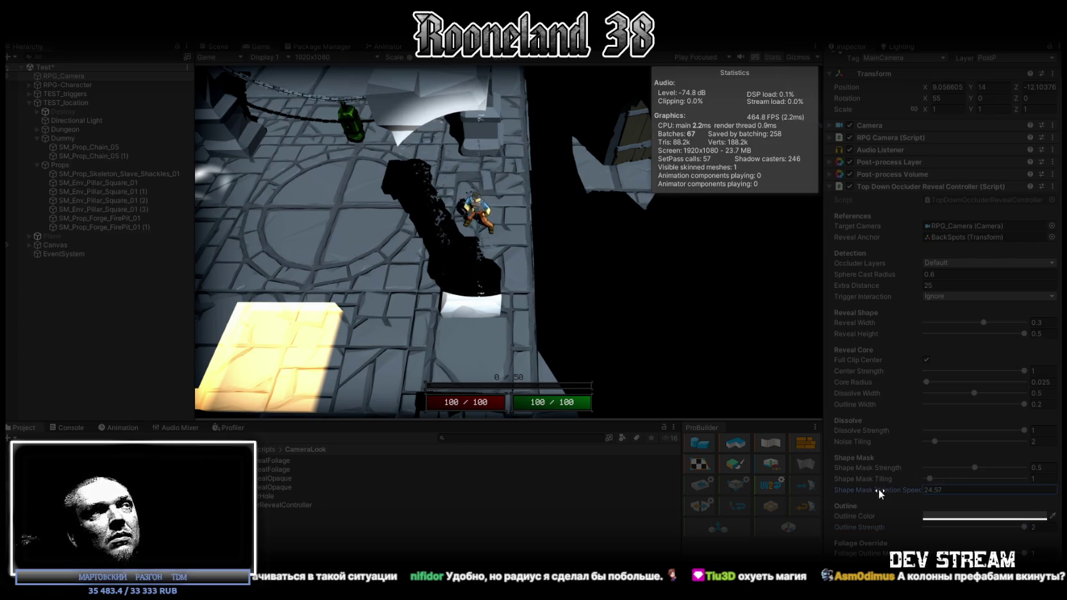
{"action": "key", "text": "ctrl+z"}
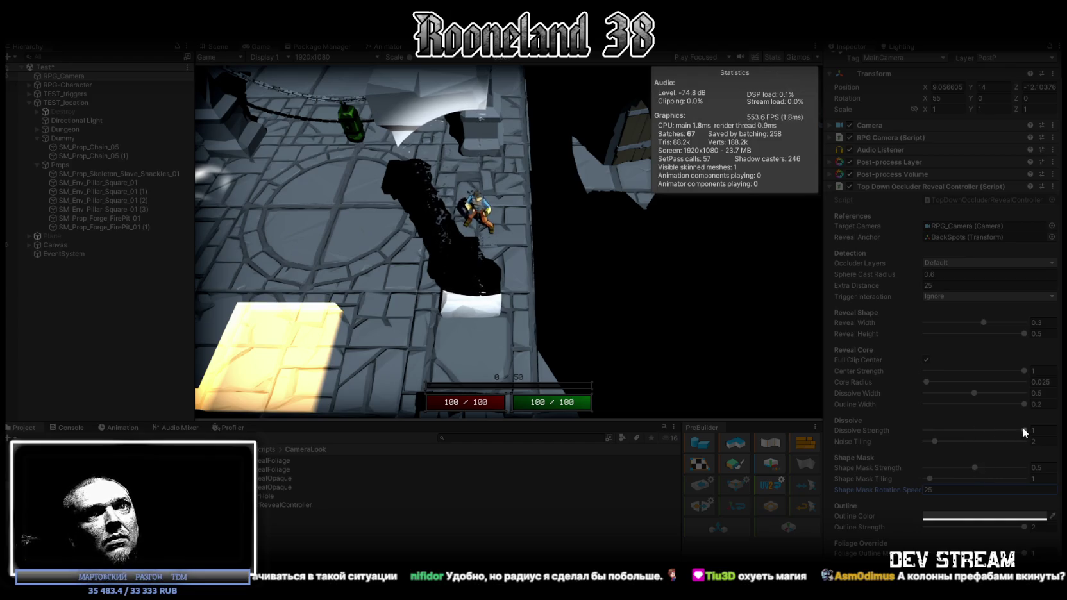
{"action": "mouse_move", "coordinate": [926, 431]}
{"action": "left_mouse_down"}
{"action": "mouse_move", "coordinate": [1009, 436]}
{"action": "mouse_move", "coordinate": [824, 421]}
{"action": "left_mouse_up"}
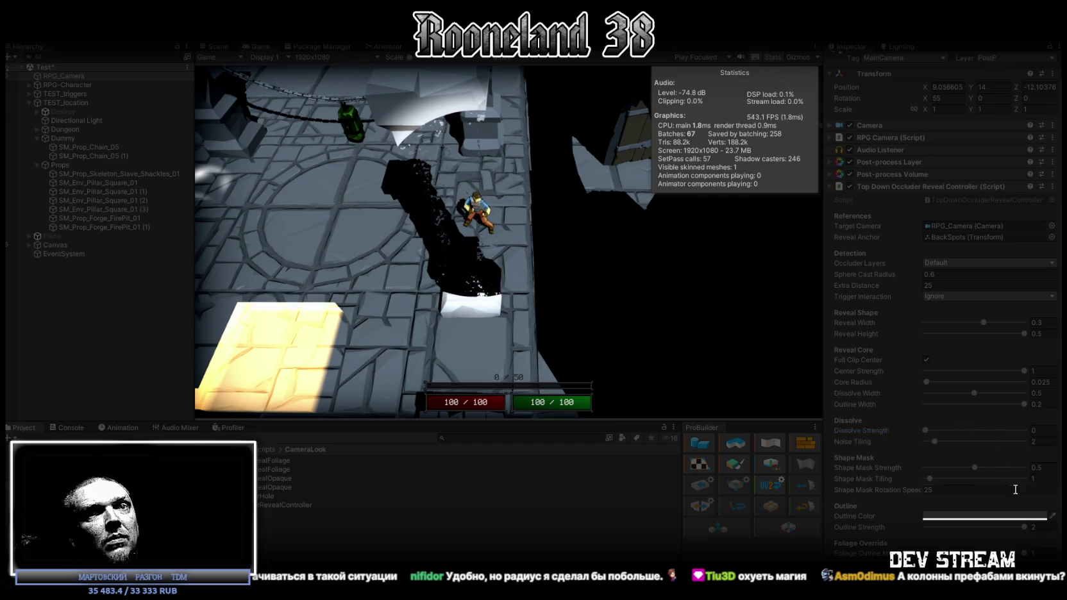
{"action": "left_click_drag", "start_coordinate": [1022, 554], "coordinate": [956, 552]}
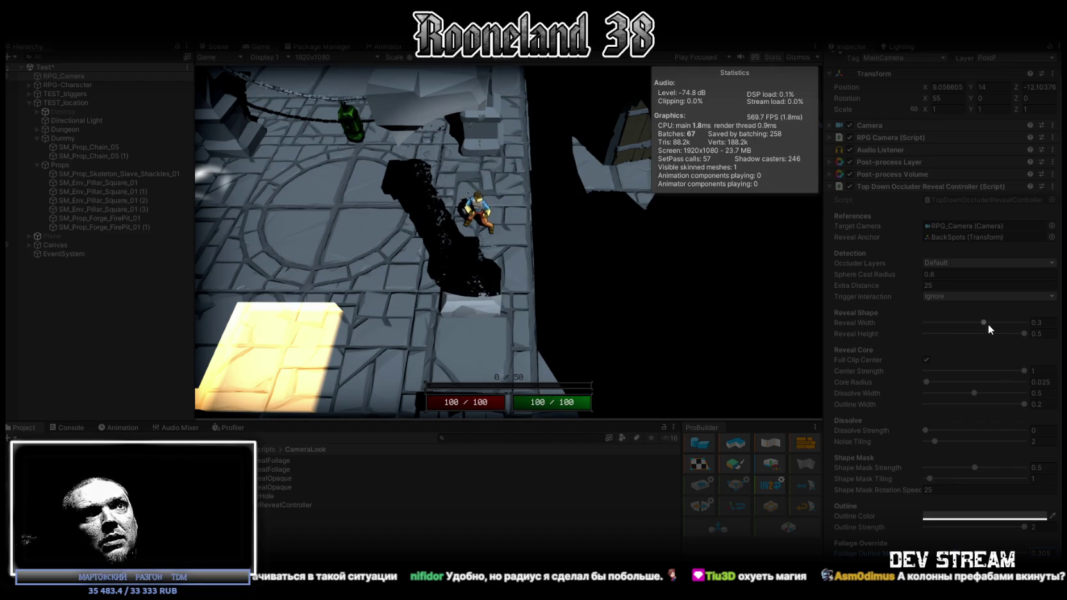
{"action": "left_click_drag", "start_coordinate": [984, 321], "coordinate": [1025, 322]}
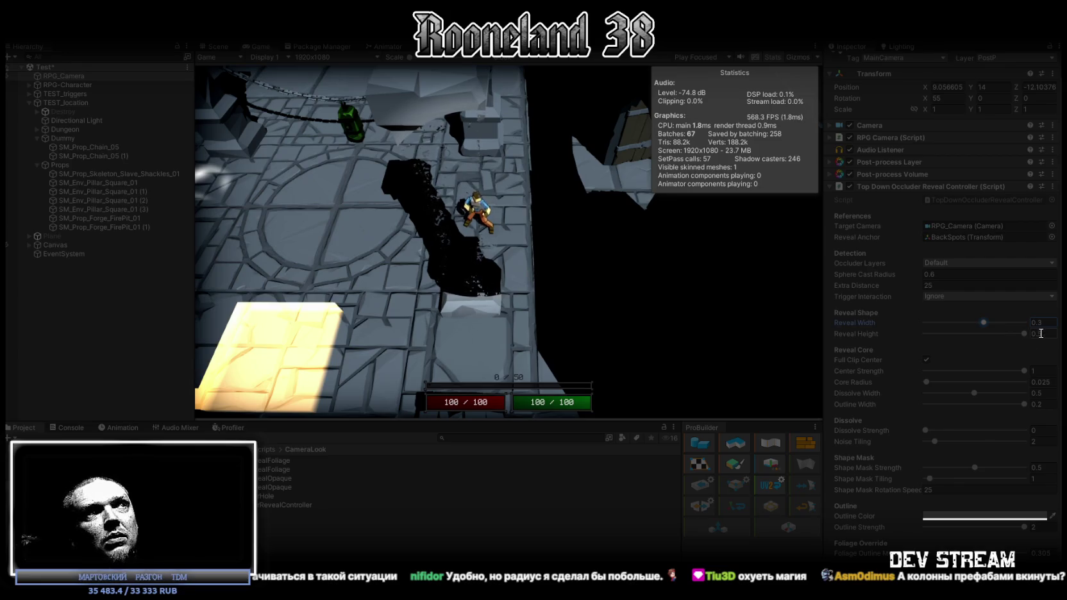
Revert Reveal Width to 0.3 and walk the character left and right past the pillar
{"action": "key", "text": "ctrl+z"}
{"action": "key", "text": "w"}
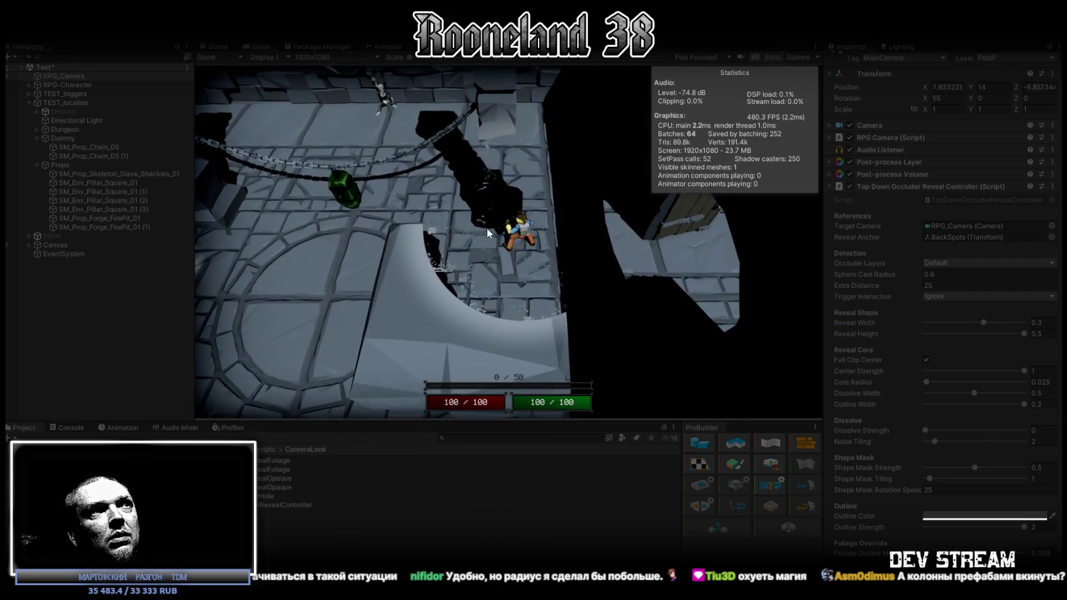
{"action": "key", "text": "d"}
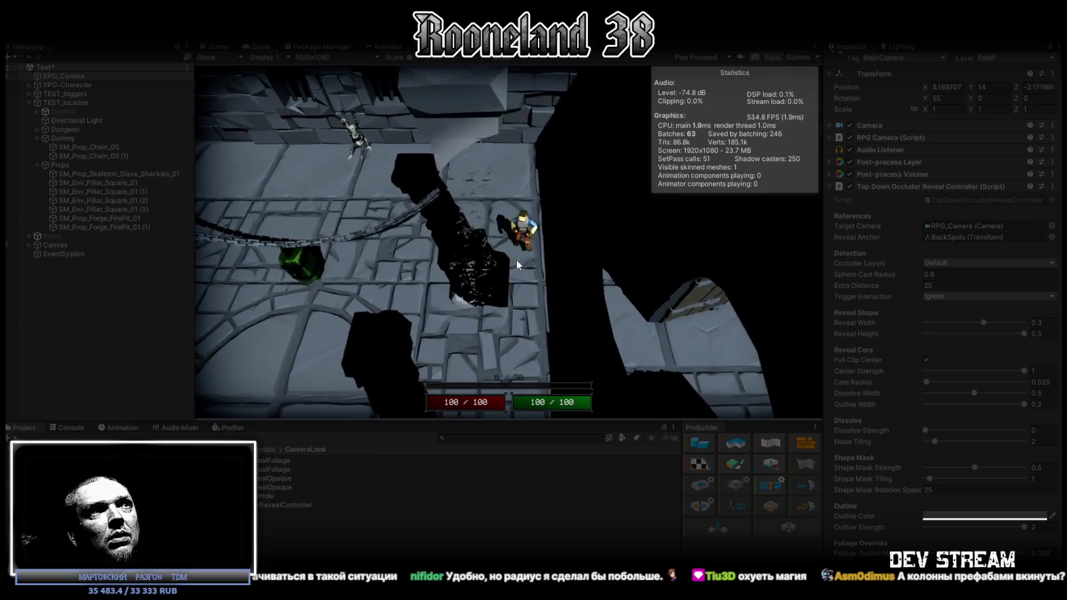
{"action": "key", "text": "a"}
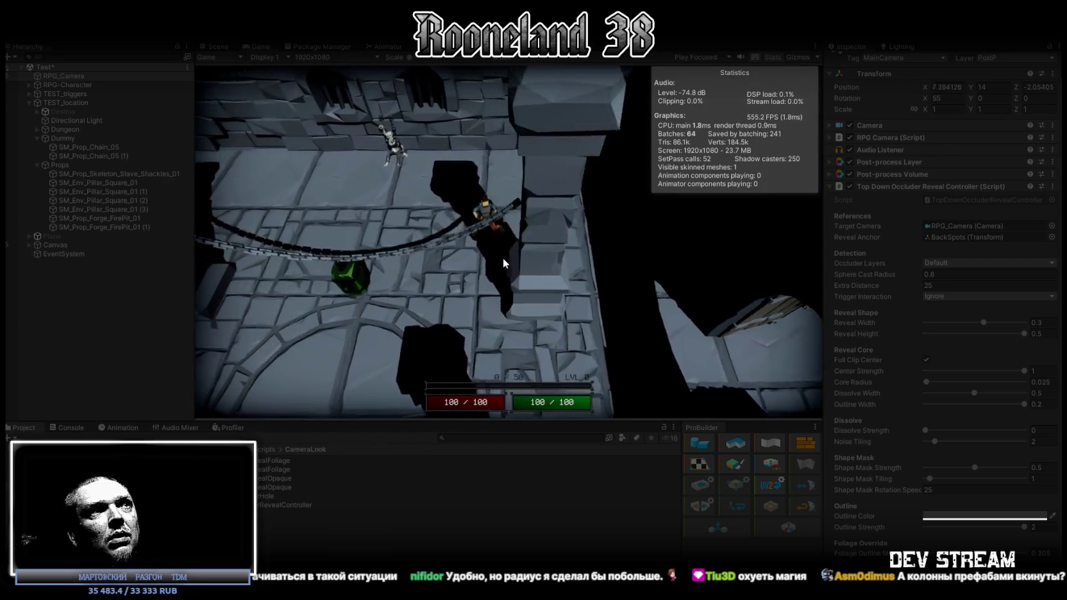
{"action": "key", "text": "a"}
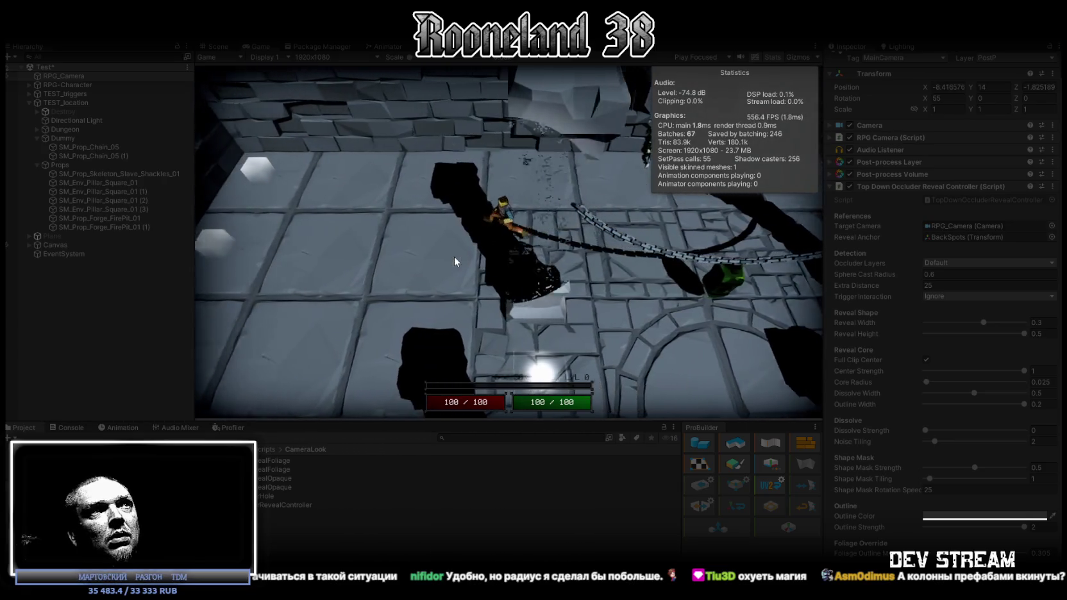
{"action": "key", "text": "d"}
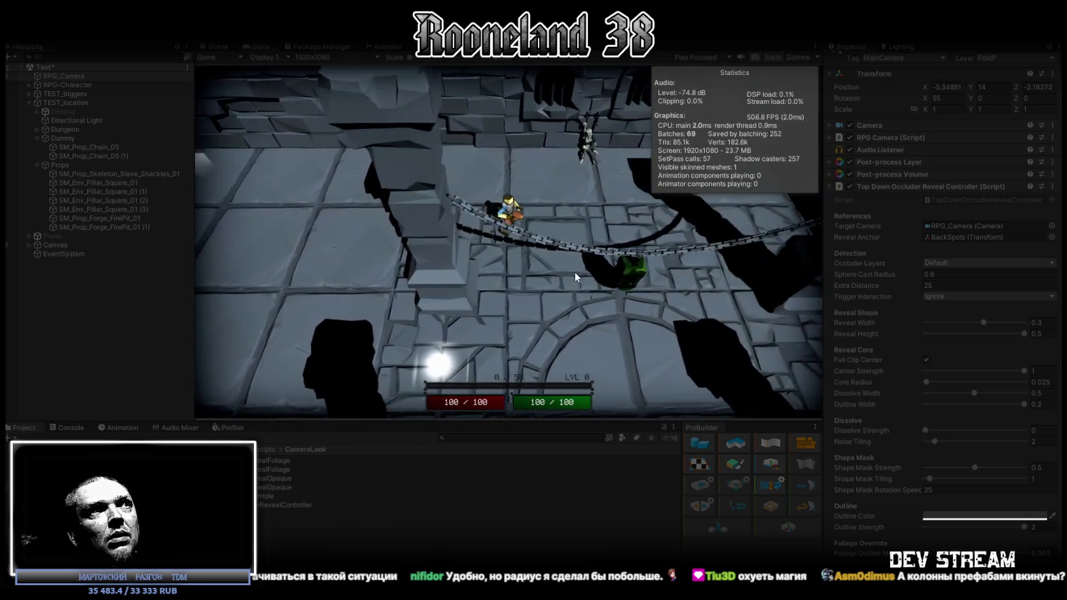
{"action": "key", "text": "d"}
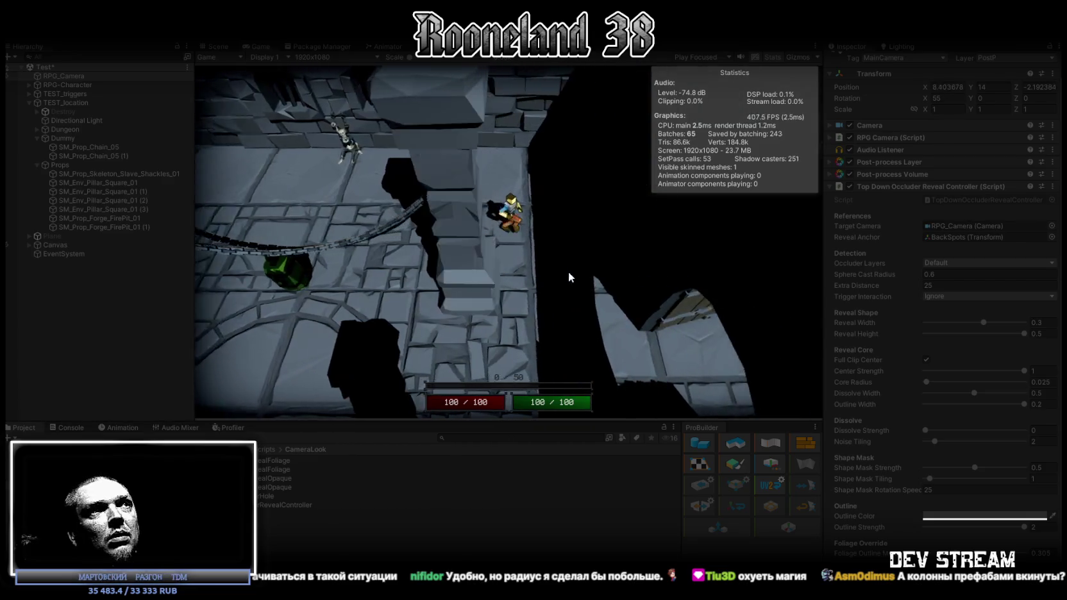
{"action": "key", "text": "a"}
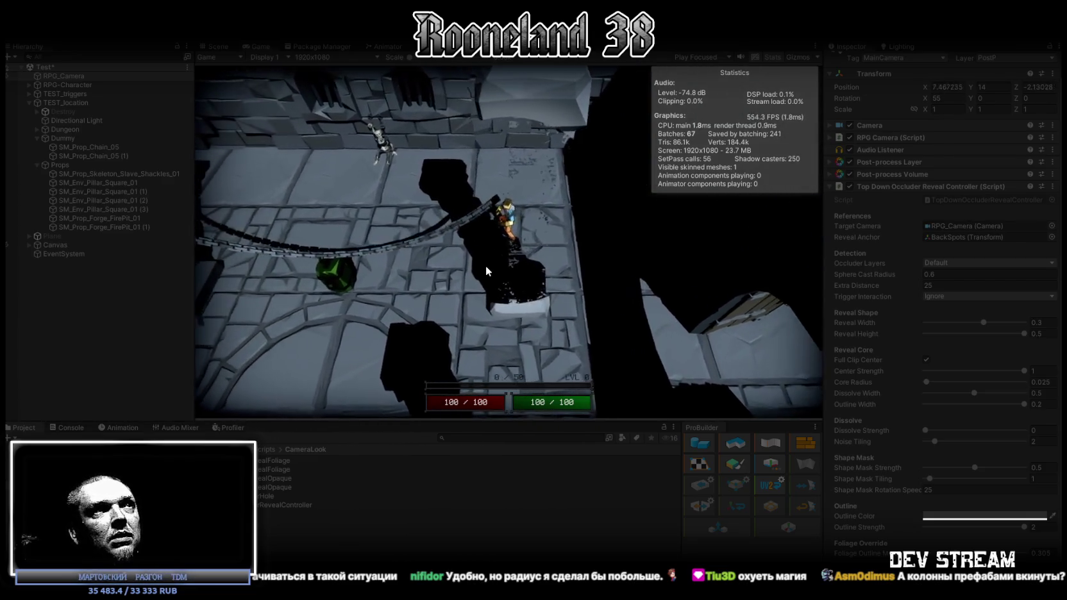
{"action": "key", "text": "d"}
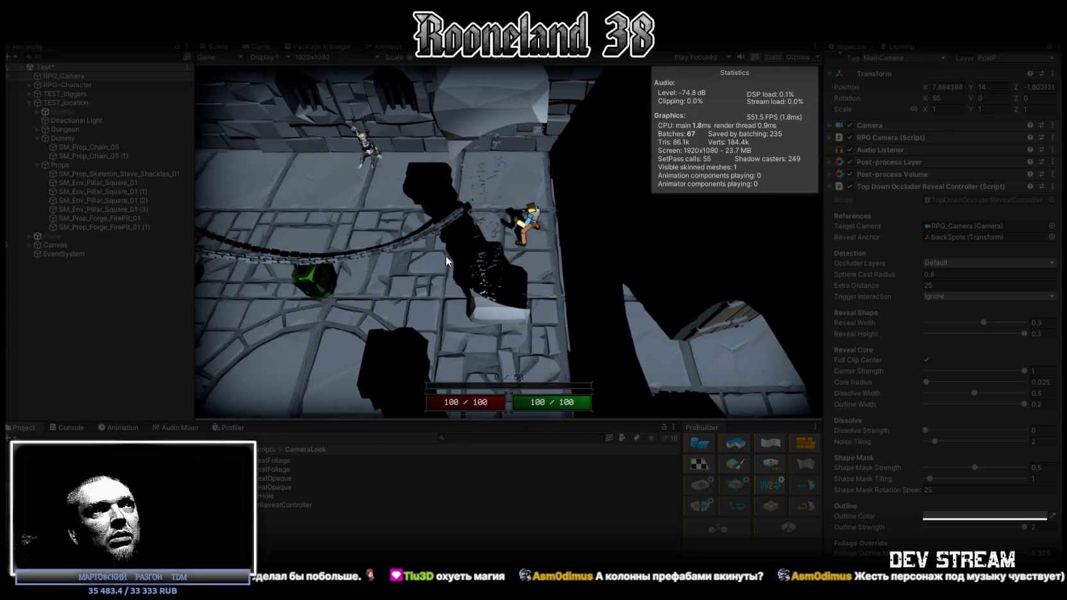
{"action": "key", "text": "d"}
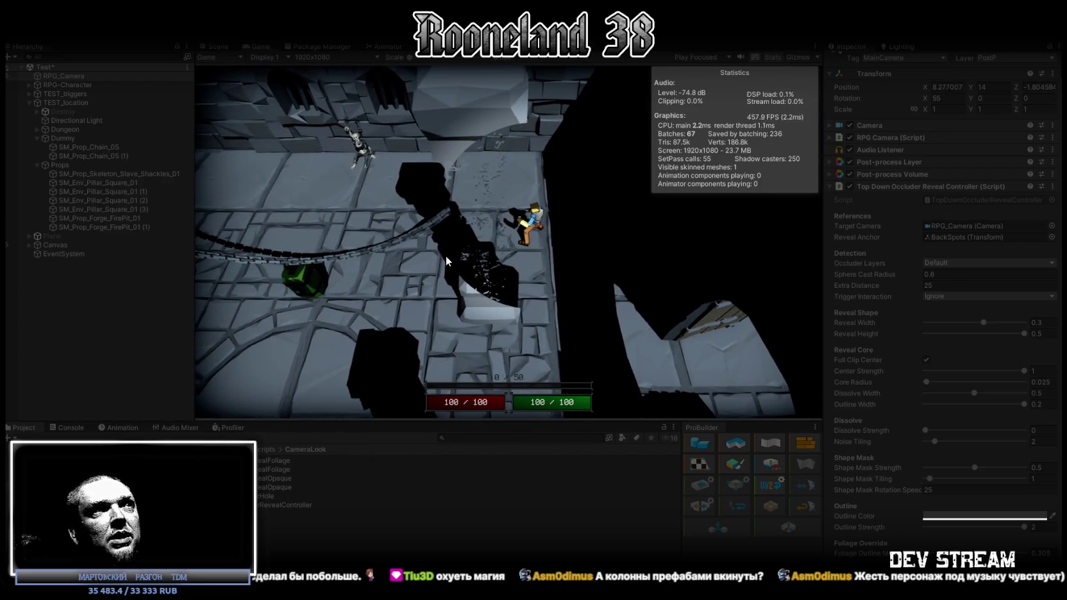
{"action": "key", "text": "d"}
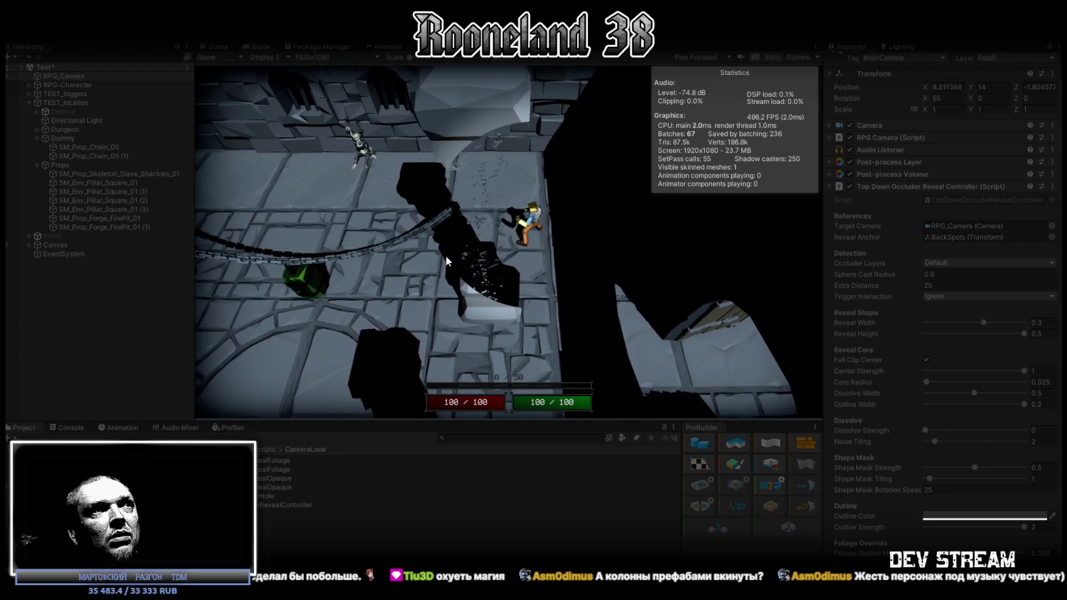
{"action": "key", "text": "a"}
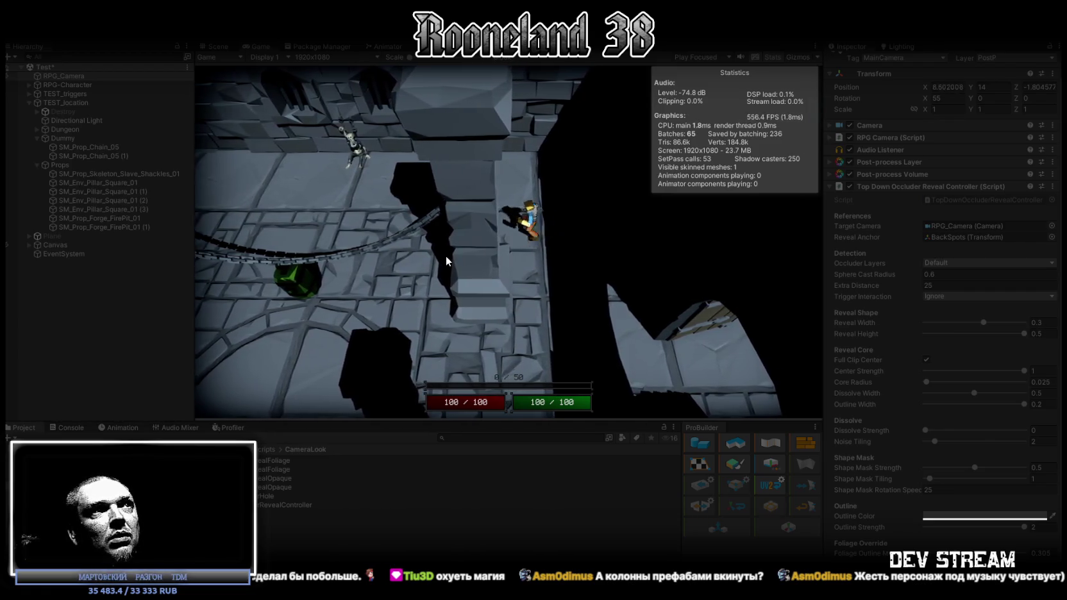
{"action": "key", "text": "a"}
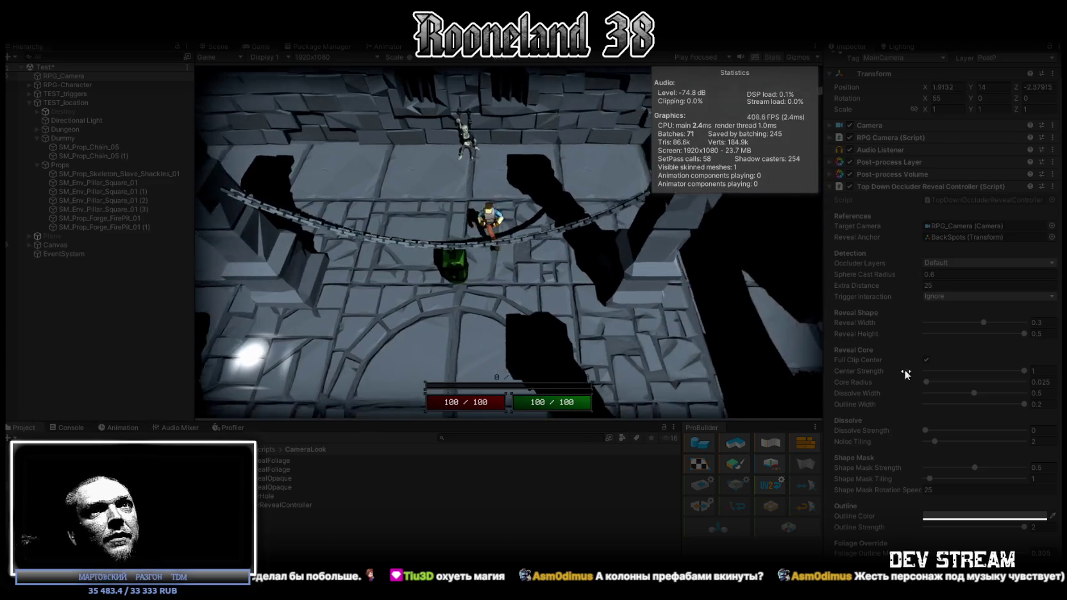
Walk the character toward and away from the camera across the dungeon floor
{"action": "key", "text": "s"}
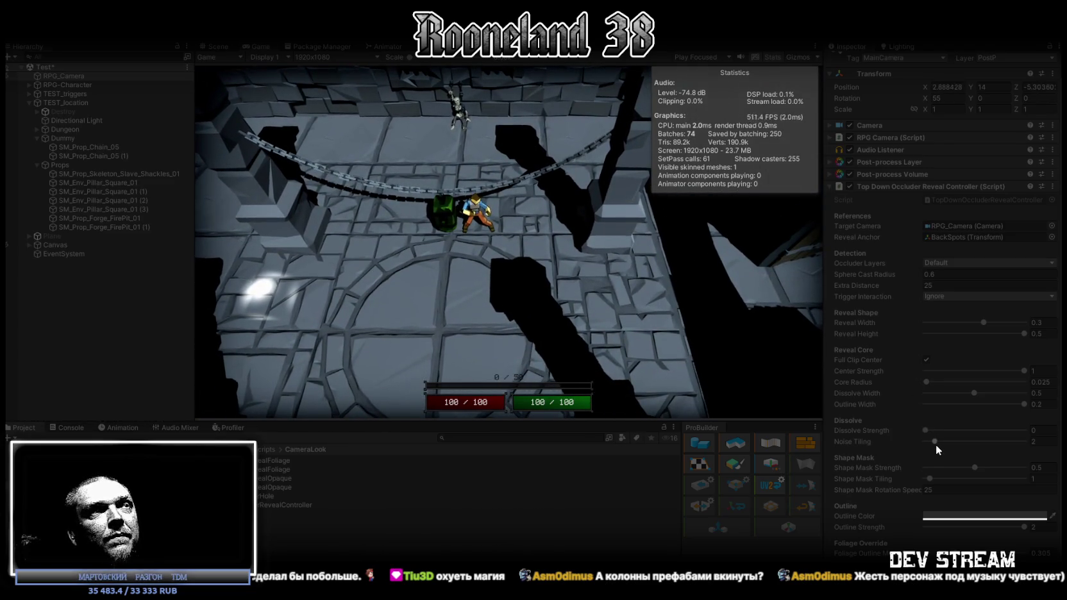
{"action": "key", "text": "a"}
{"action": "key", "text": "s"}
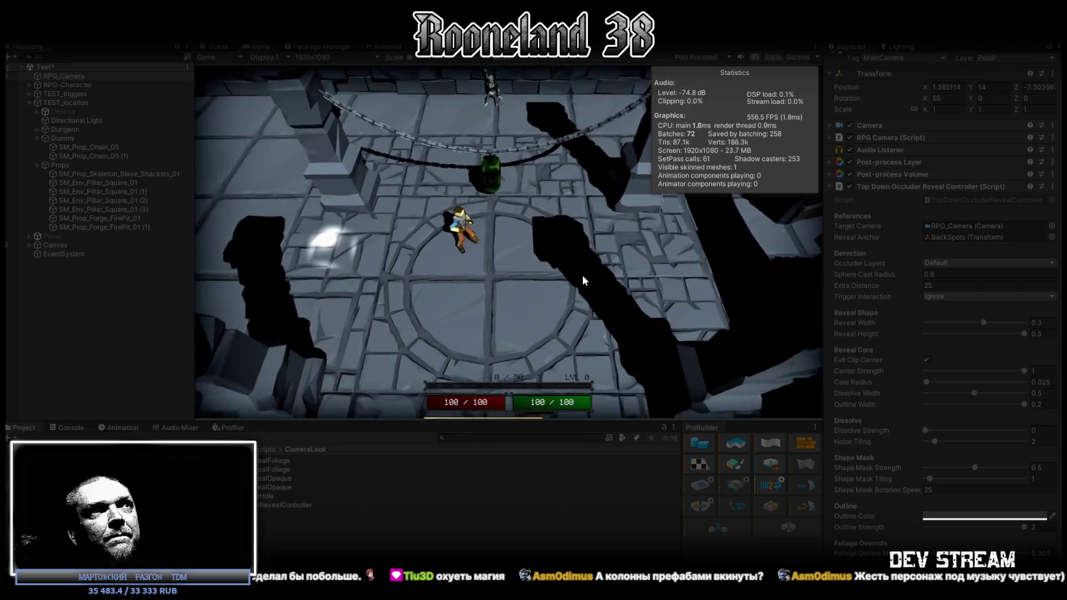
{"action": "key", "text": "d"}
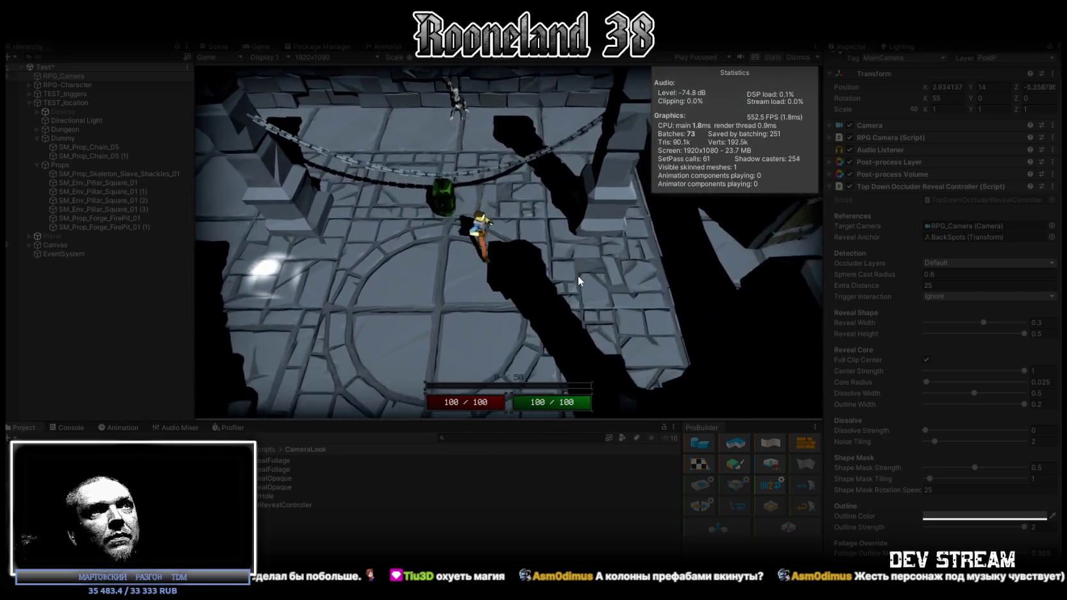
{"action": "key", "text": "d"}
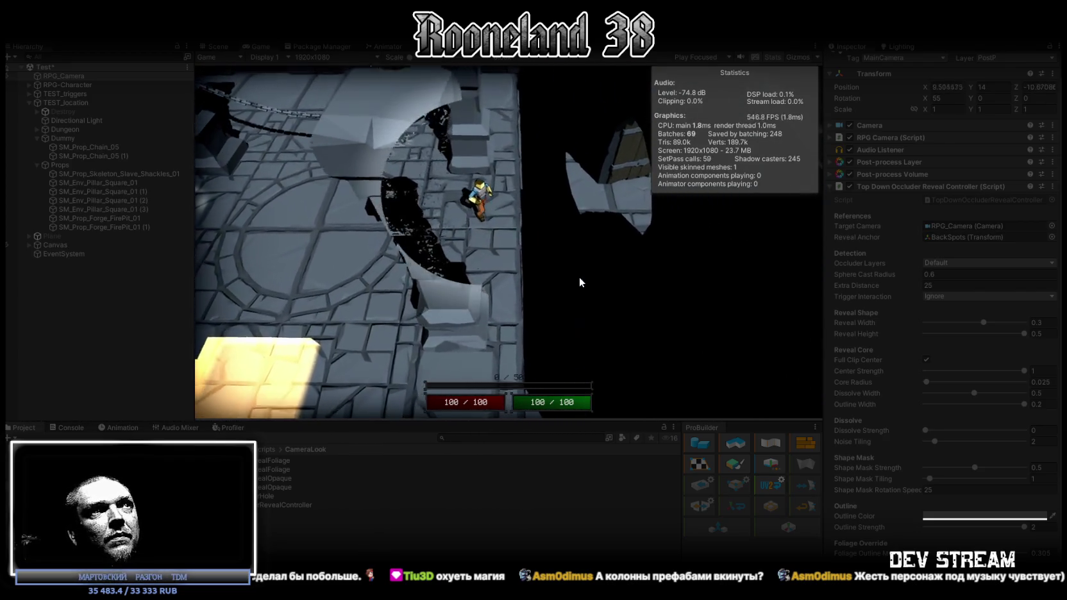
{"action": "key", "text": "w"}
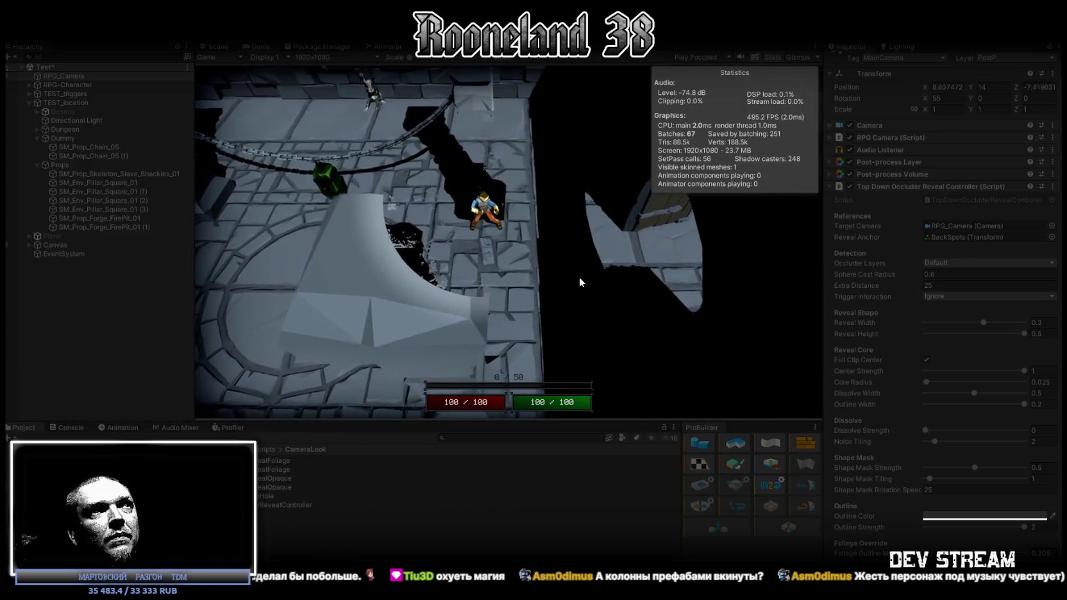
{"action": "key", "text": "w"}
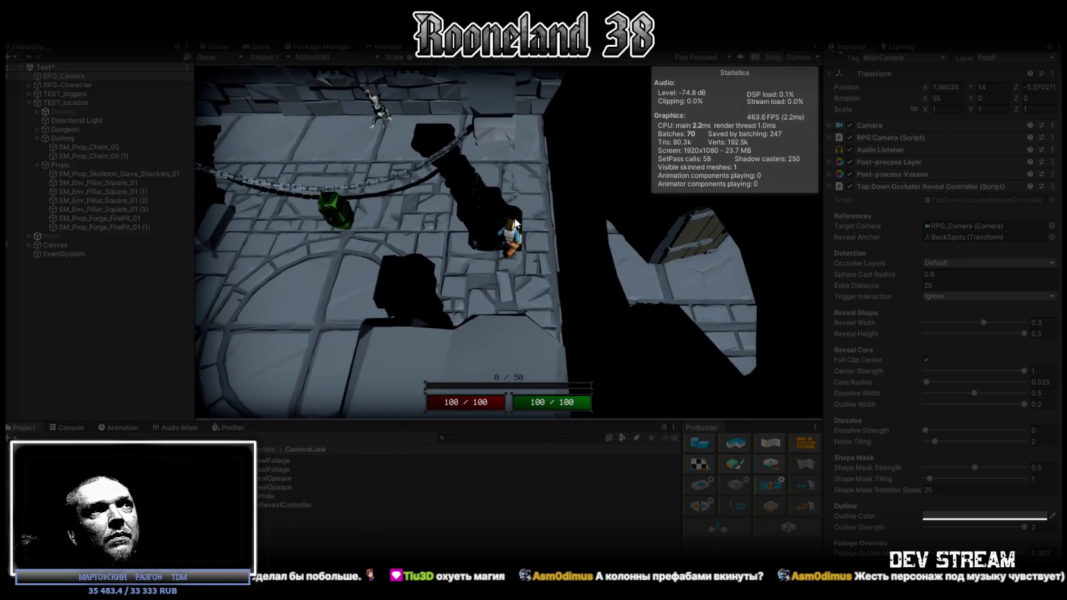
{"action": "key", "text": "a"}
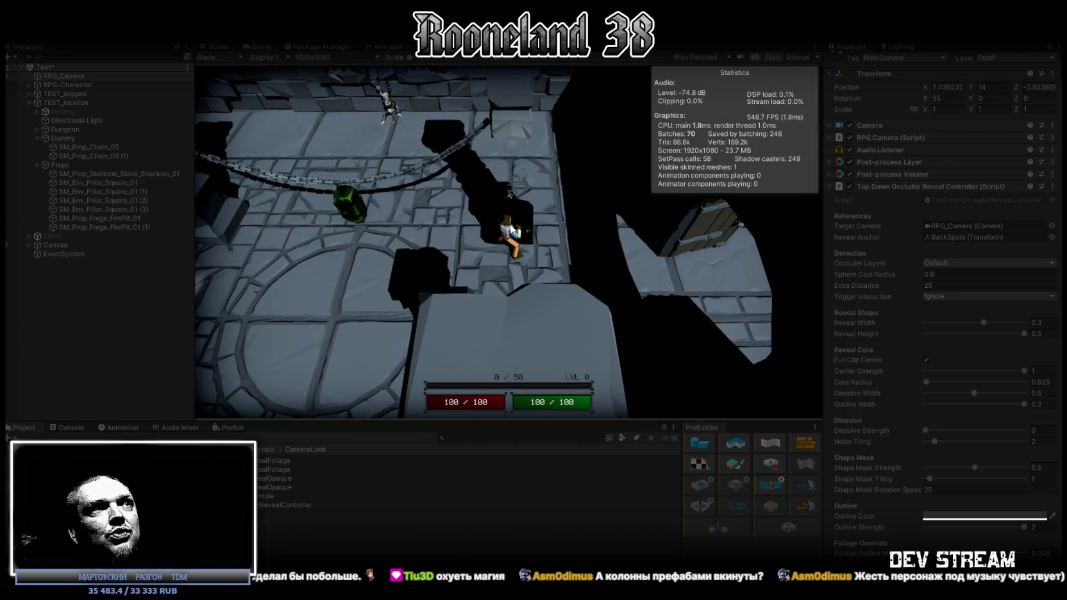
{"action": "key", "text": "s"}
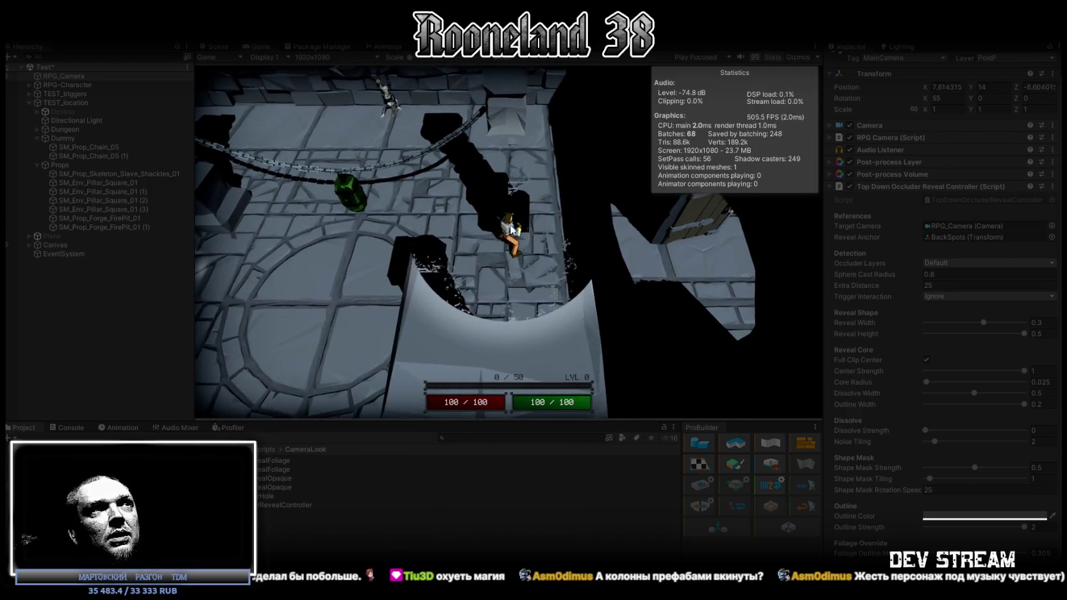
{"action": "key", "text": "s"}
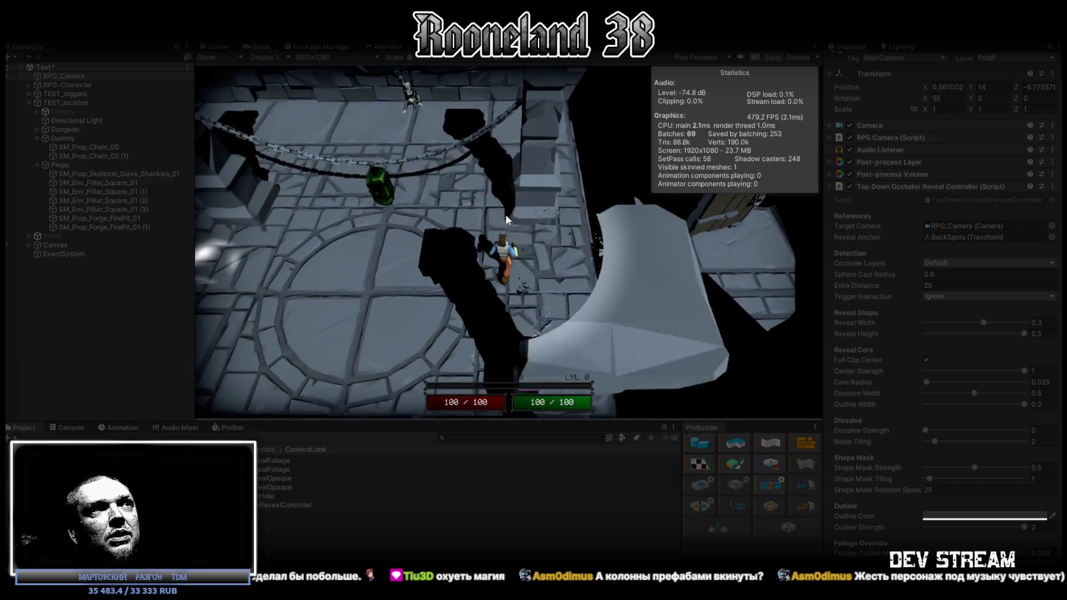
{"action": "key", "text": "s"}
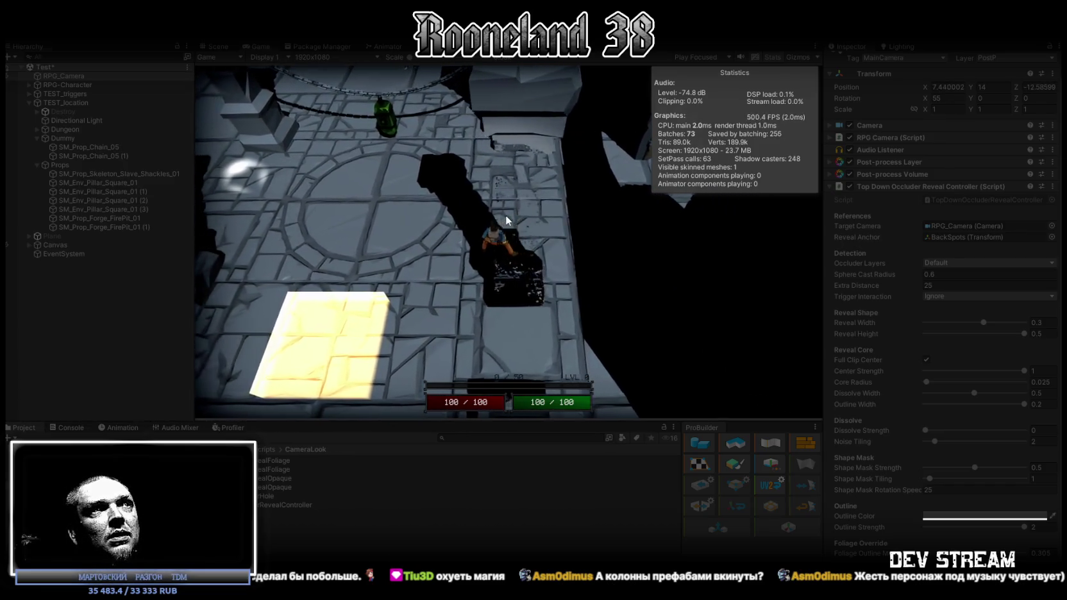
{"action": "key", "text": "w"}
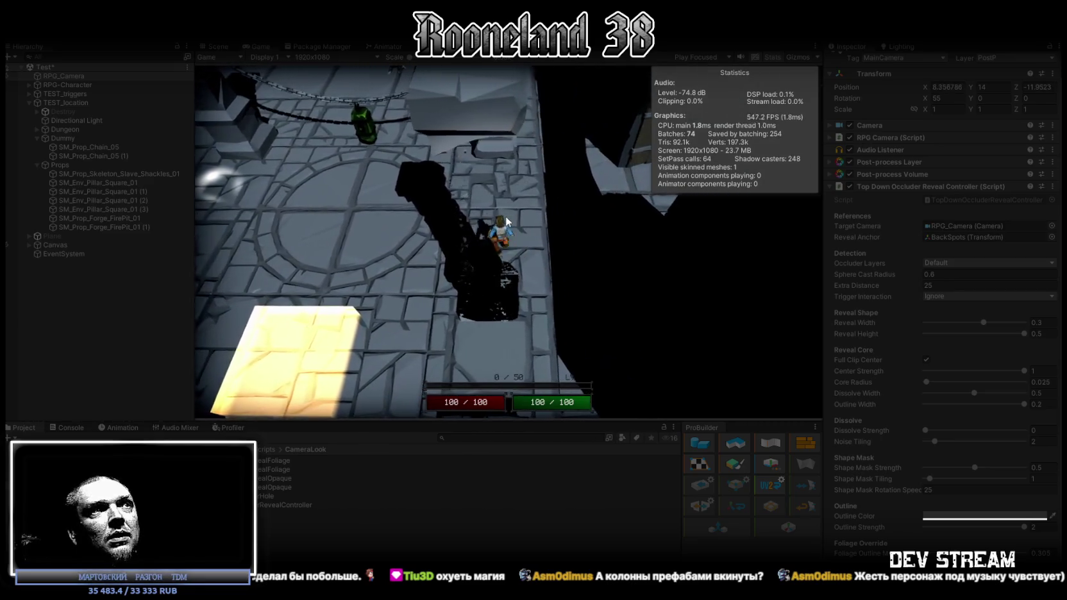
{"action": "key", "text": "a"}
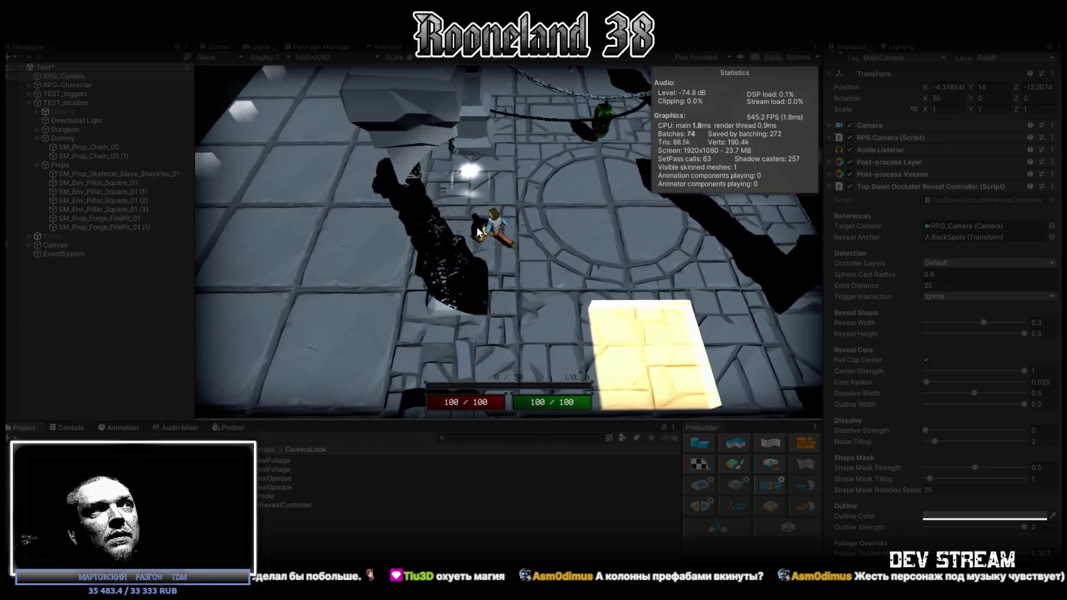
{"action": "key", "text": "s"}
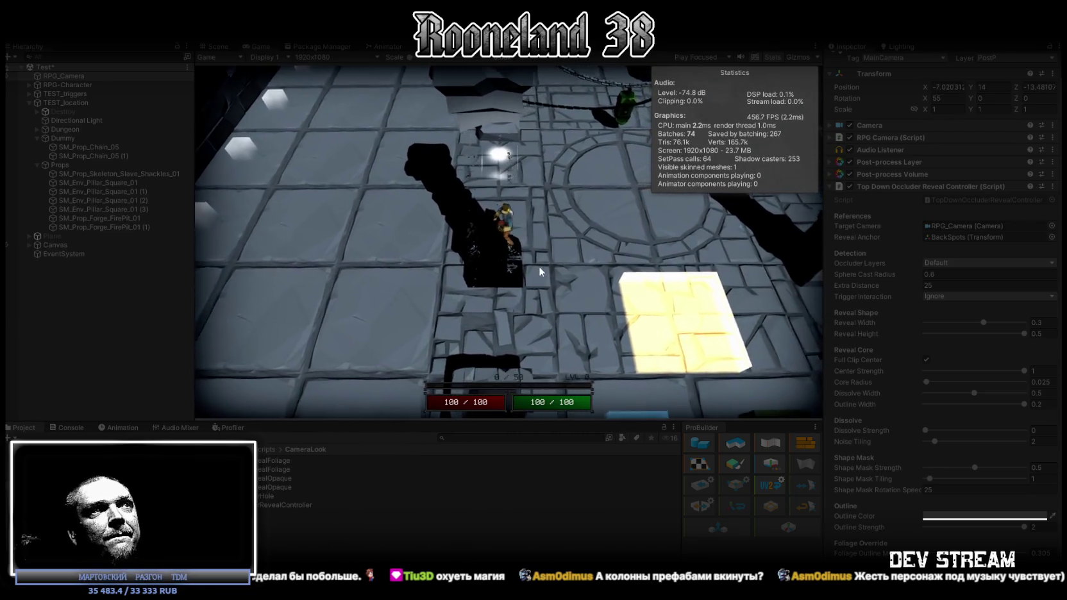
{"action": "key", "text": "w"}
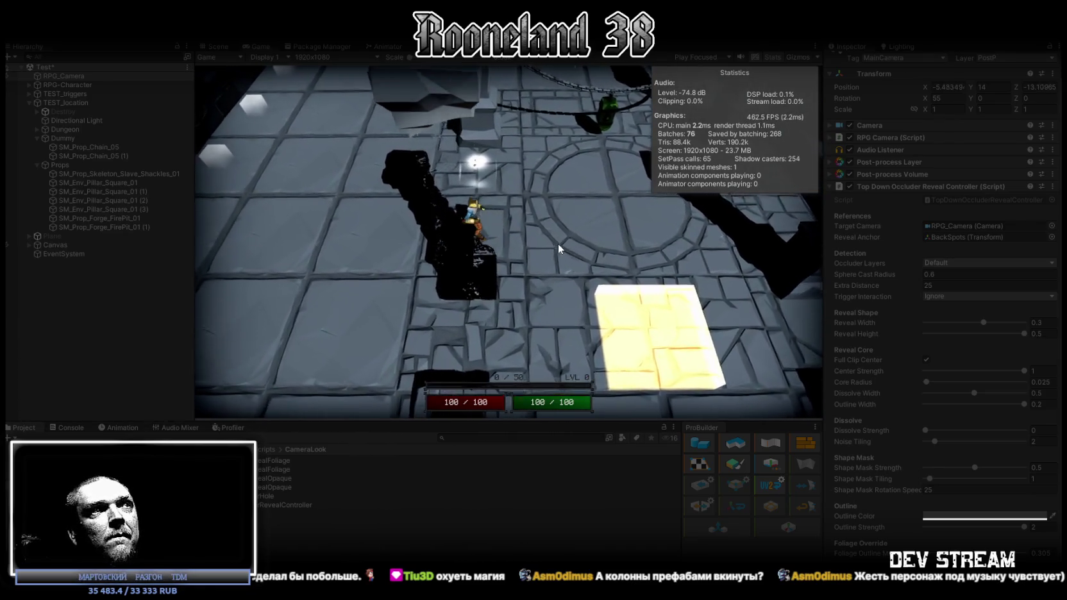
{"action": "key", "text": "w"}
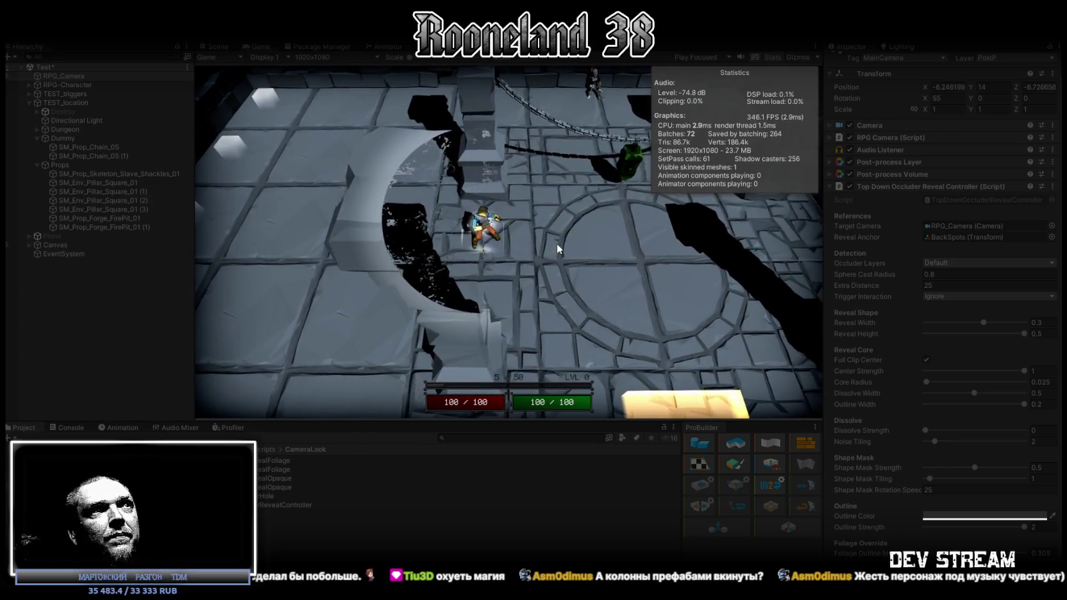
Make the character attack twice while moving right, then exit Play mode
{"action": "left_click", "coordinate": [557, 244]}
{"action": "key", "text": "d"}
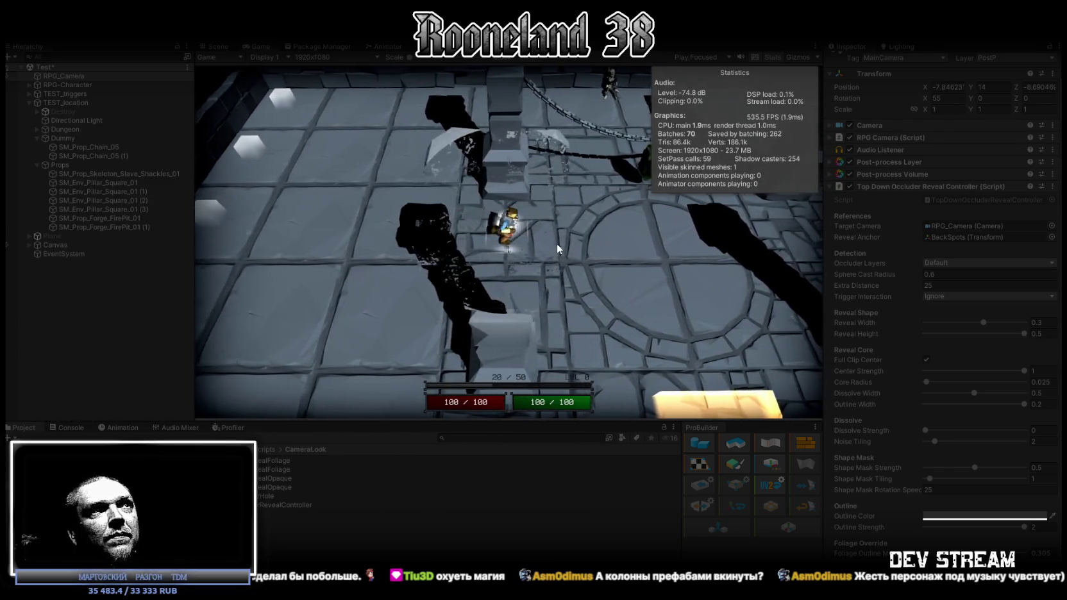
{"action": "left_click", "coordinate": [557, 243]}
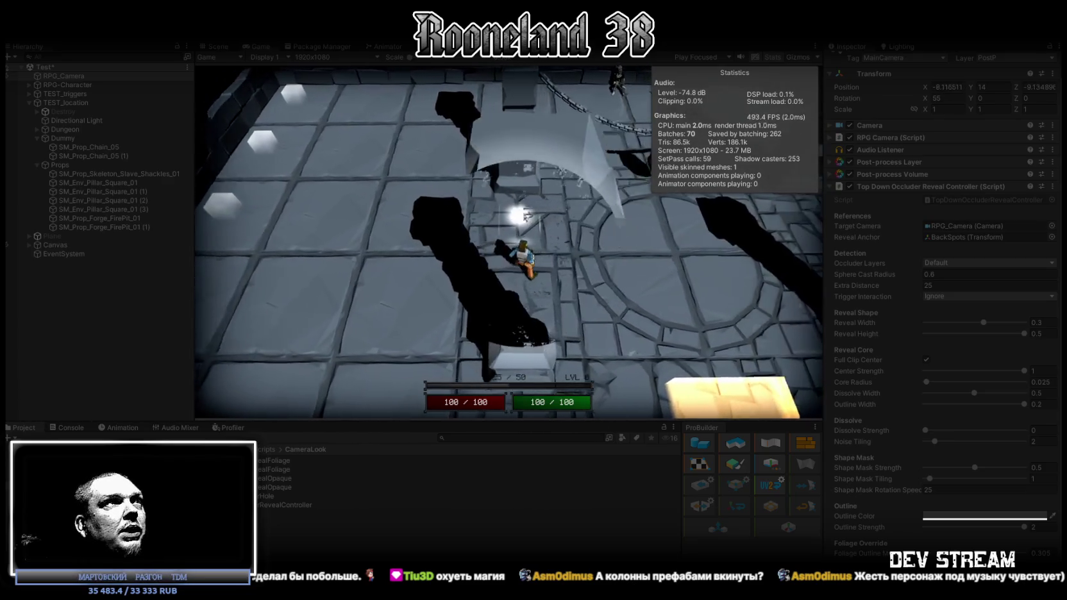
{"action": "key", "text": "ctrl+p"}
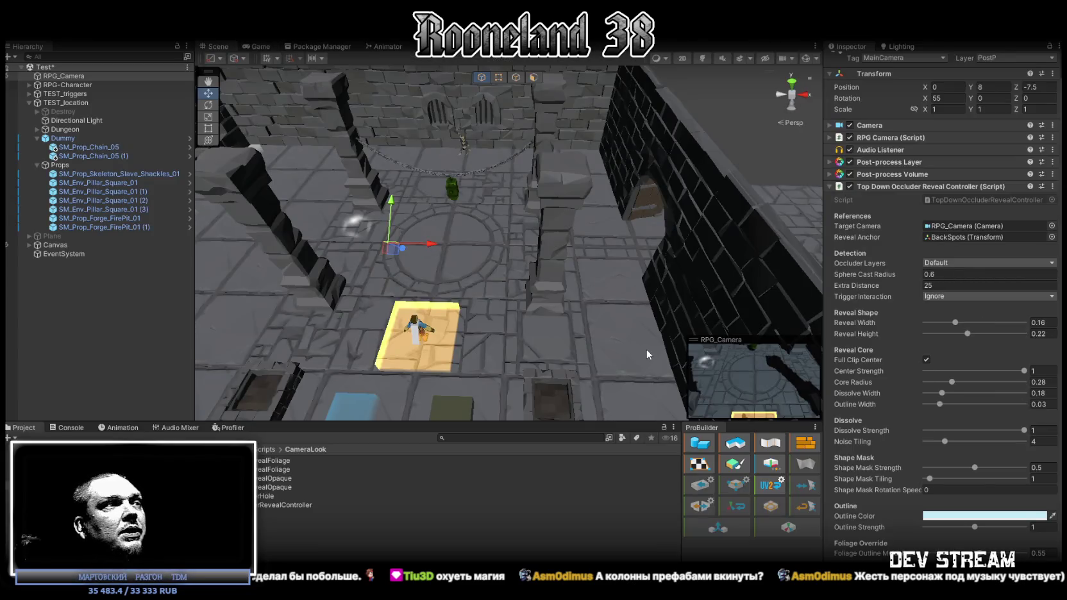
Read the undeclared 'UnpackNormalScale' error in the Console and open the Occluder Reveal Foliage shader
{"action": "left_click", "coordinate": [72, 428]}
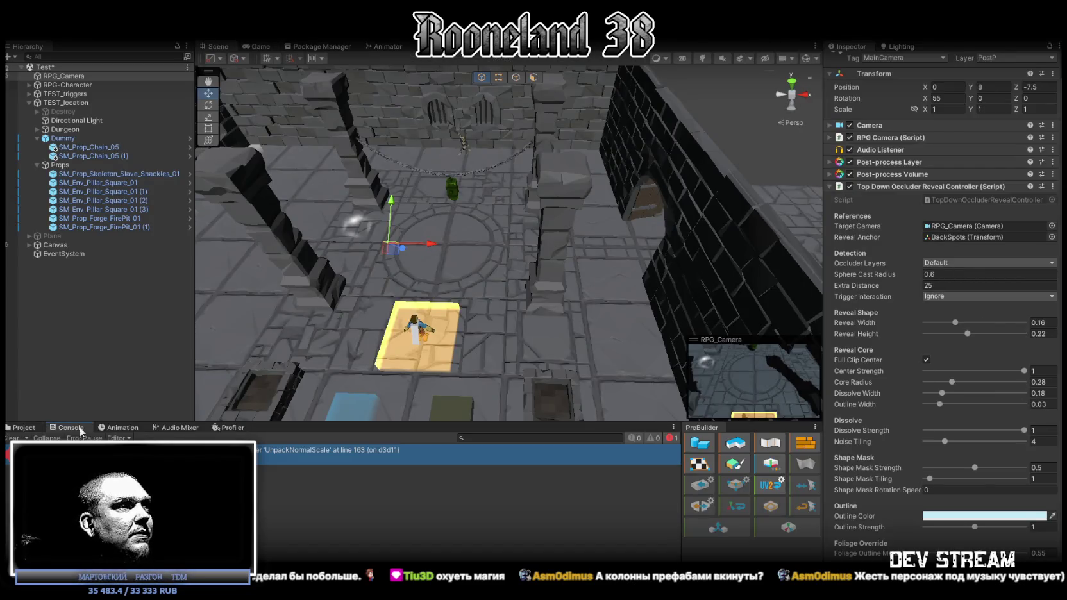
{"action": "left_click", "coordinate": [305, 455]}
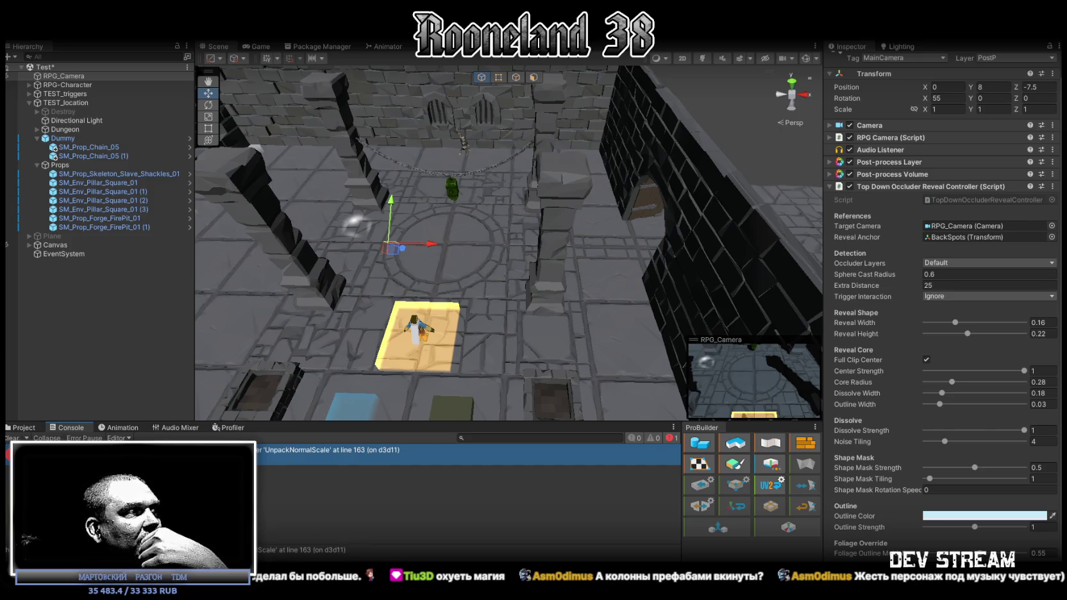
{"action": "left_click_drag", "start_coordinate": [360, 555], "coordinate": [358, 523]}
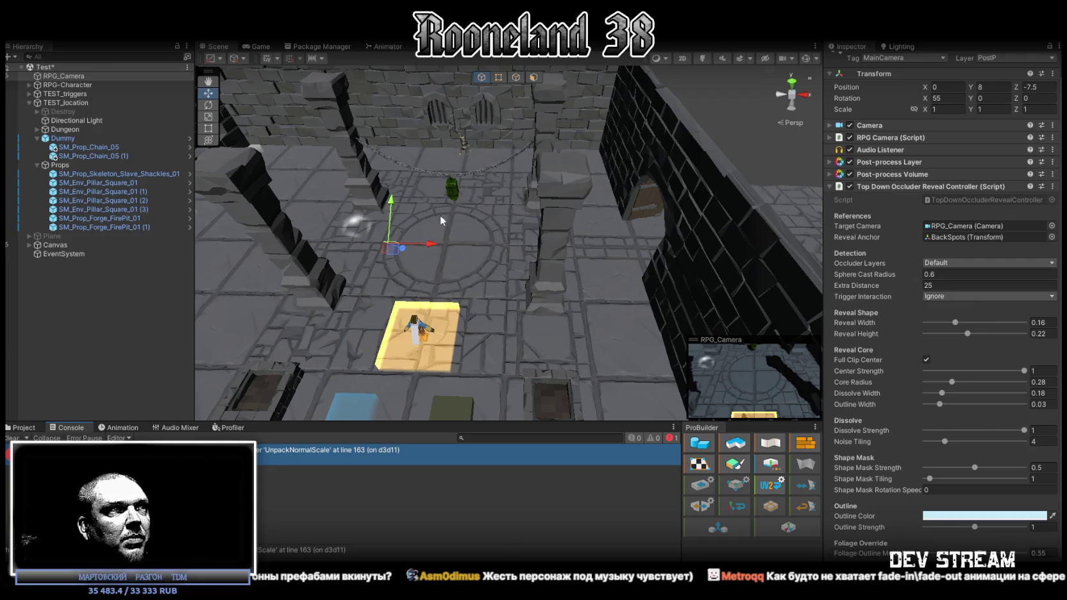
{"action": "left_click", "coordinate": [14, 428]}
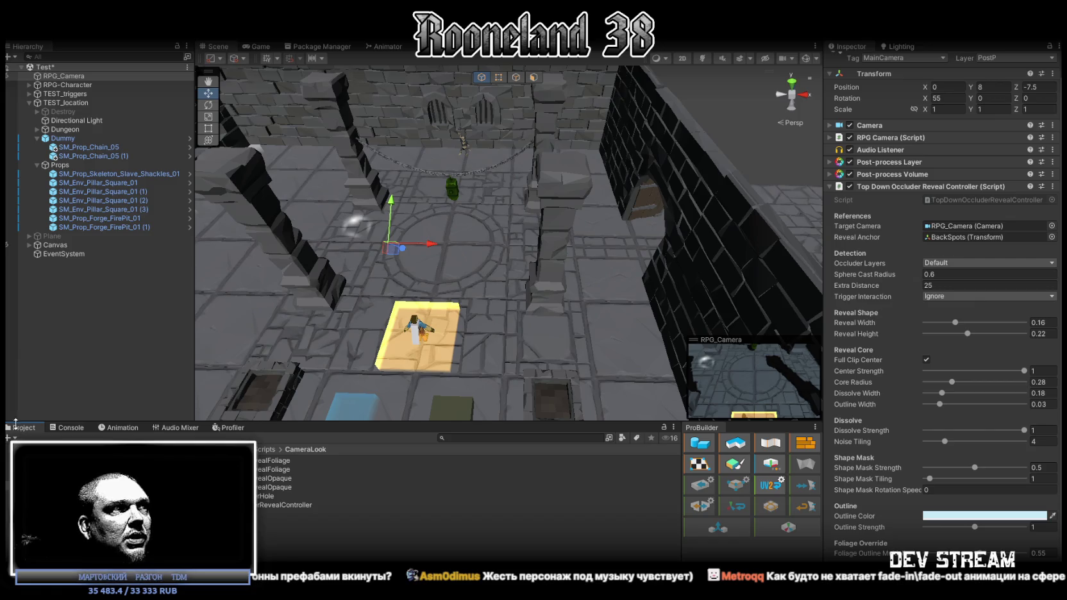
{"action": "double_click", "coordinate": [263, 471]}
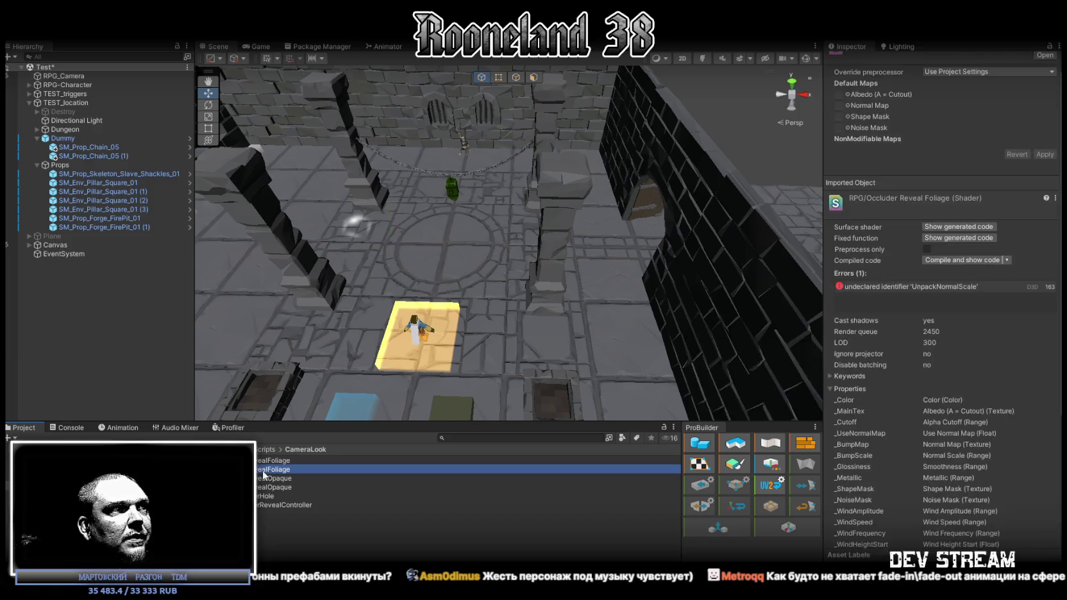
Overwrite all the foliage shader code with the rewritten version and switch back to Unity
{"action": "key", "text": "ctrl+a"}
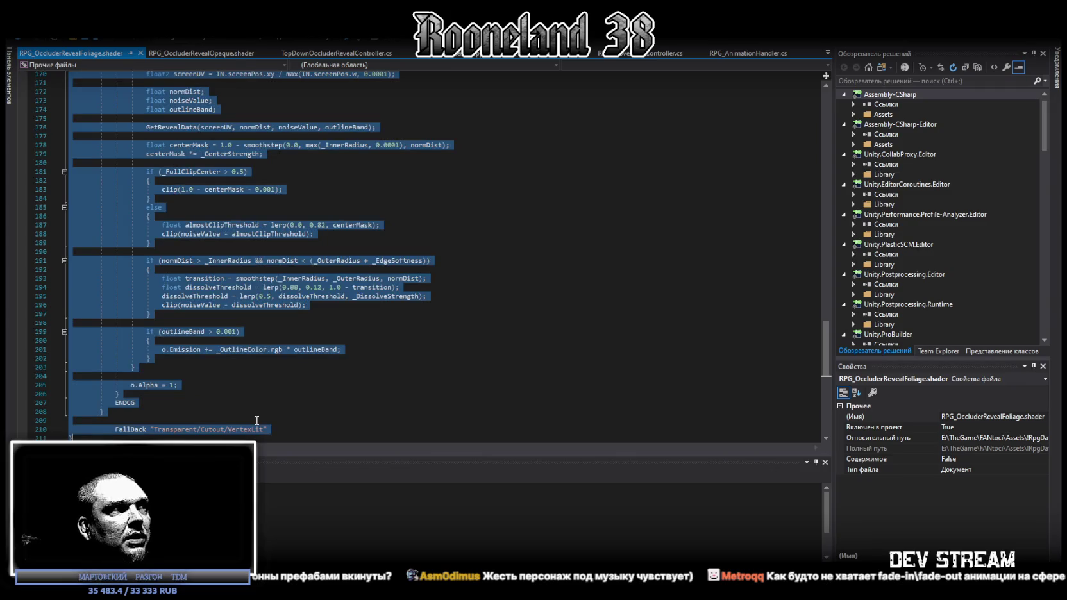
{"action": "key", "text": "ctrl+v"}
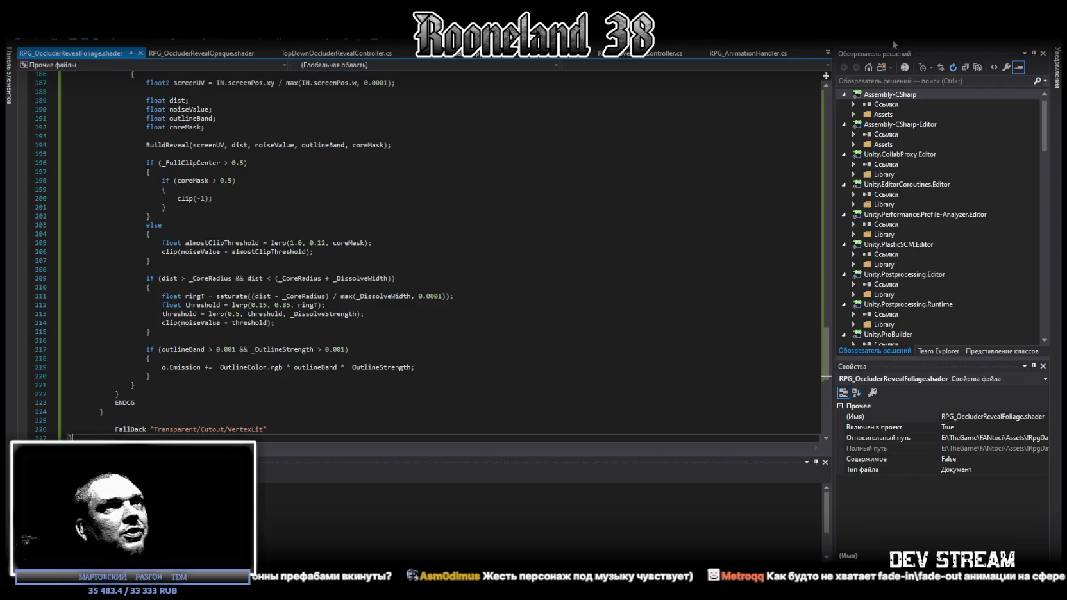
{"action": "key", "text": "alt+Tab"}
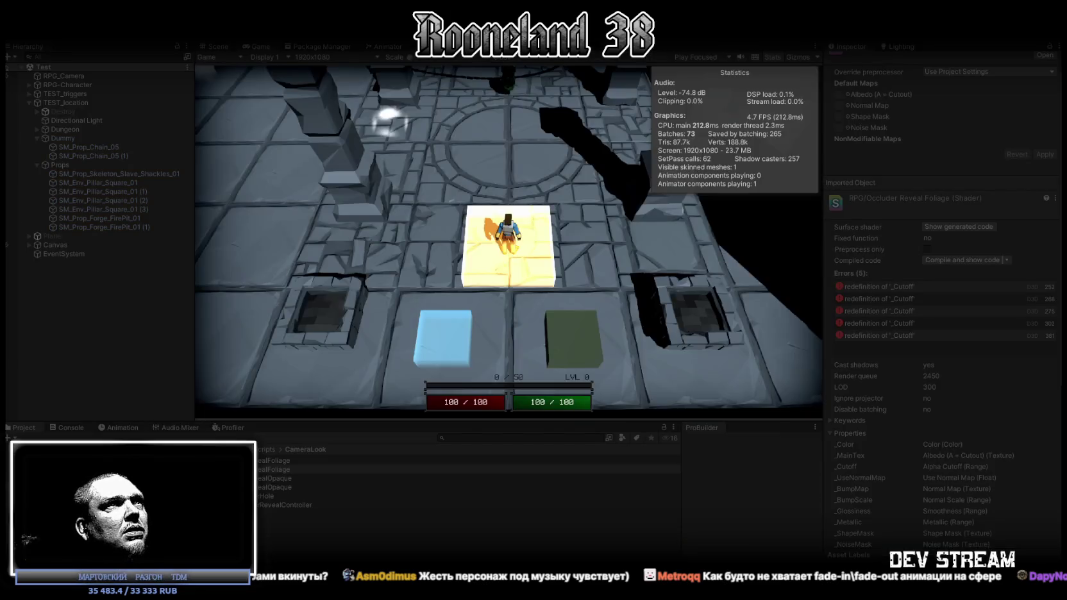
Maximize the Game view and walk the character forward through the dungeon
{"action": "double_click", "coordinate": [257, 44]}
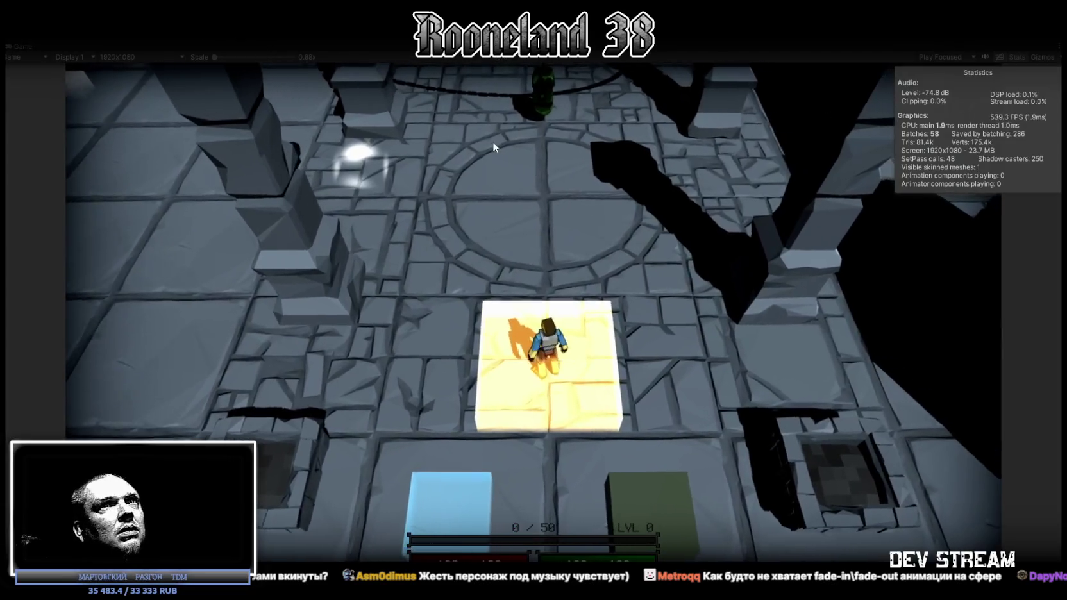
{"action": "key", "text": "w"}
{"action": "key", "text": "w"}
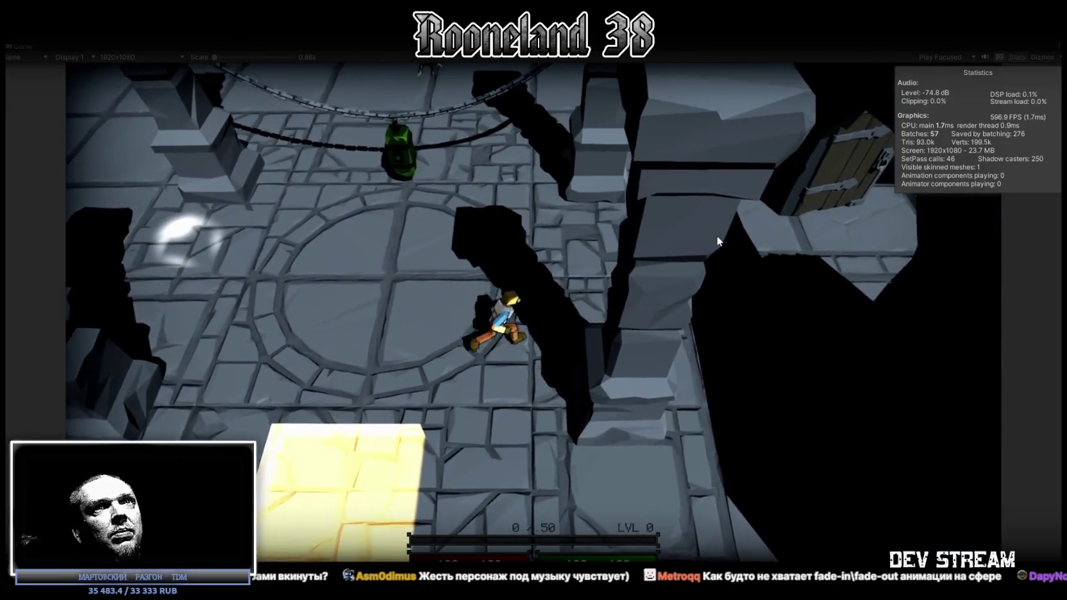
{"action": "key", "text": "w"}
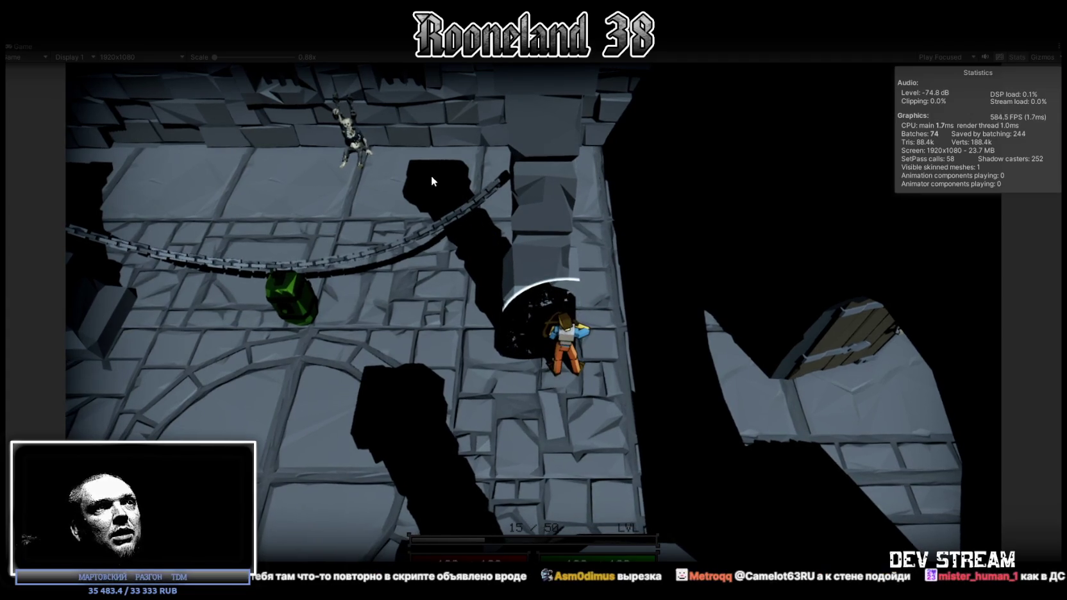
Walk the character right and north into the skeleton room, attacking and firing projectiles on the way
{"action": "key", "text": "d"}
{"action": "left_click", "coordinate": [376, 269]}
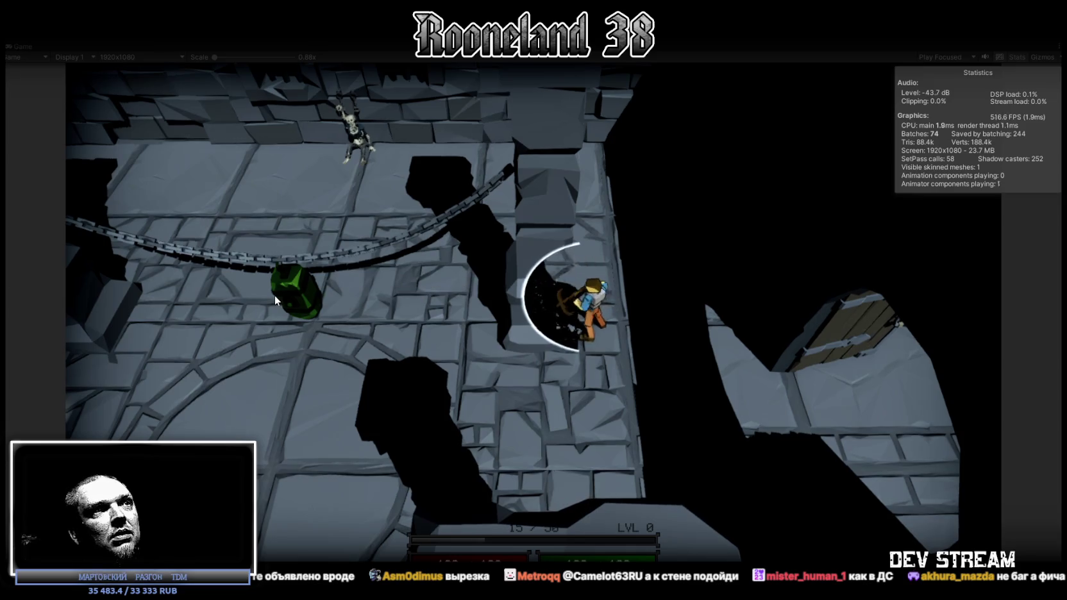
{"action": "key", "text": "w"}
{"action": "key", "text": "w"}
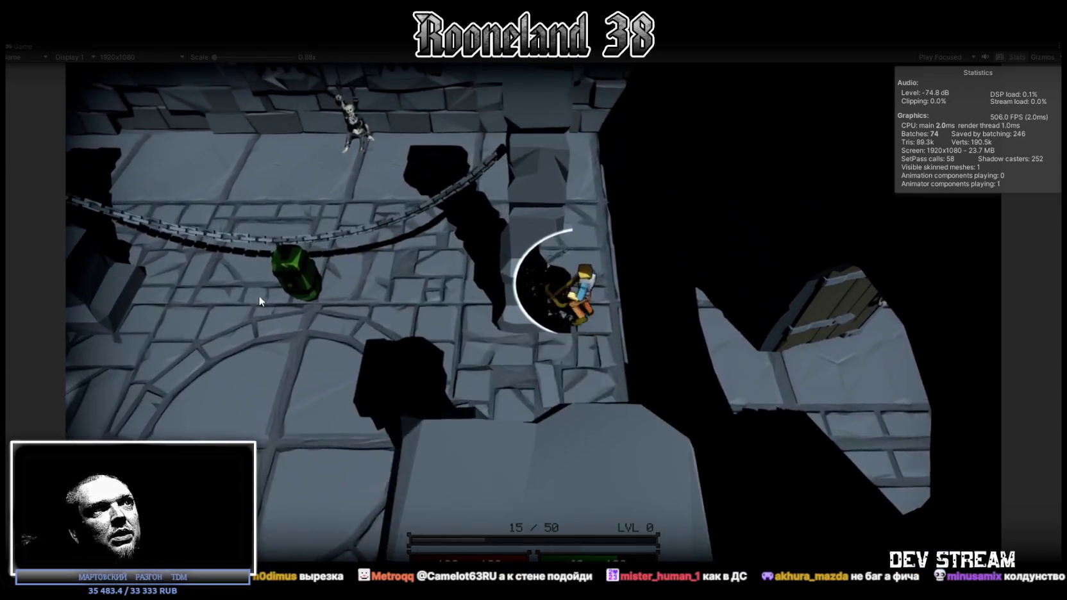
{"action": "left_click", "coordinate": [267, 294]}
{"action": "left_click", "coordinate": [268, 293]}
{"action": "left_click", "coordinate": [285, 295]}
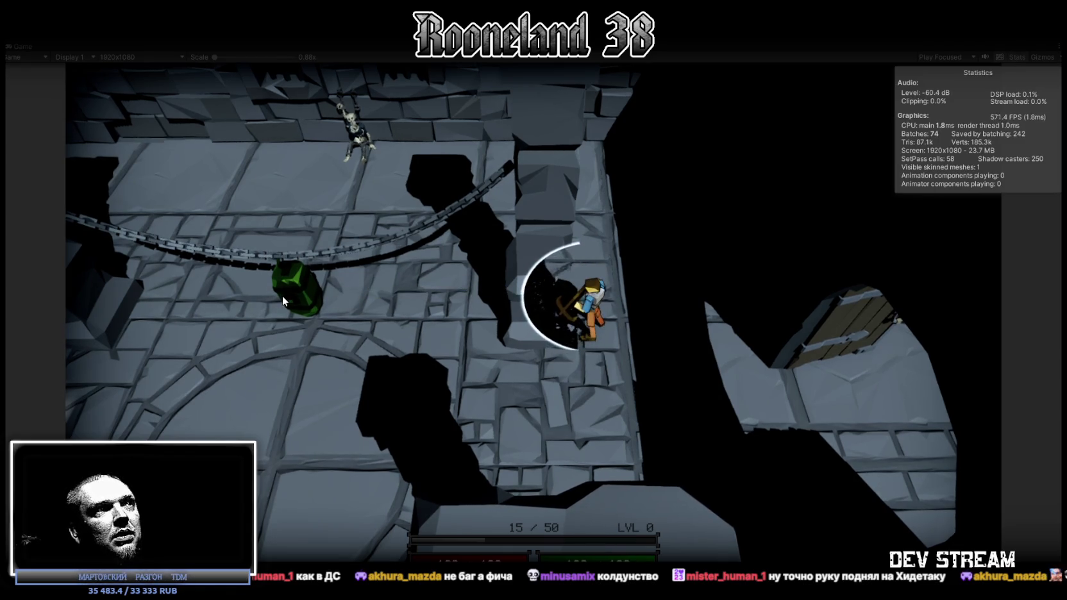
{"action": "key", "text": "d"}
{"action": "key", "text": "w"}
{"action": "left_click", "coordinate": [523, 364]}
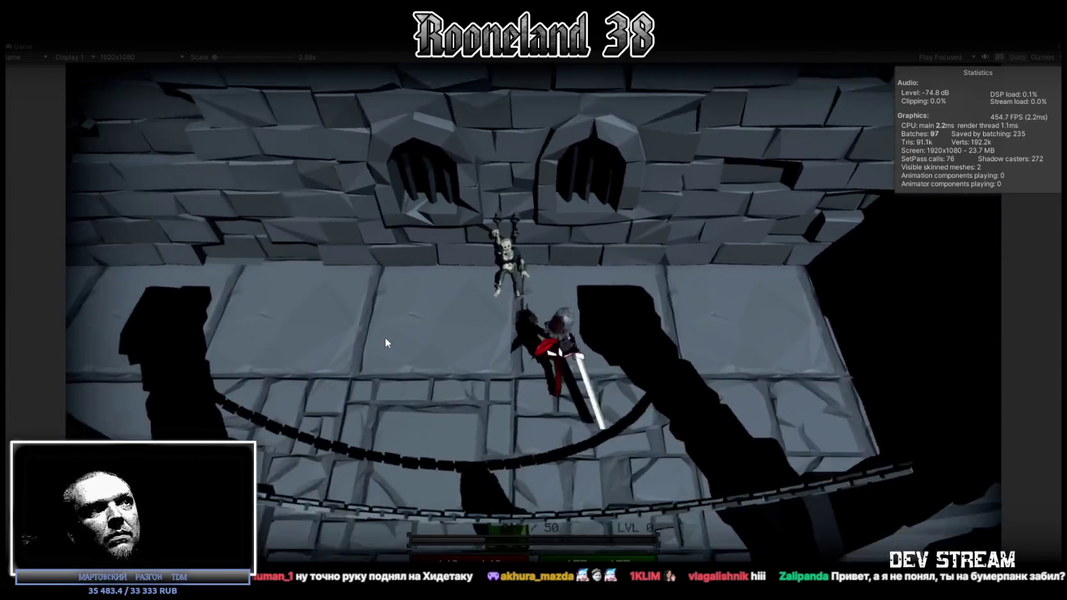
Walk the character down and left, then swing a three-hit sword combo
{"action": "key", "text": "s"}
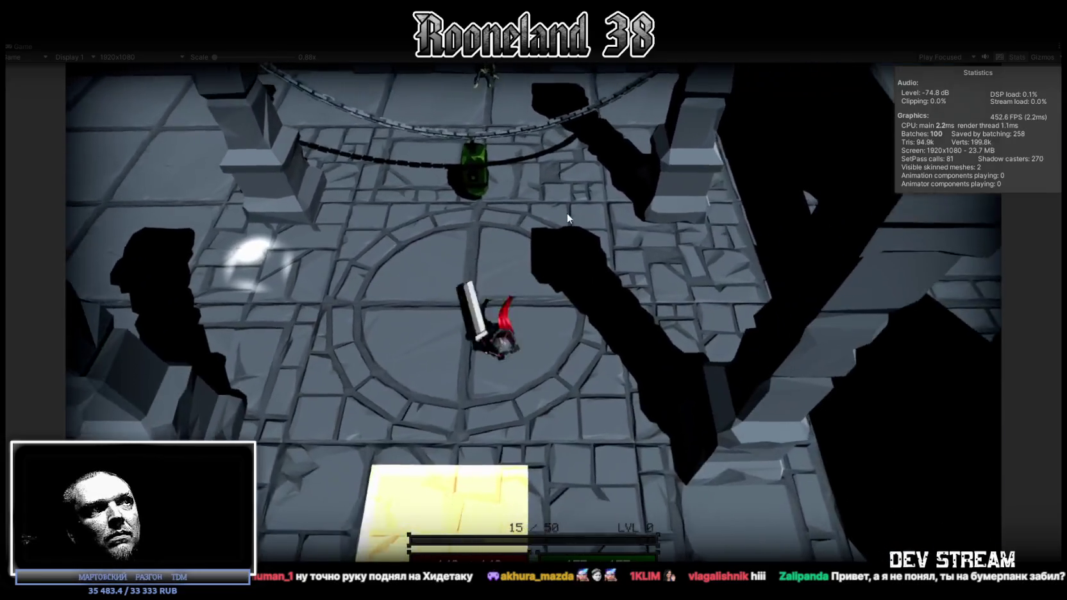
{"action": "key", "text": "a"}
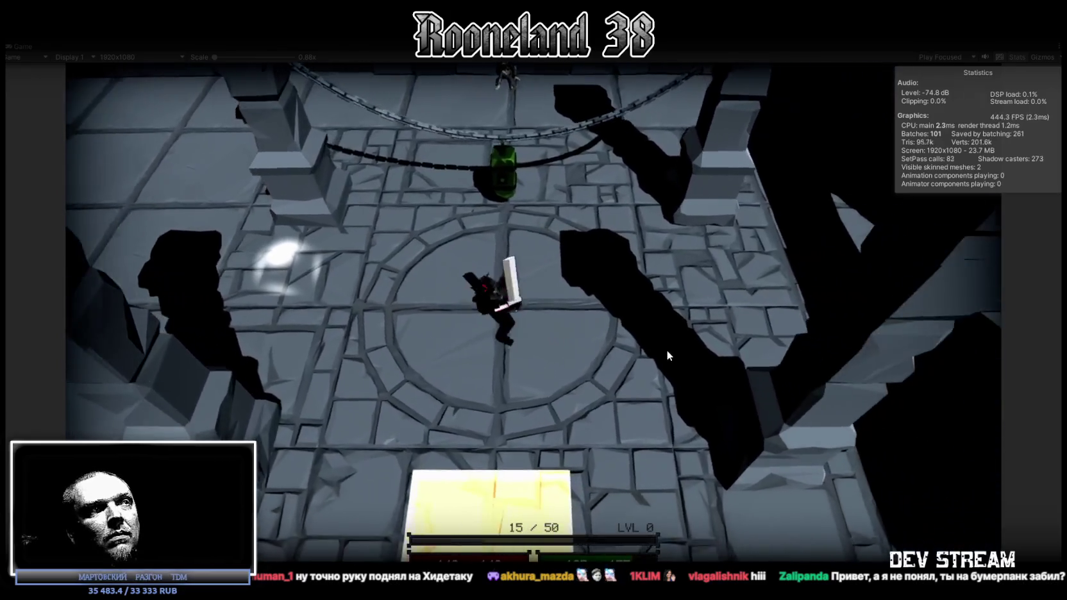
{"action": "left_click", "coordinate": [603, 309]}
{"action": "left_click", "coordinate": [610, 318]}
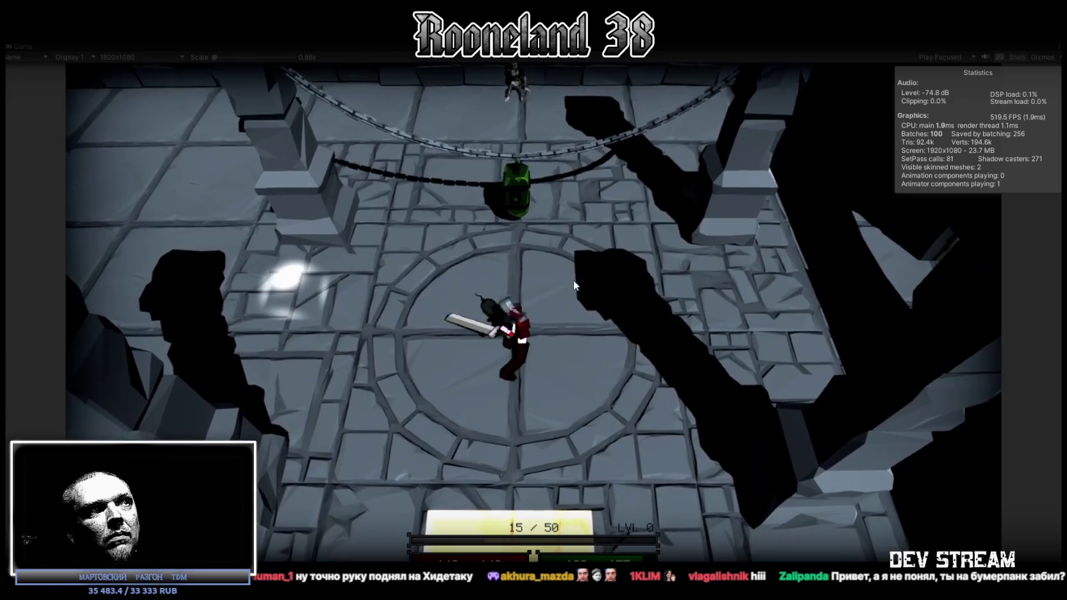
{"action": "left_click", "coordinate": [558, 284]}
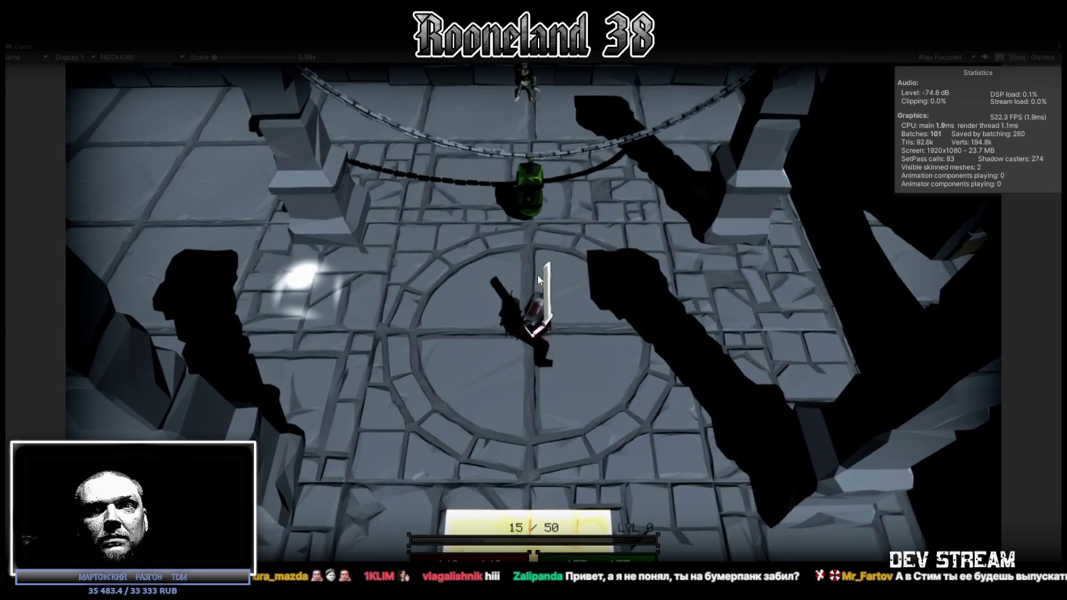
Walk the character around near the green barrel and attack the green enemy
{"action": "key", "text": "w"}
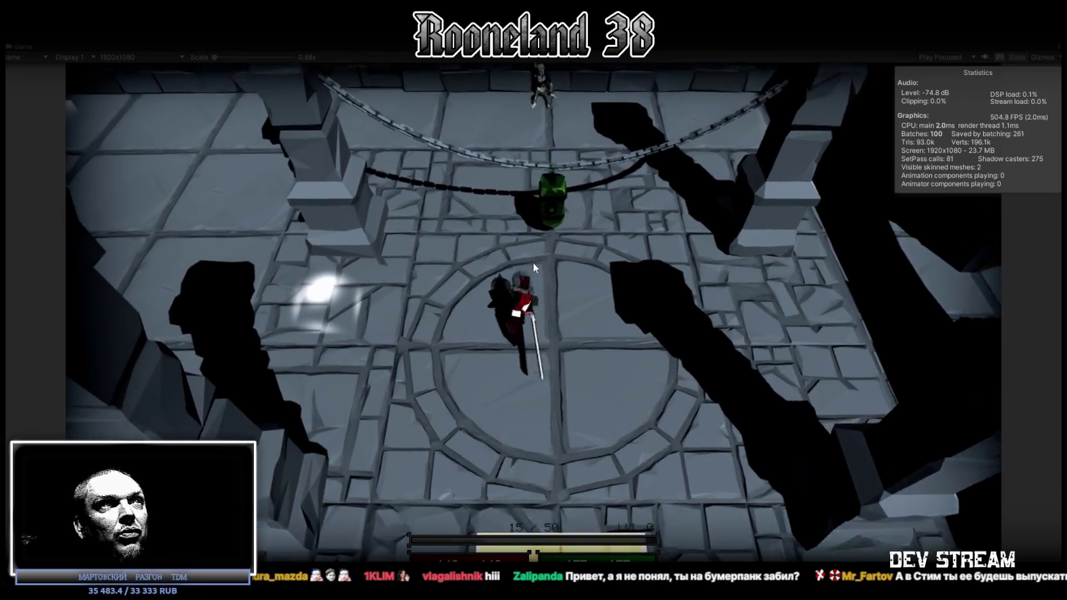
{"action": "key", "text": "s"}
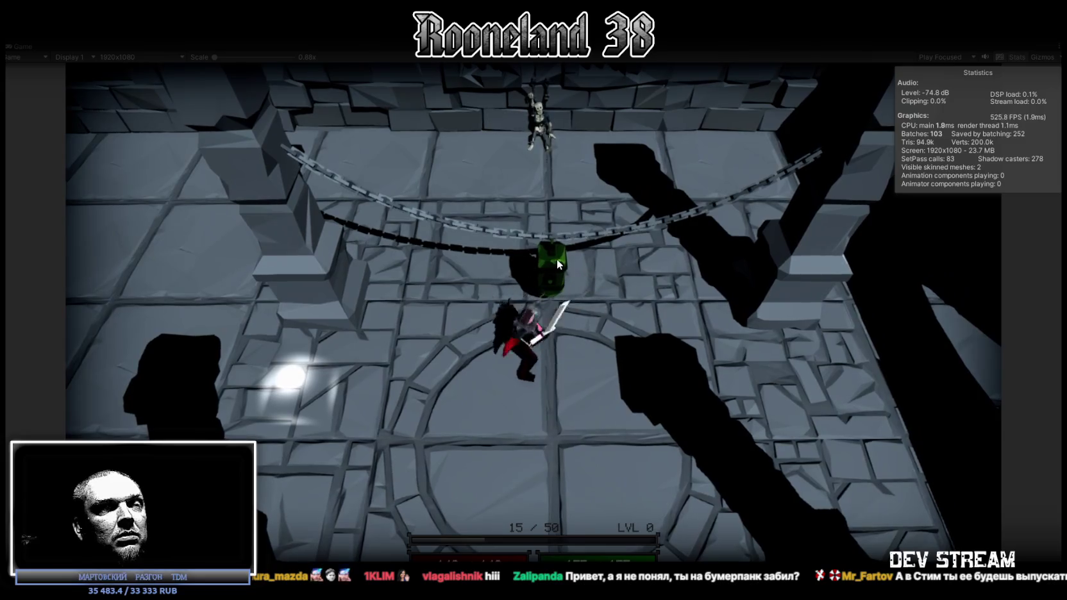
{"action": "key", "text": "a"}
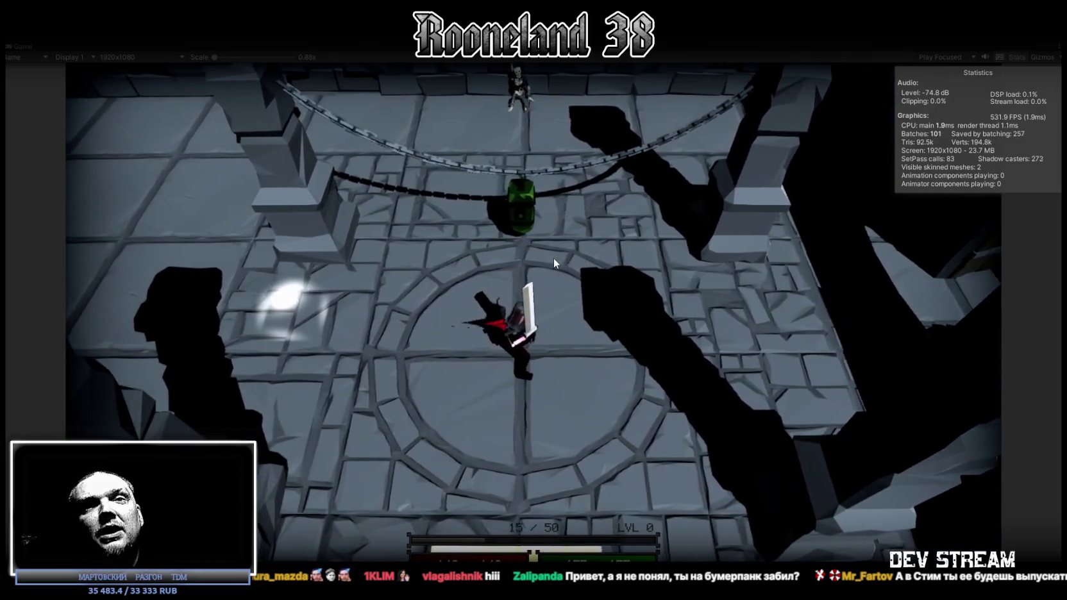
{"action": "key", "text": "d"}
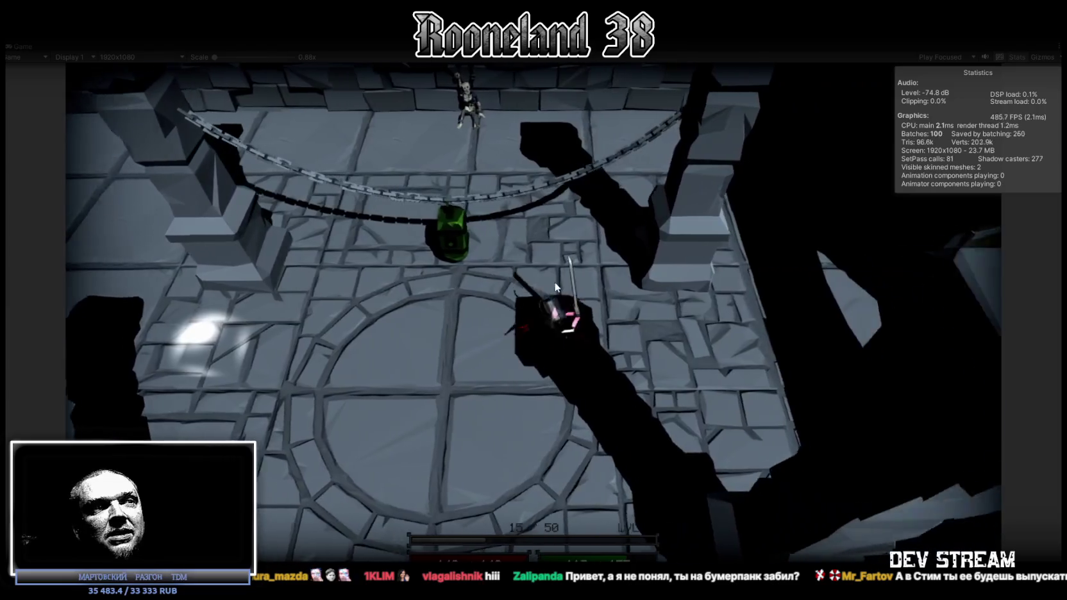
{"action": "key", "text": "a"}
{"action": "key", "text": "d"}
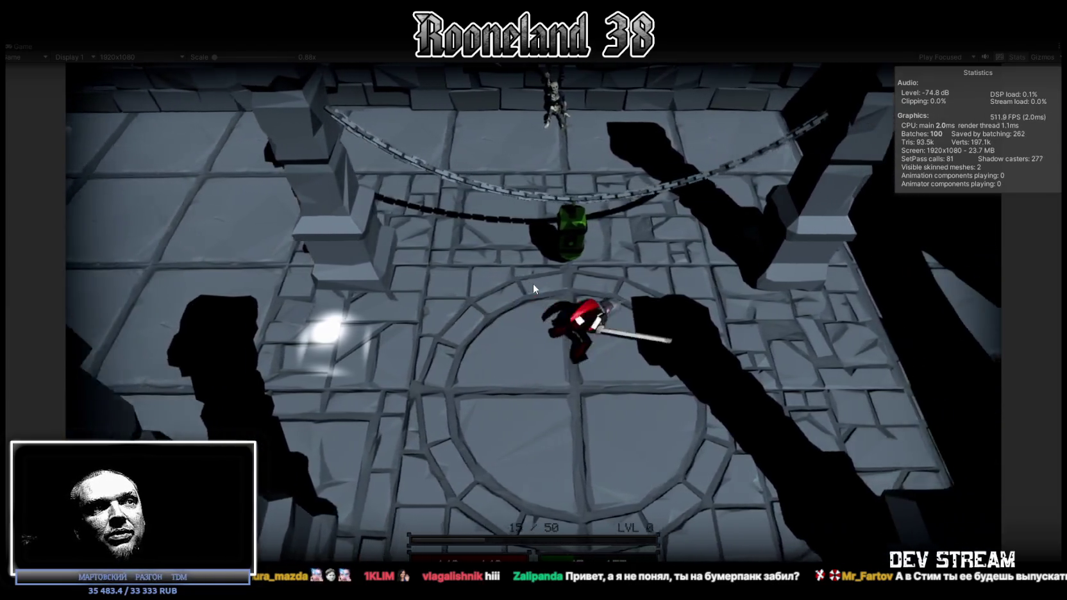
{"action": "key", "text": "a"}
{"action": "key", "text": "w"}
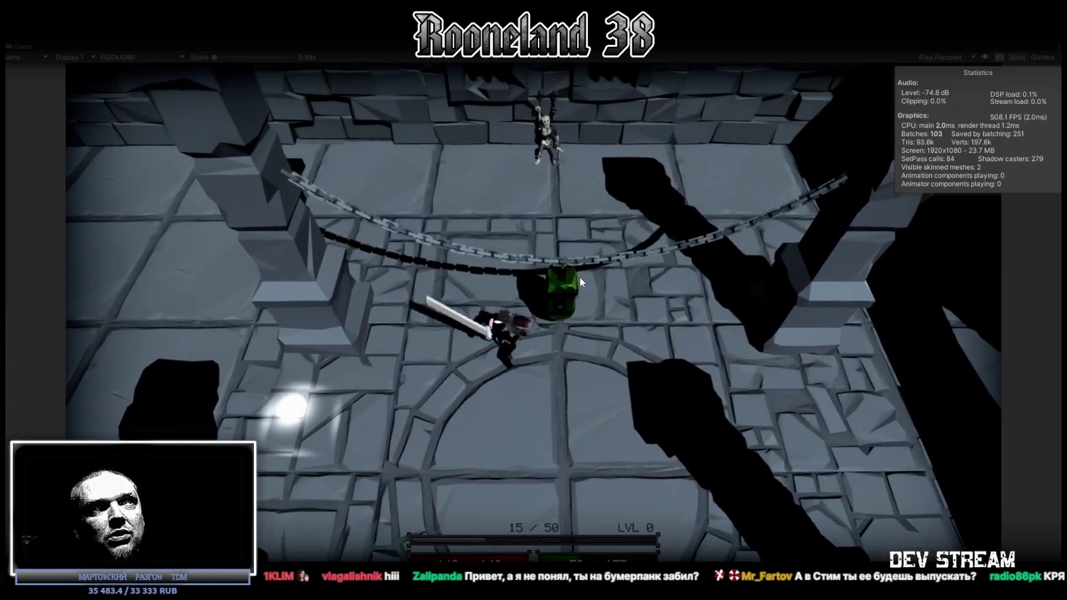
{"action": "left_click", "coordinate": [569, 293]}
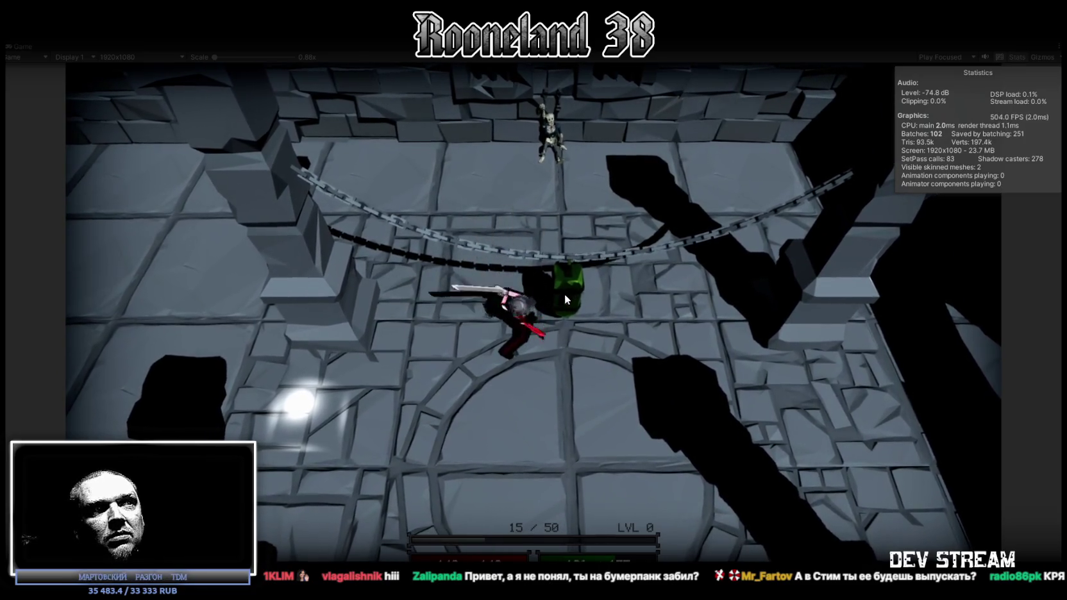
{"action": "left_click", "coordinate": [564, 296]}
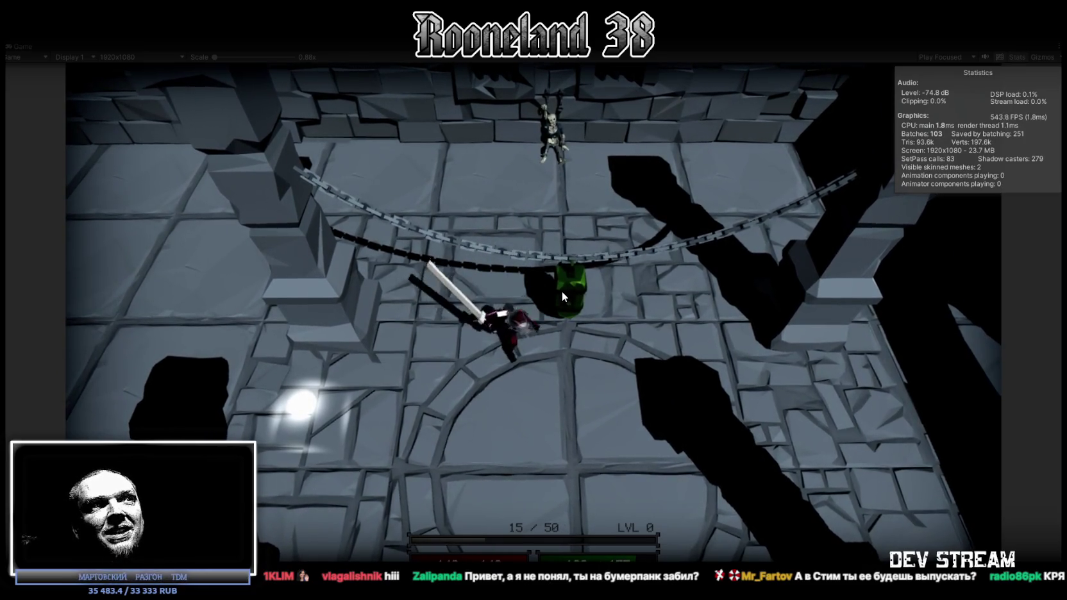
Circle past the green enemy toward the skeleton and return into the circular floor area
{"action": "key", "text": "s"}
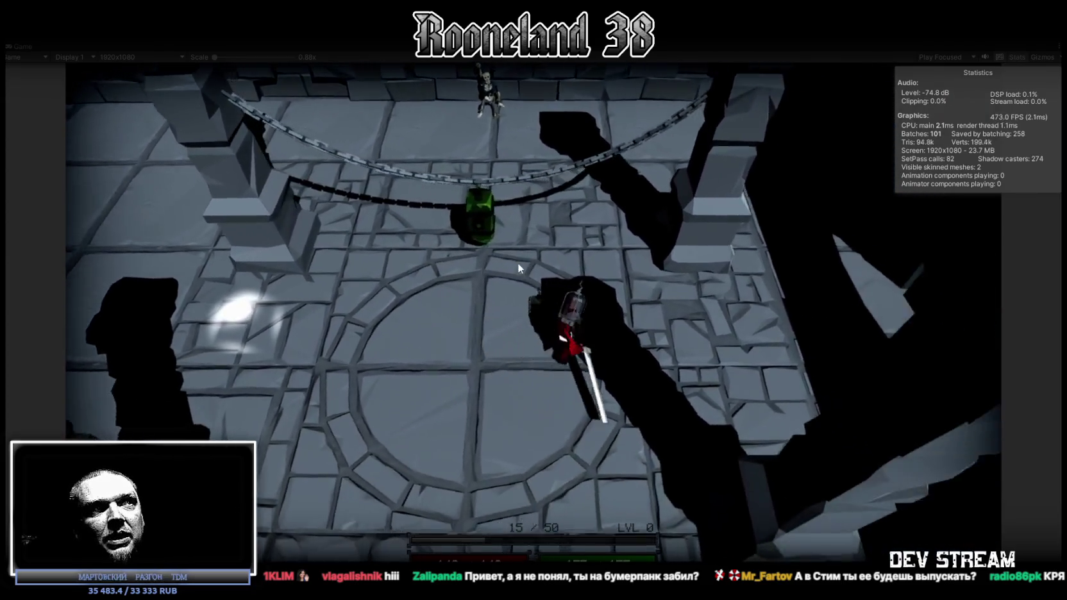
{"action": "key", "text": "a"}
{"action": "key", "text": "w"}
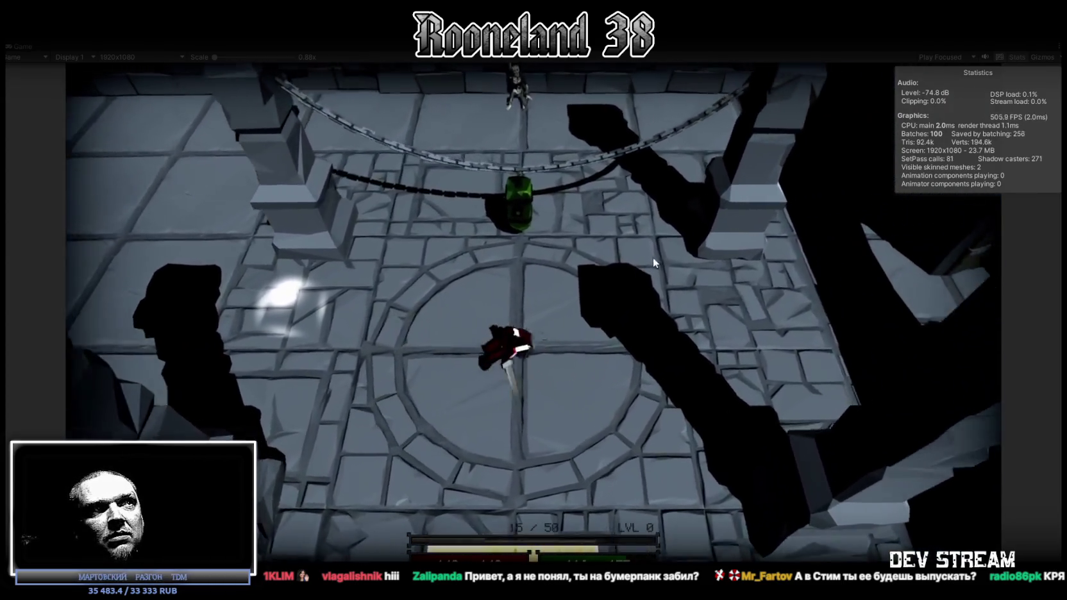
{"action": "key", "text": "w"}
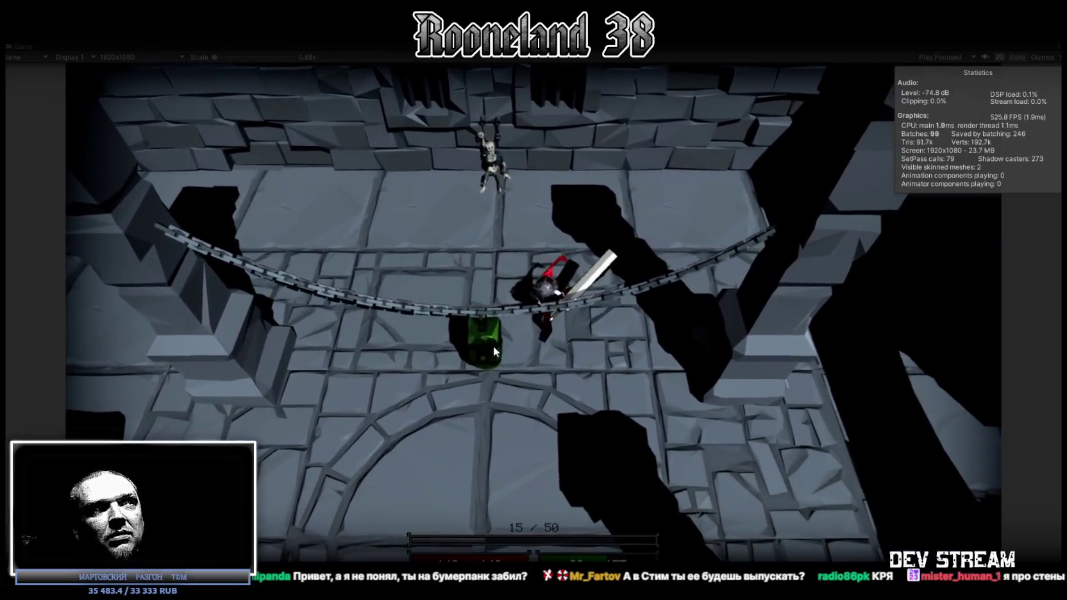
{"action": "left_click", "coordinate": [493, 346]}
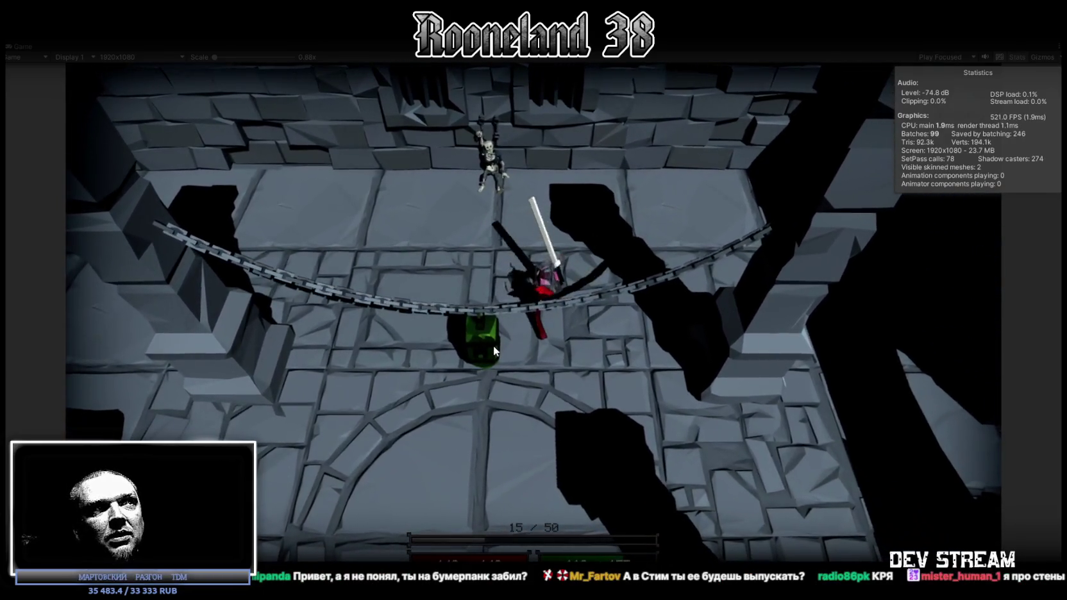
{"action": "key", "text": "s"}
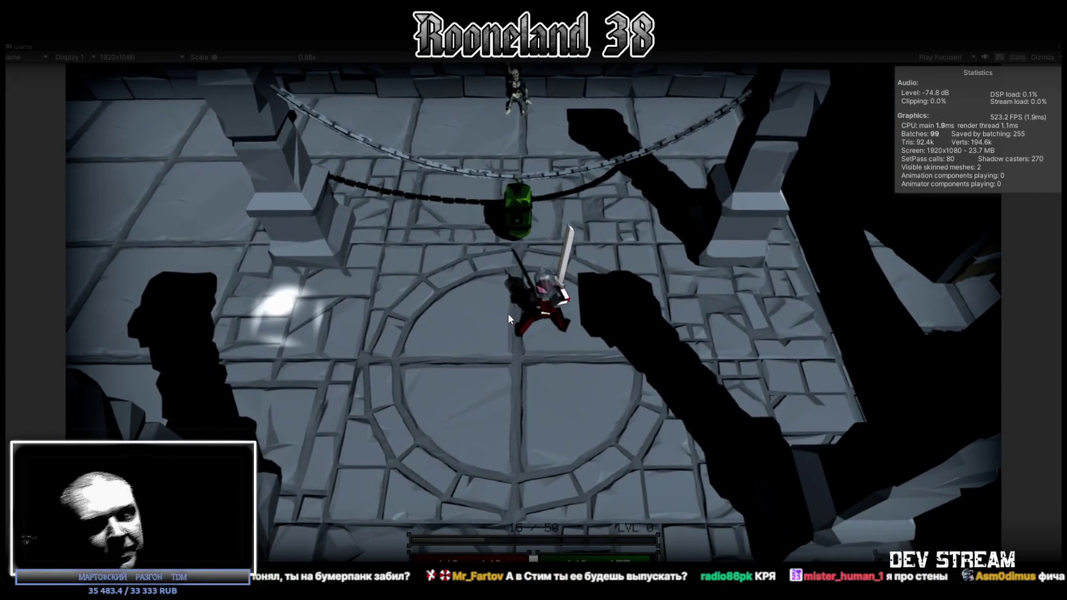
{"action": "key", "text": "a"}
{"action": "key", "text": "d"}
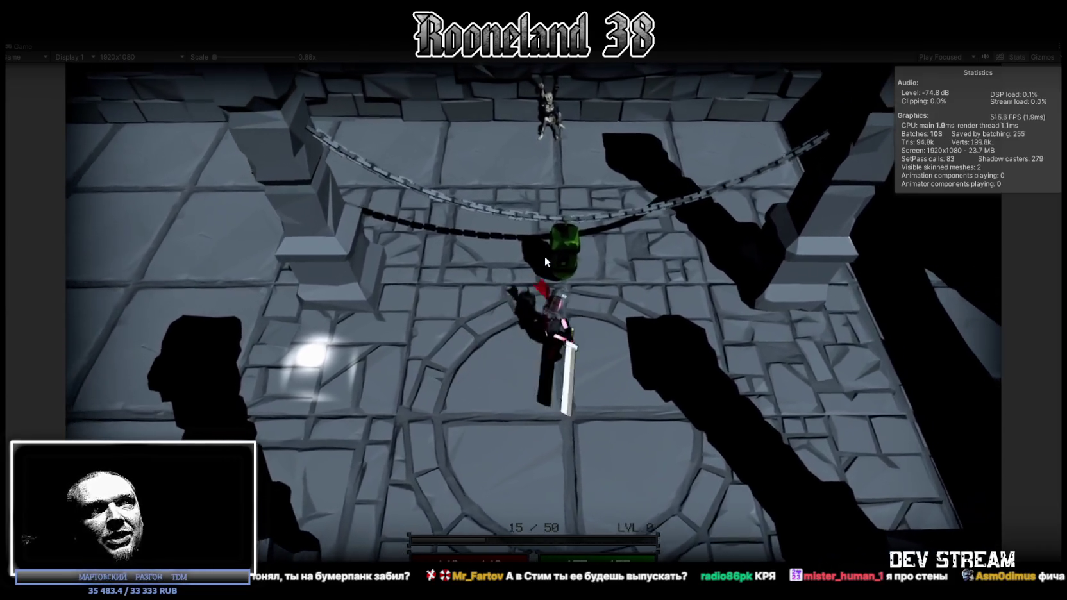
{"action": "key", "text": "a"}
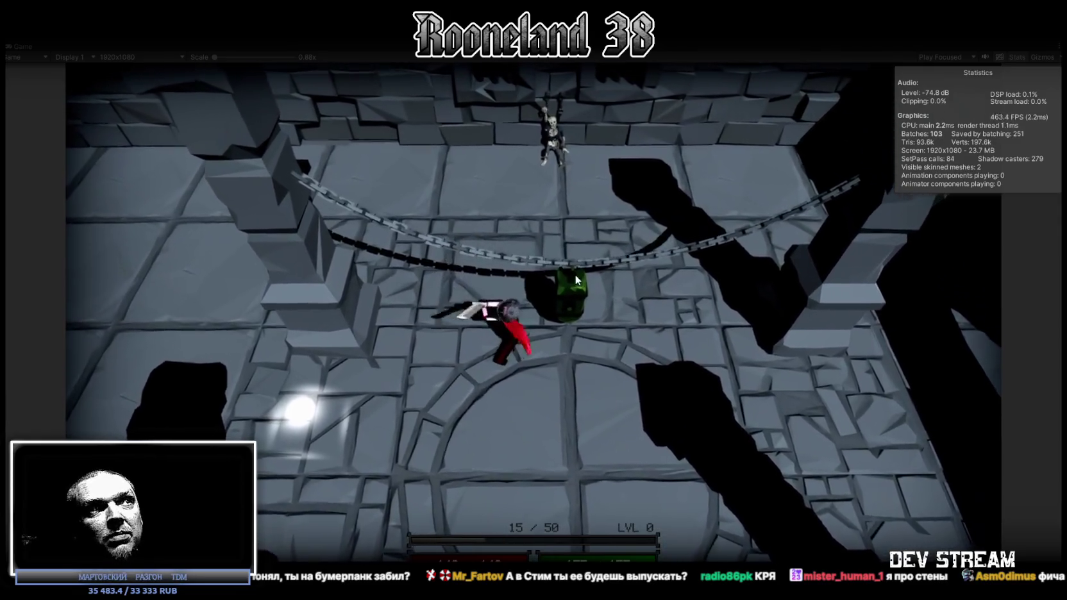
{"action": "key", "text": "w"}
{"action": "key", "text": "s"}
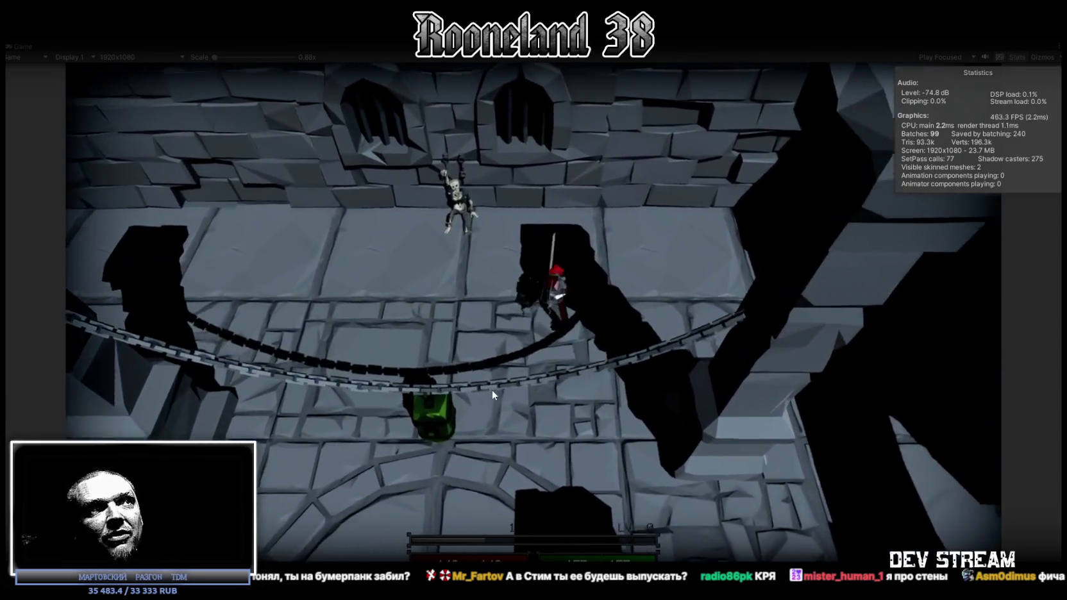
{"action": "key", "text": "s"}
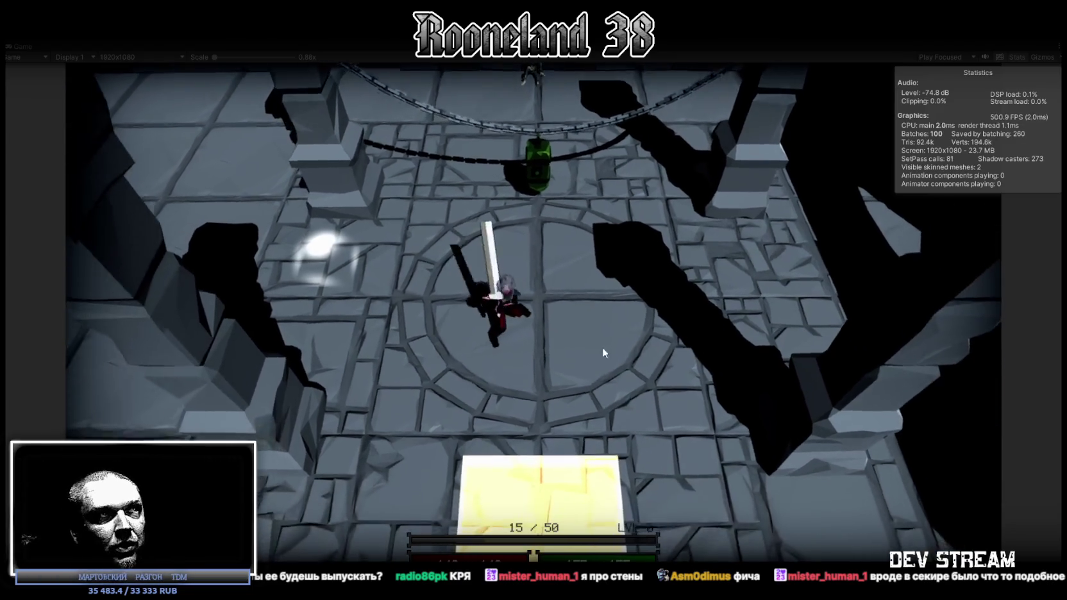
Swing the sword twice, then walk around the arena up against the right-hand pillar
{"action": "left_click", "coordinate": [602, 347]}
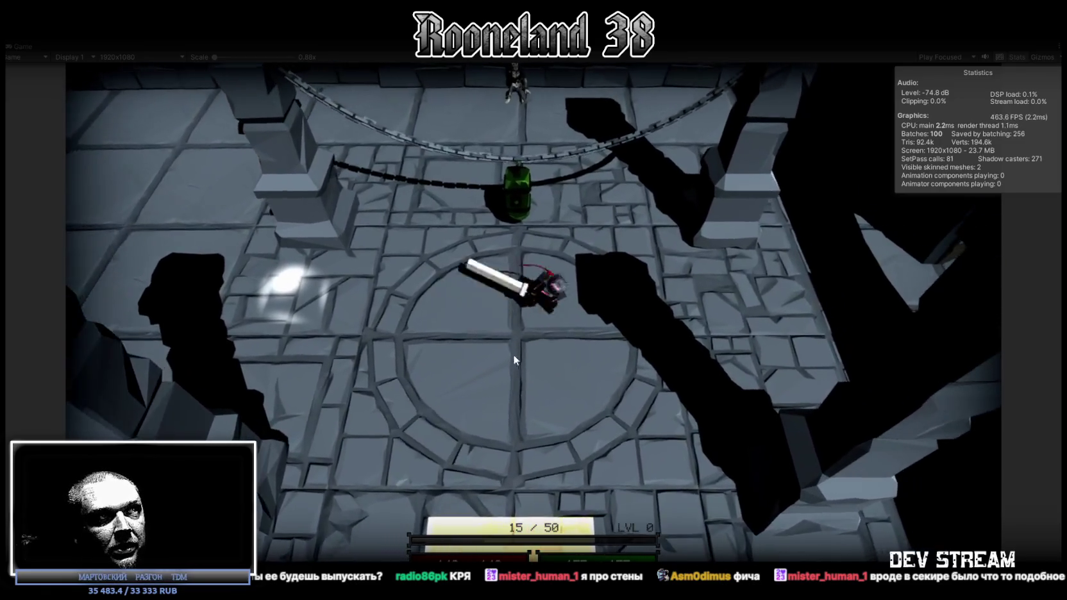
{"action": "left_click", "coordinate": [513, 355]}
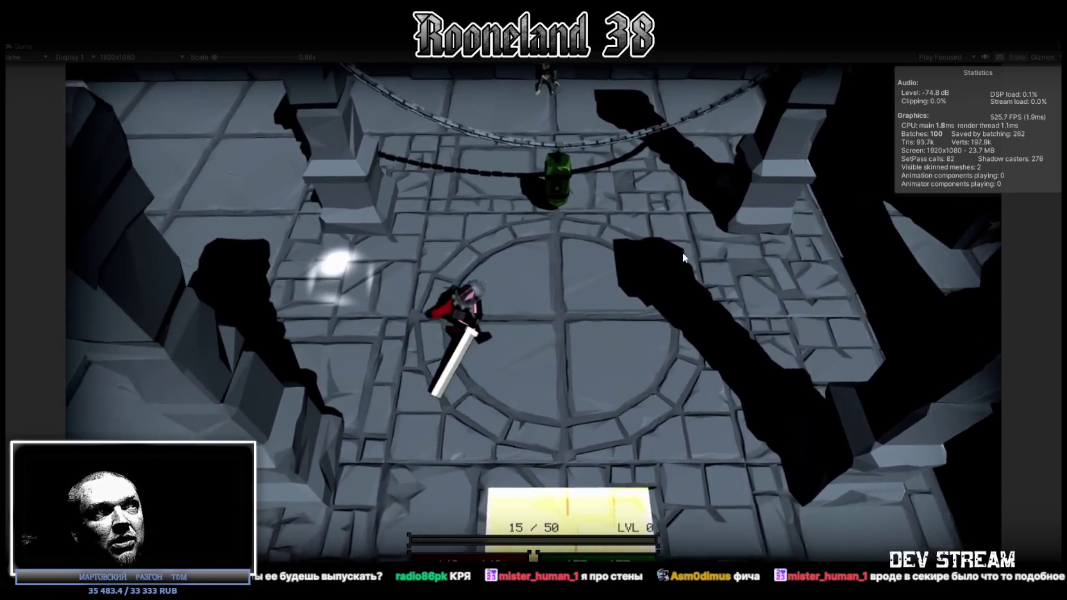
{"action": "key", "text": "w"}
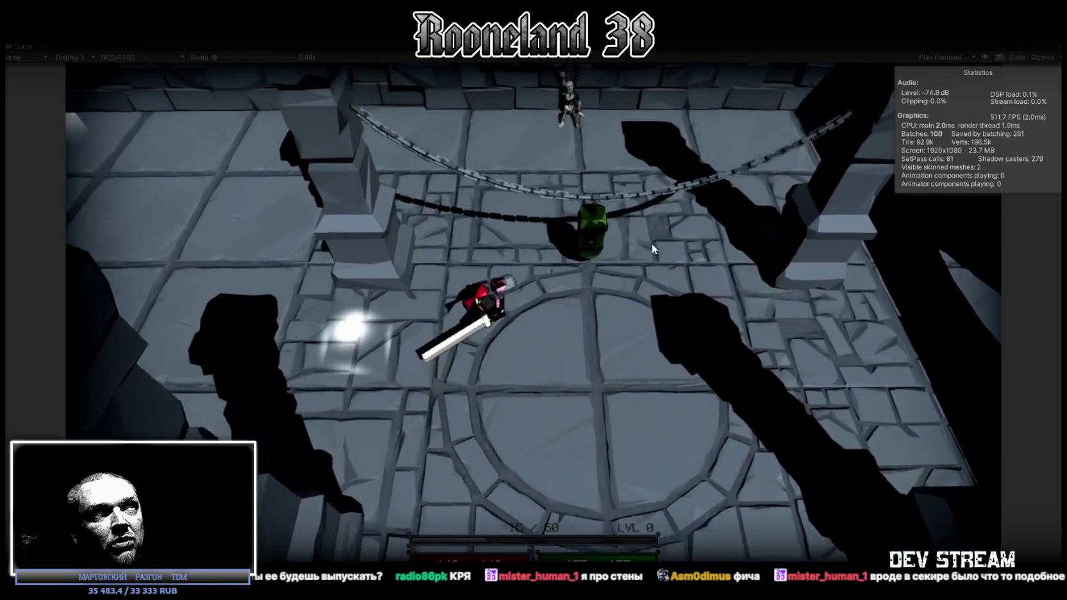
{"action": "key", "text": "s"}
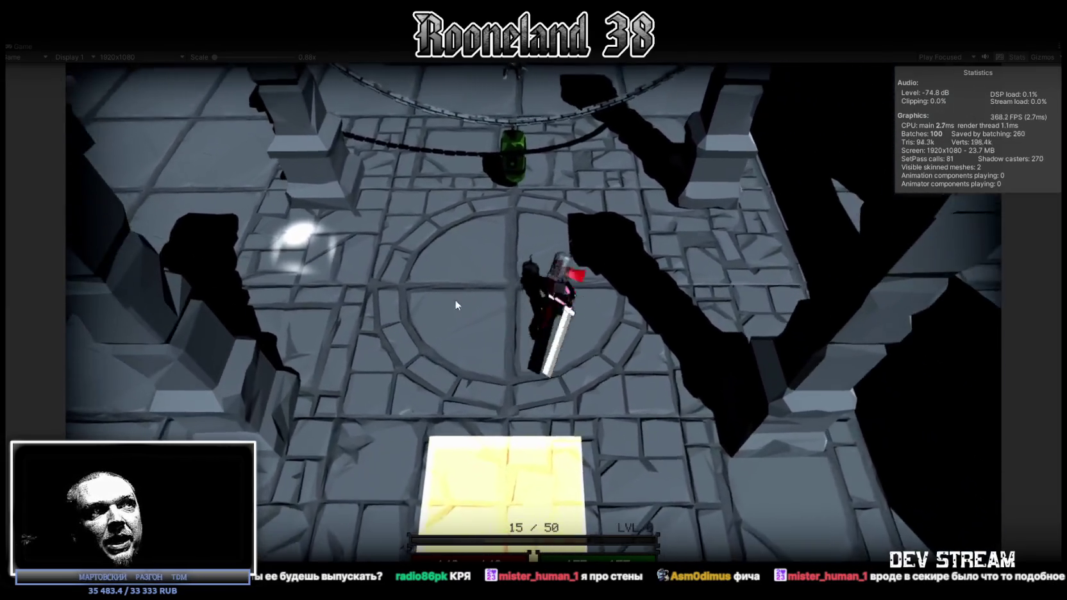
{"action": "key", "text": "w"}
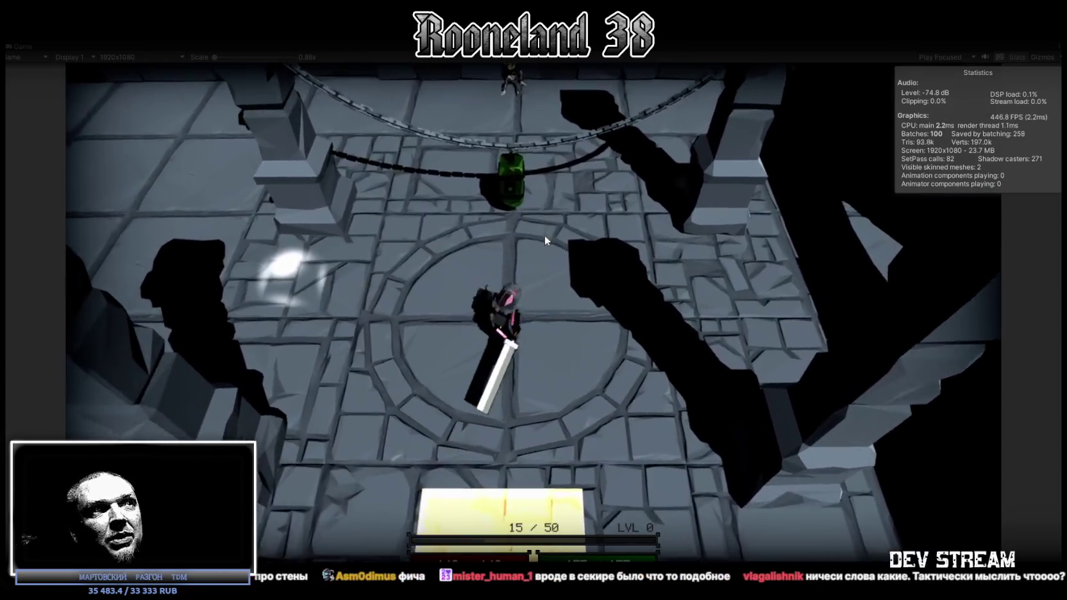
{"action": "key", "text": "w"}
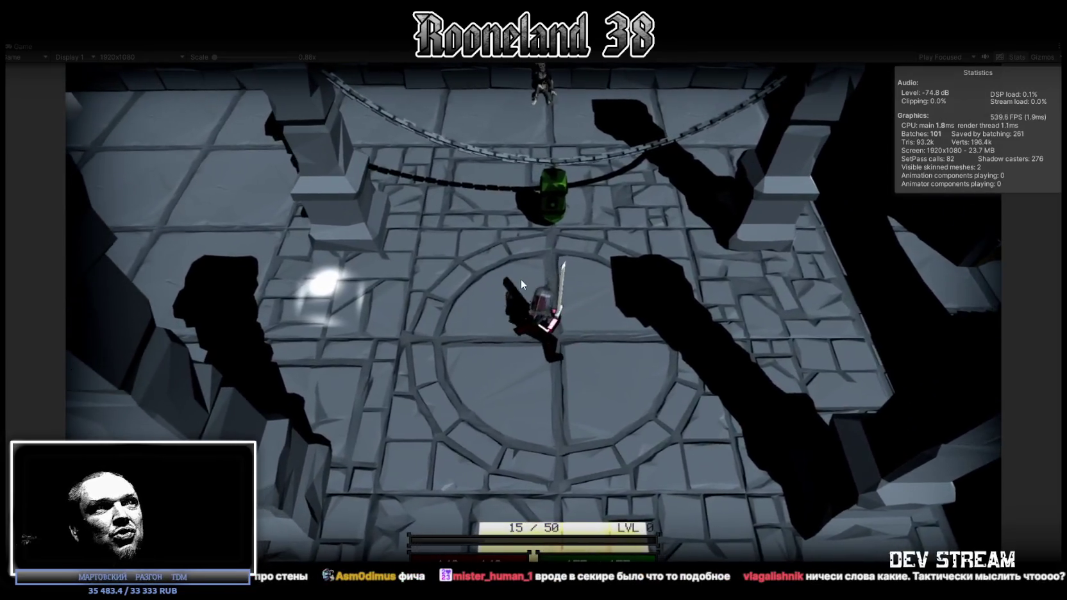
{"action": "key", "text": "w"}
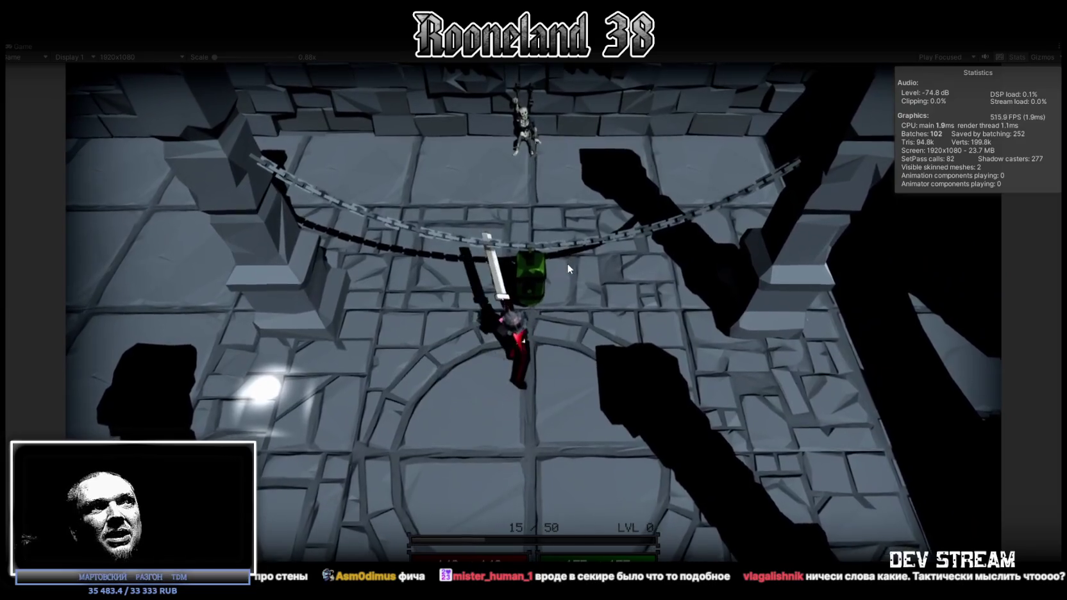
{"action": "key", "text": "s"}
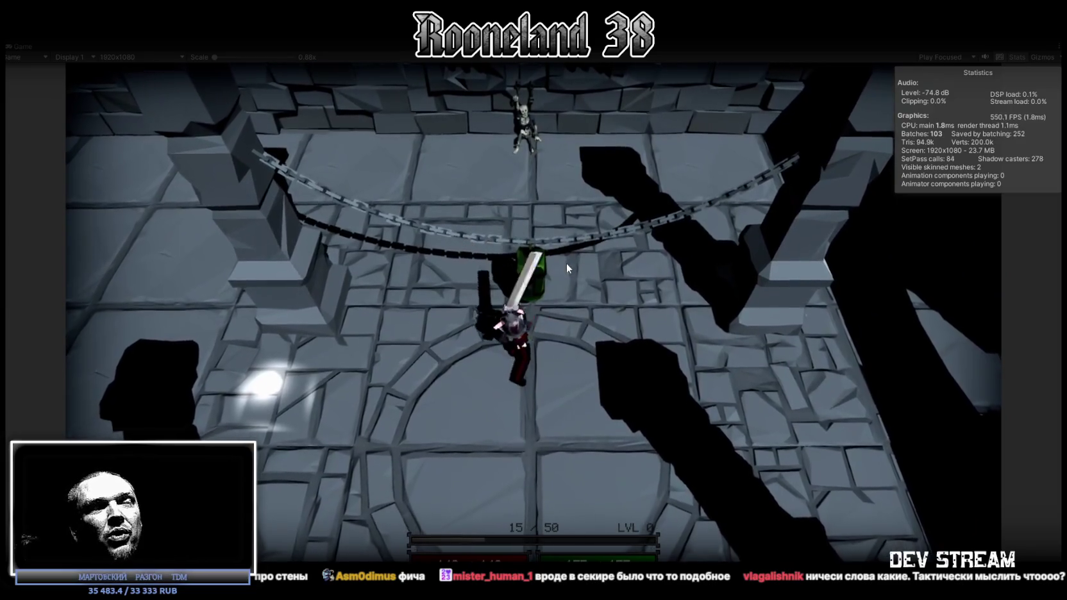
{"action": "key", "text": "d"}
{"action": "key", "text": "d"}
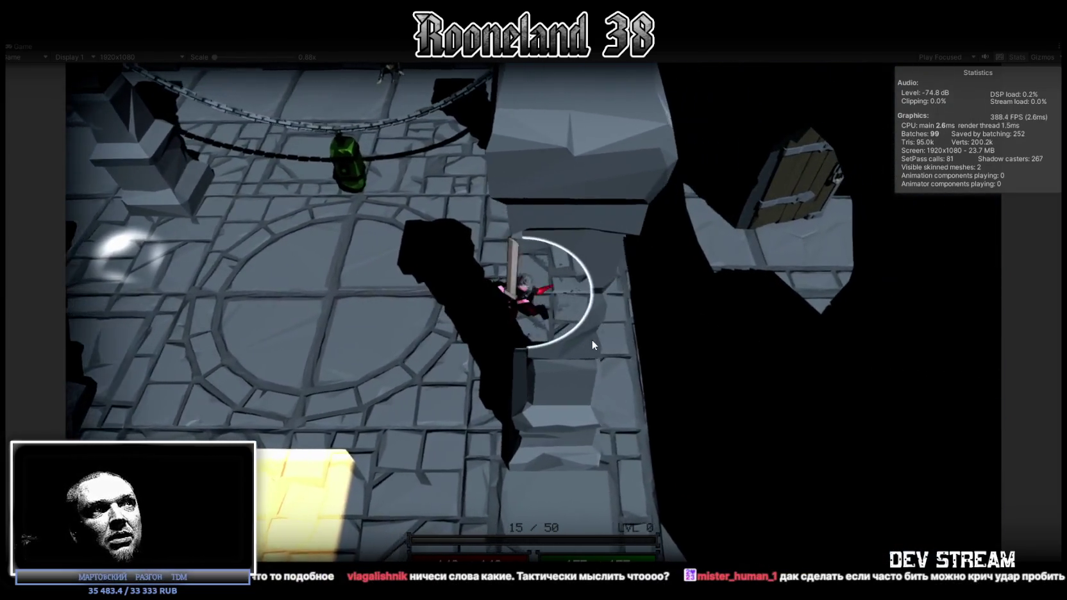
Swing the sword by the pillar, run back to the arena centre and attack again
{"action": "left_click", "coordinate": [554, 314]}
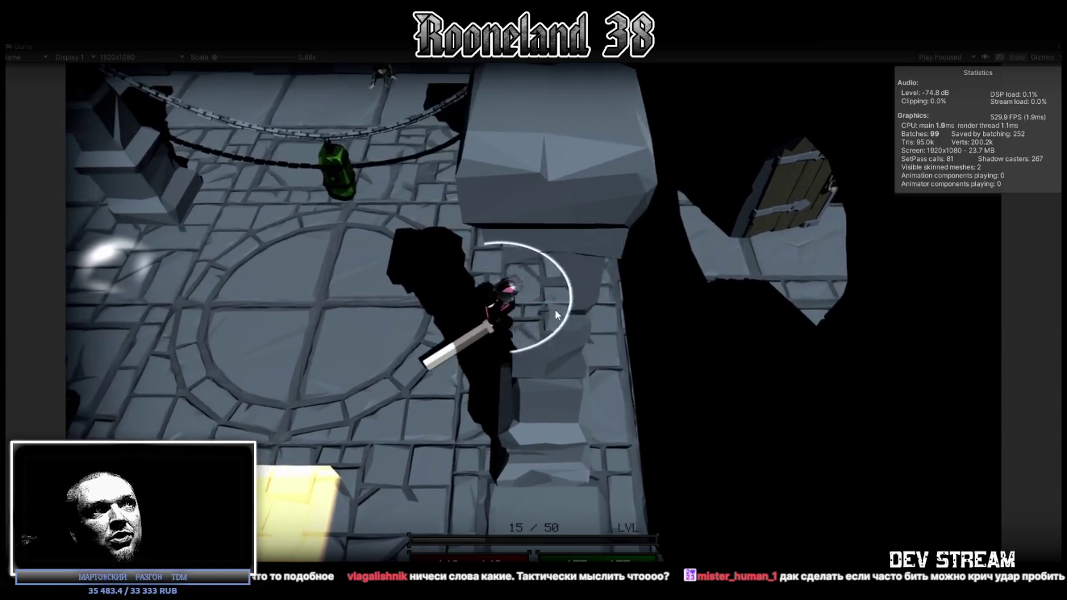
{"action": "key", "text": "a"}
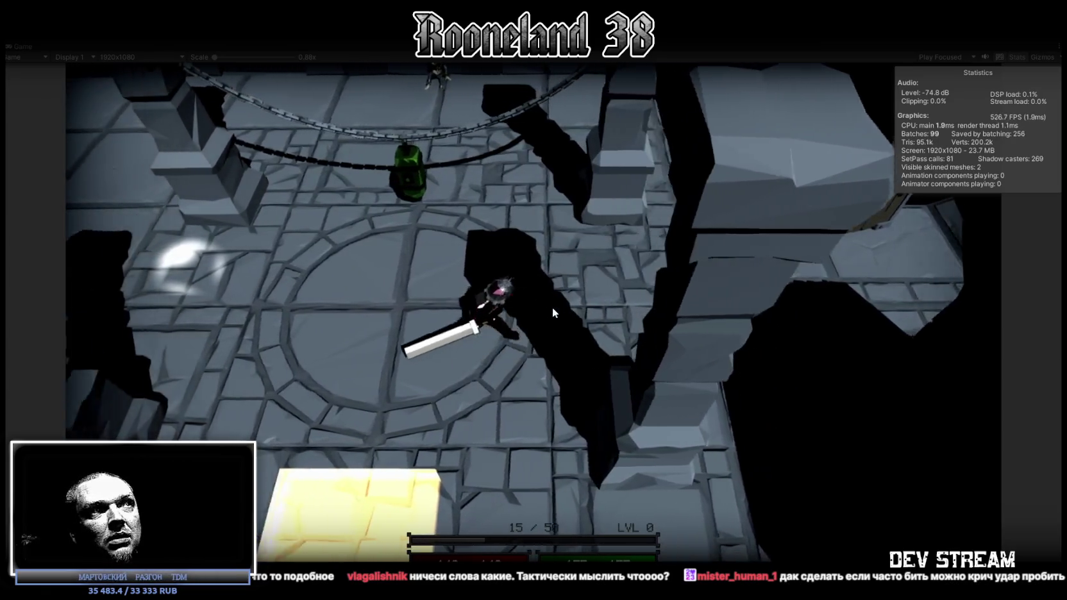
{"action": "left_click", "coordinate": [599, 295]}
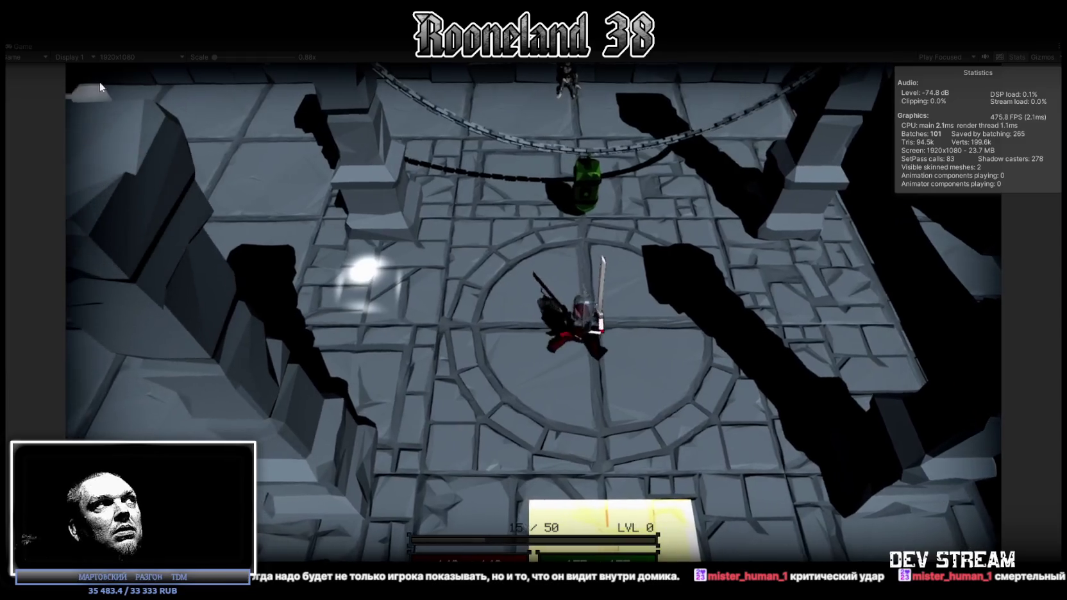
{"action": "double_click", "coordinate": [22, 46]}
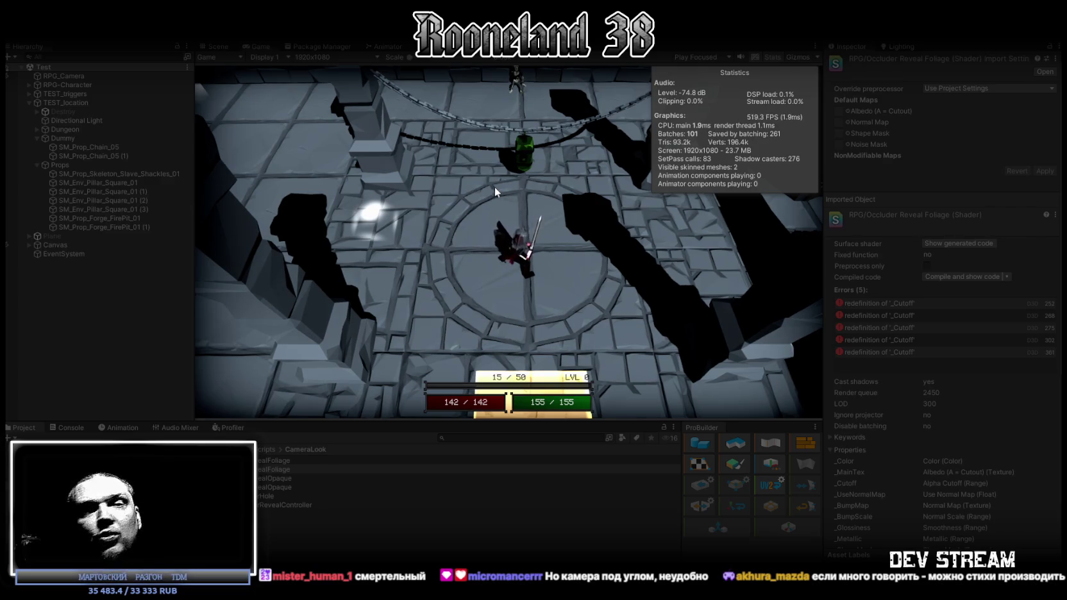
{"action": "double_click", "coordinate": [260, 44]}
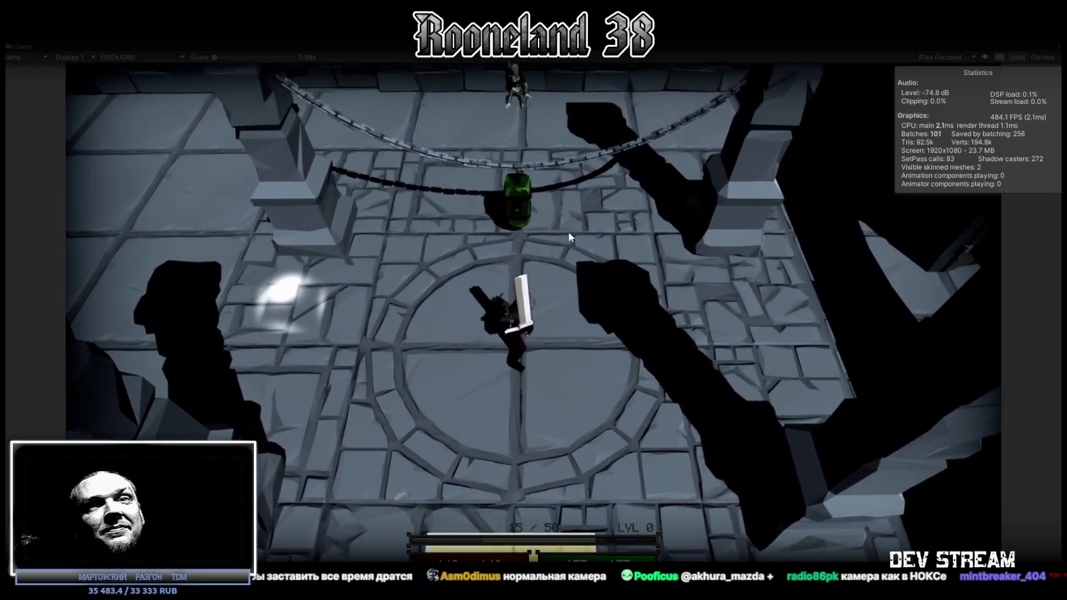
Exit Play mode, hide info logs and clear all Console messages, returning to the Project files
{"action": "key", "text": "ctrl+p"}
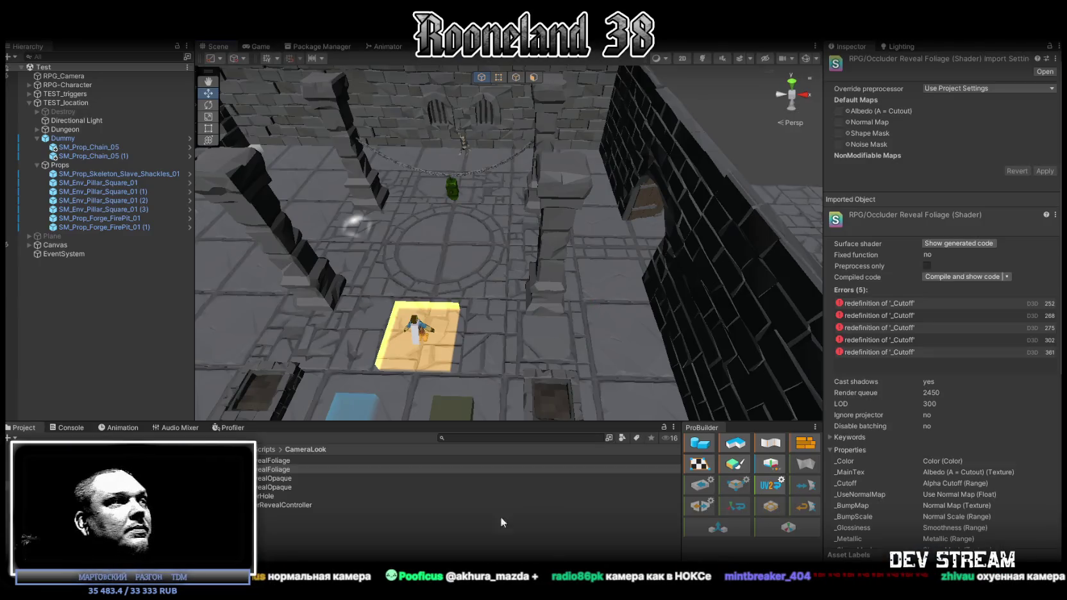
{"action": "left_click", "coordinate": [69, 427]}
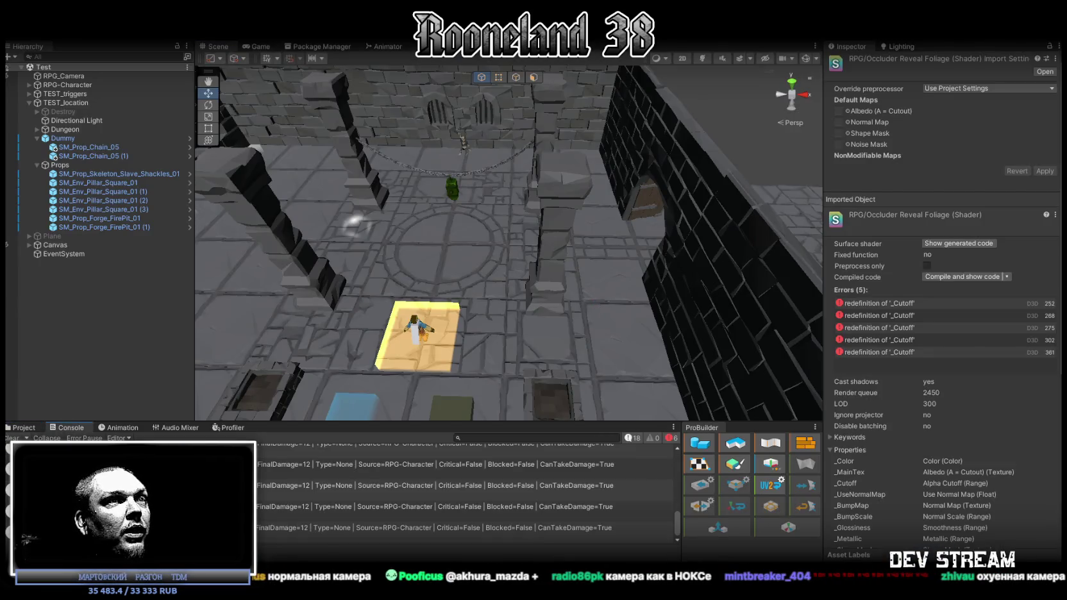
{"action": "left_click", "coordinate": [634, 438]}
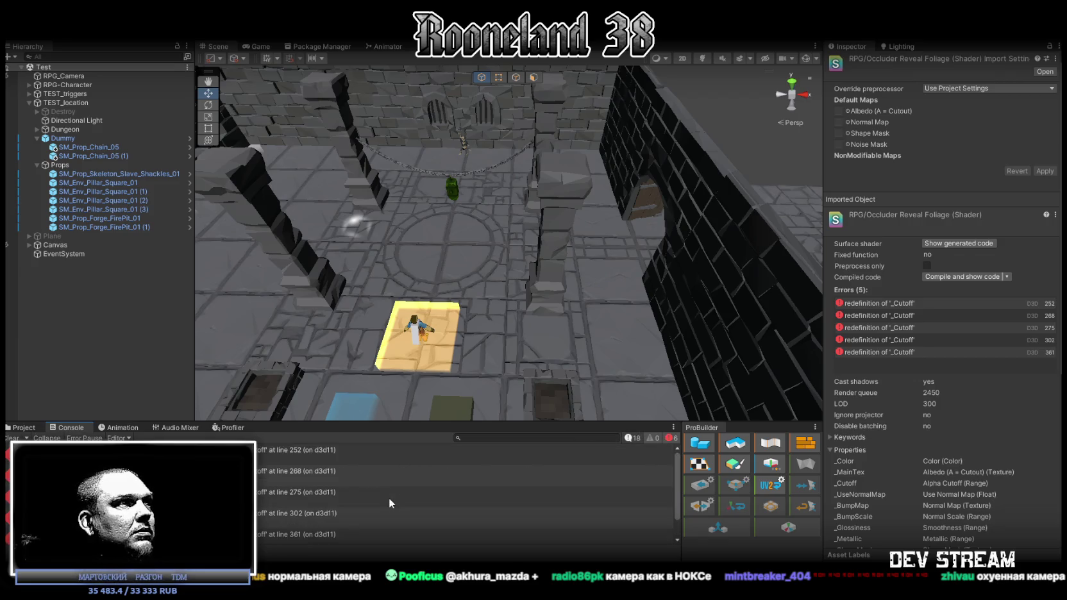
{"action": "scroll", "coordinate": [388, 499], "scroll_direction": "up", "scroll_amount": 2}
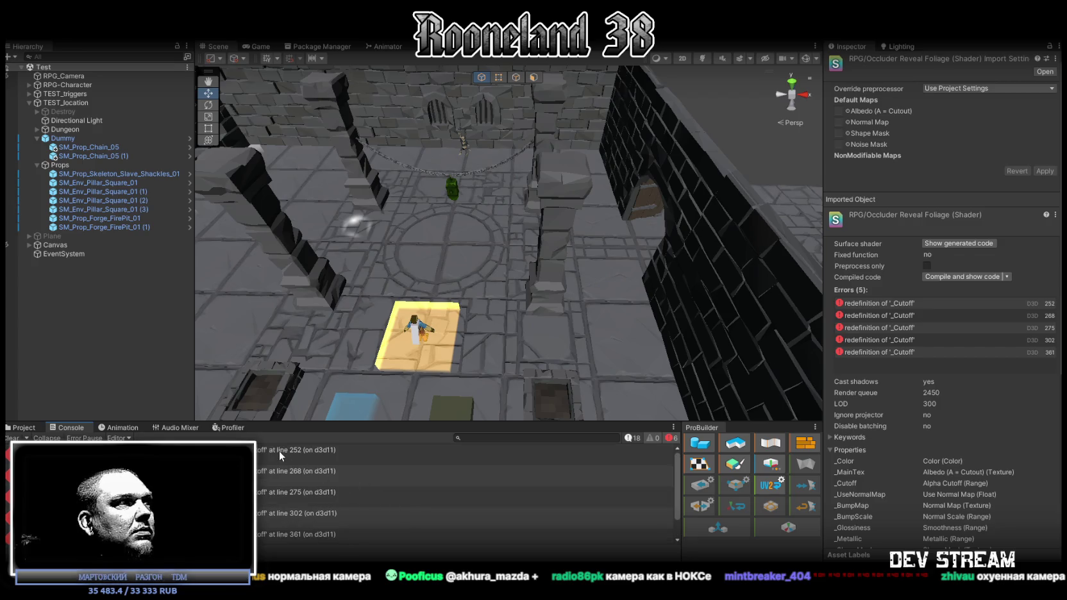
{"action": "left_click", "coordinate": [19, 438]}
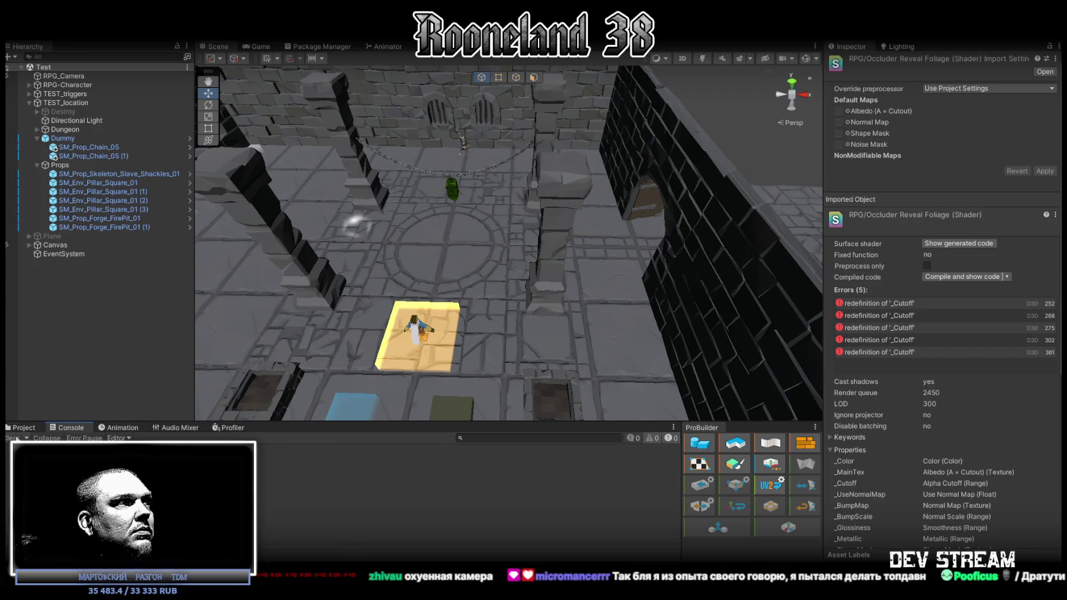
{"action": "left_click", "coordinate": [23, 427]}
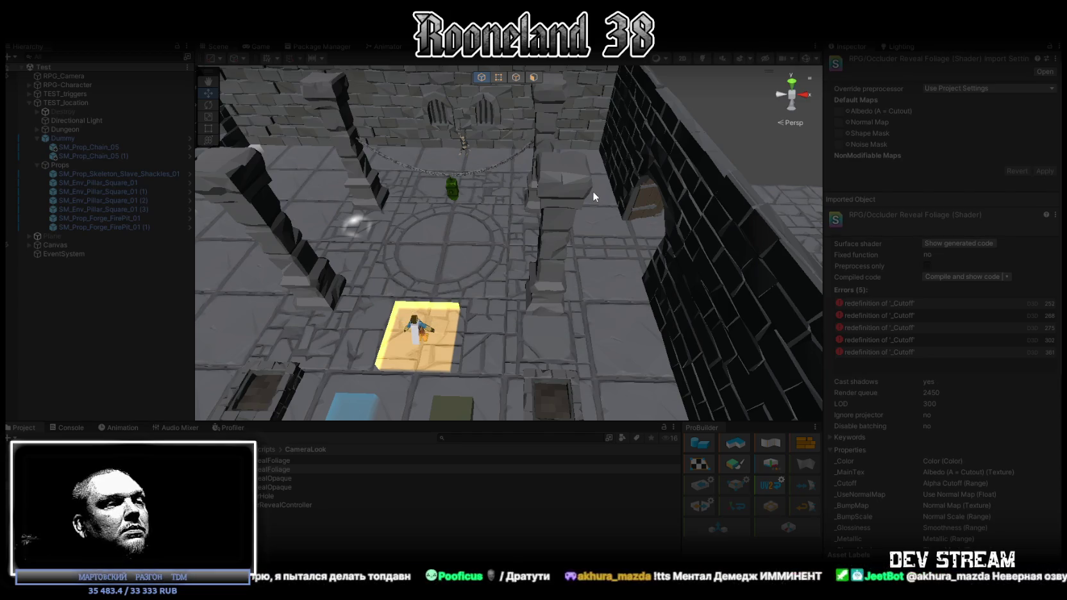
{"action": "key", "text": "w"}
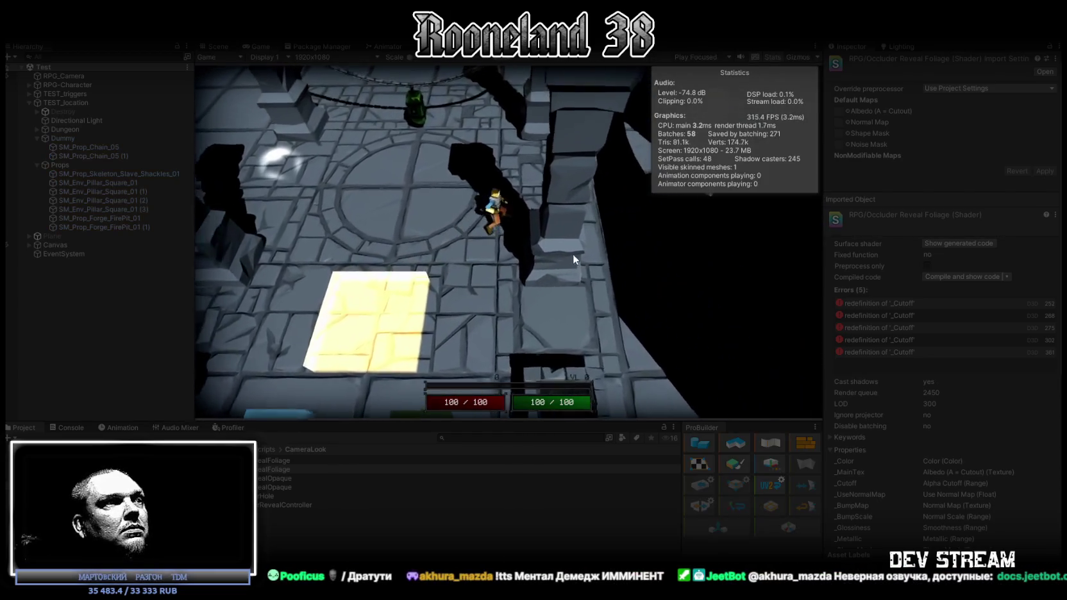
{"action": "key", "text": "w"}
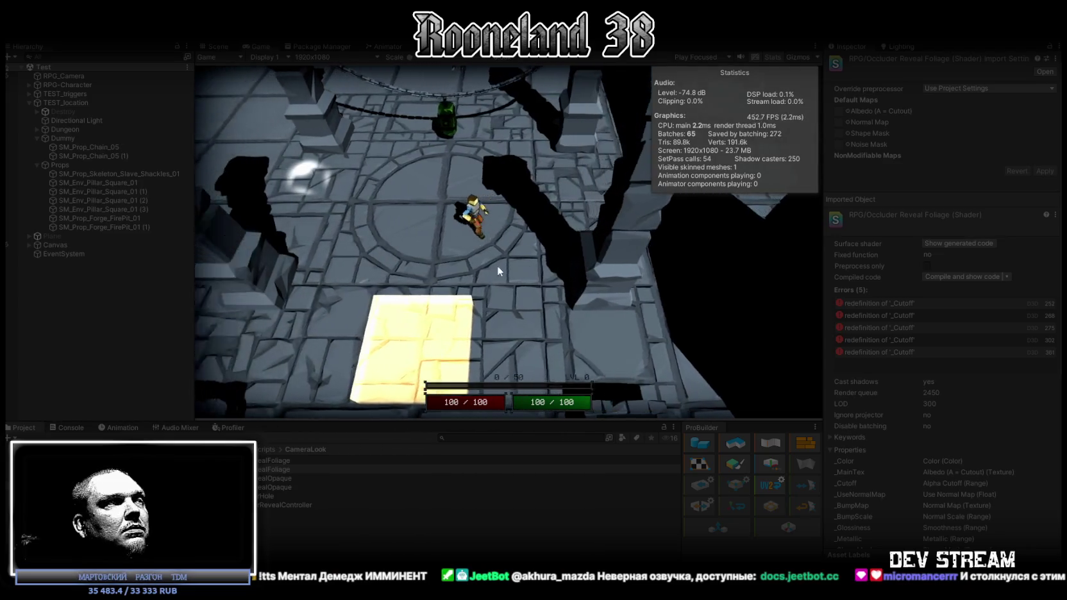
{"action": "left_click", "coordinate": [69, 428]}
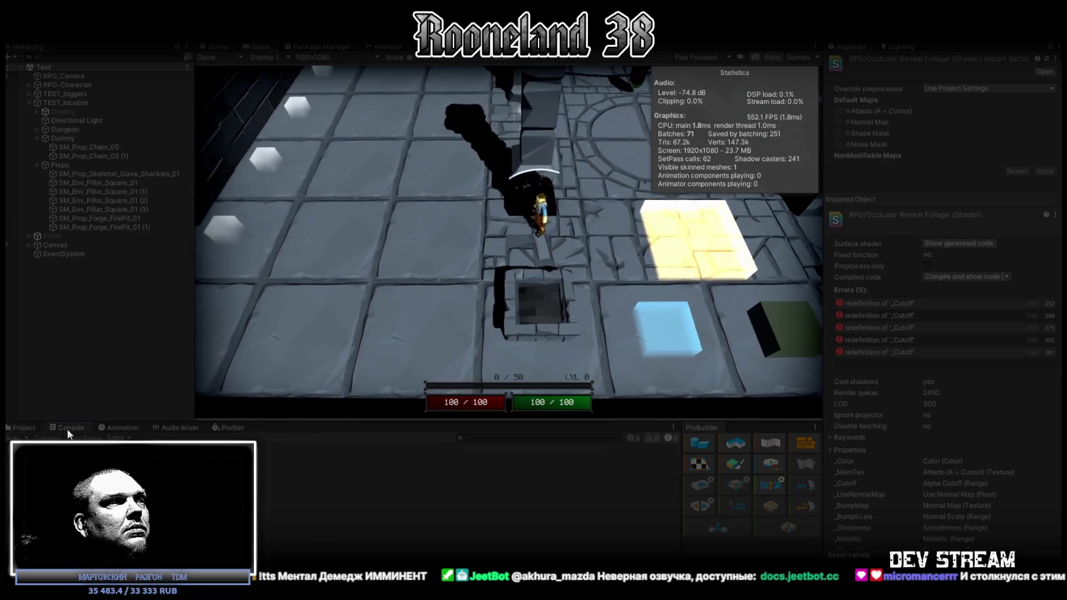
{"action": "left_click", "coordinate": [21, 428]}
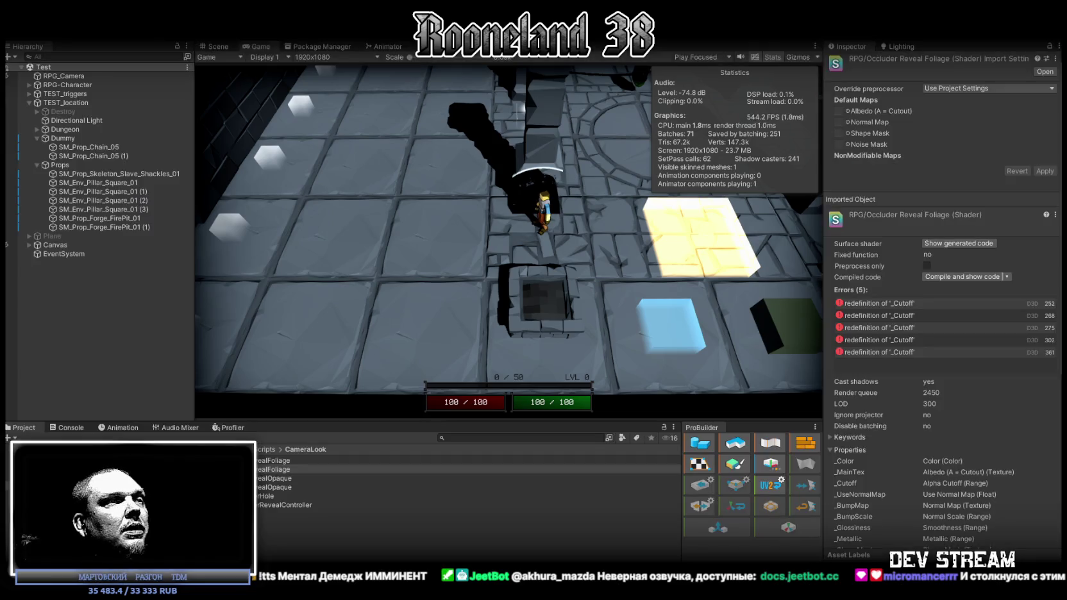
{"action": "key", "text": "ctrl+p"}
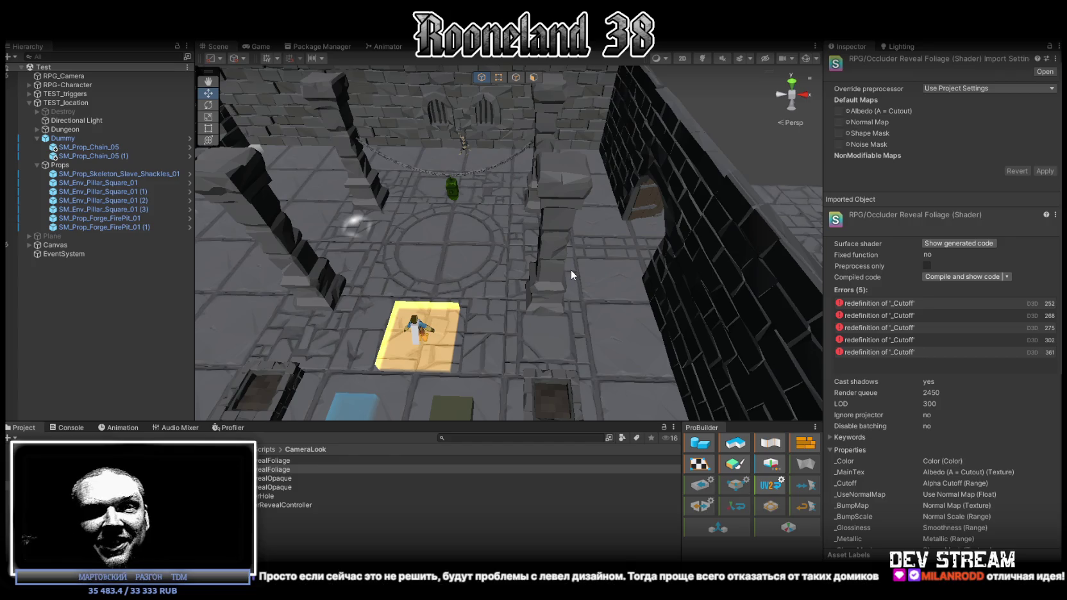
Orbit the Scene view to a frontal view down the dungeon hall toward the chained barrel
{"action": "mouse_move", "coordinate": [563, 265]}
{"action": "left_mouse_down"}
{"action": "mouse_move", "coordinate": [593, 265]}
{"action": "mouse_move", "coordinate": [577, 266]}
{"action": "left_mouse_up"}
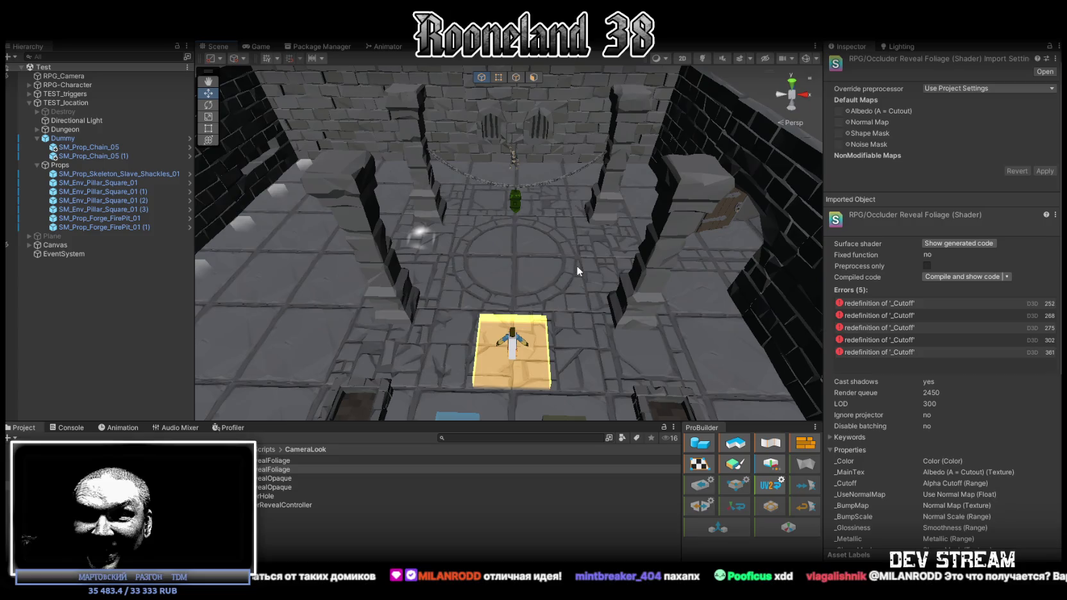